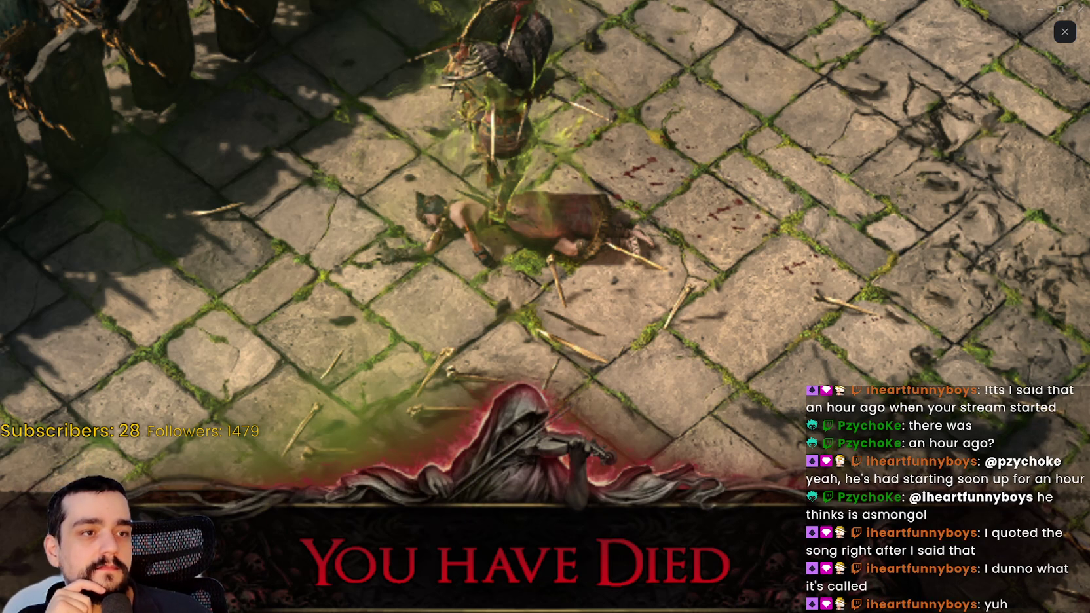
Step: Zoom the Discord clip out, restore its viewer down and drag it off the right edge
left_click(653, 321)
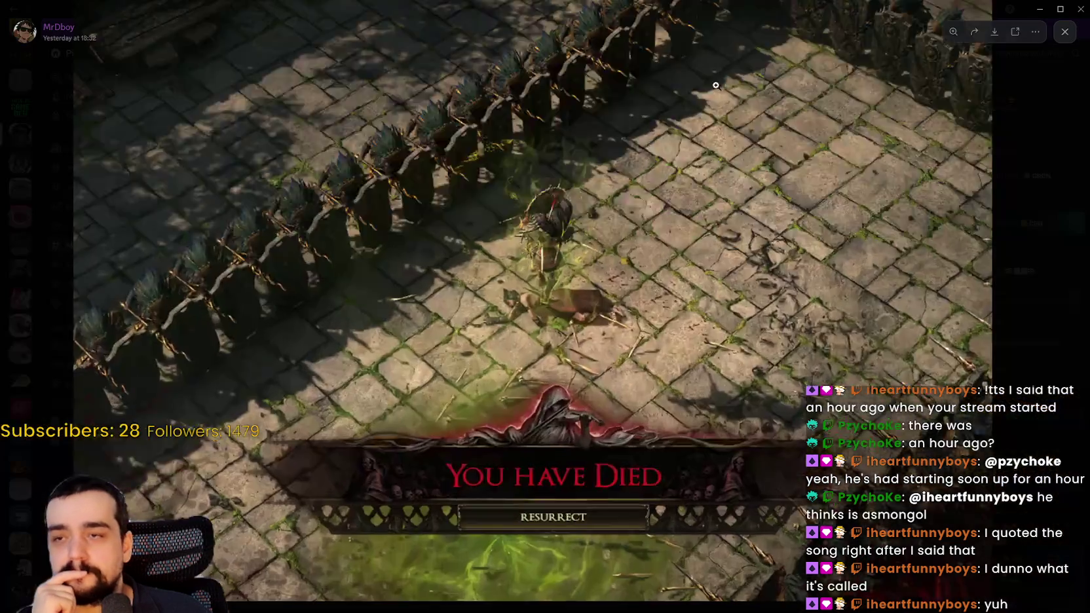
left_click(1061, 9)
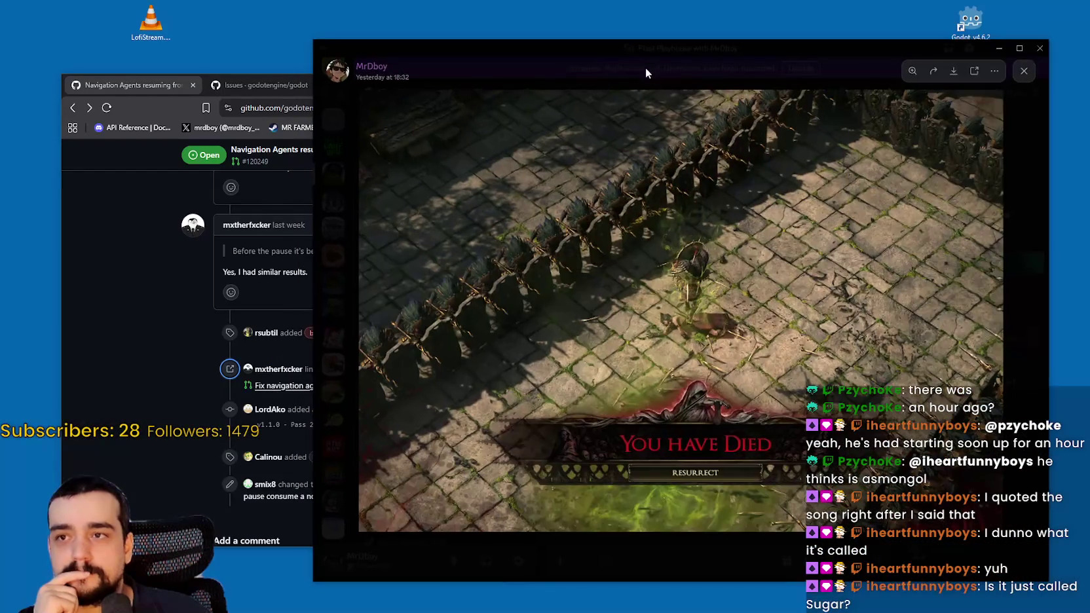
left_click_drag(635, 48, 1089, 48)
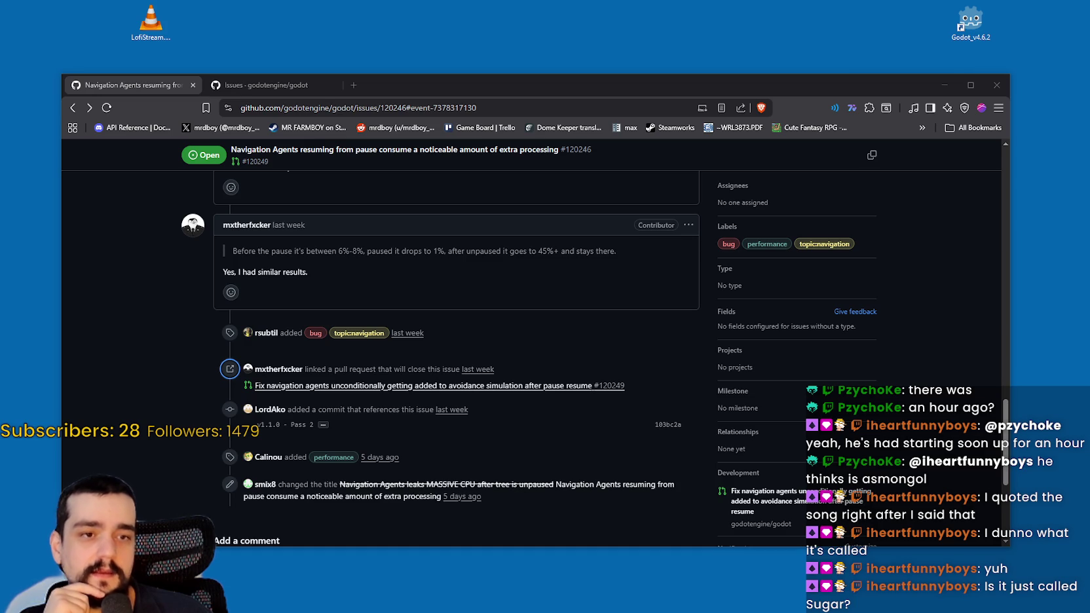
Step: Refresh the desktop twice, then bring the SteamDB browser window to the front
right_click(941, 47)
left_click(967, 80)
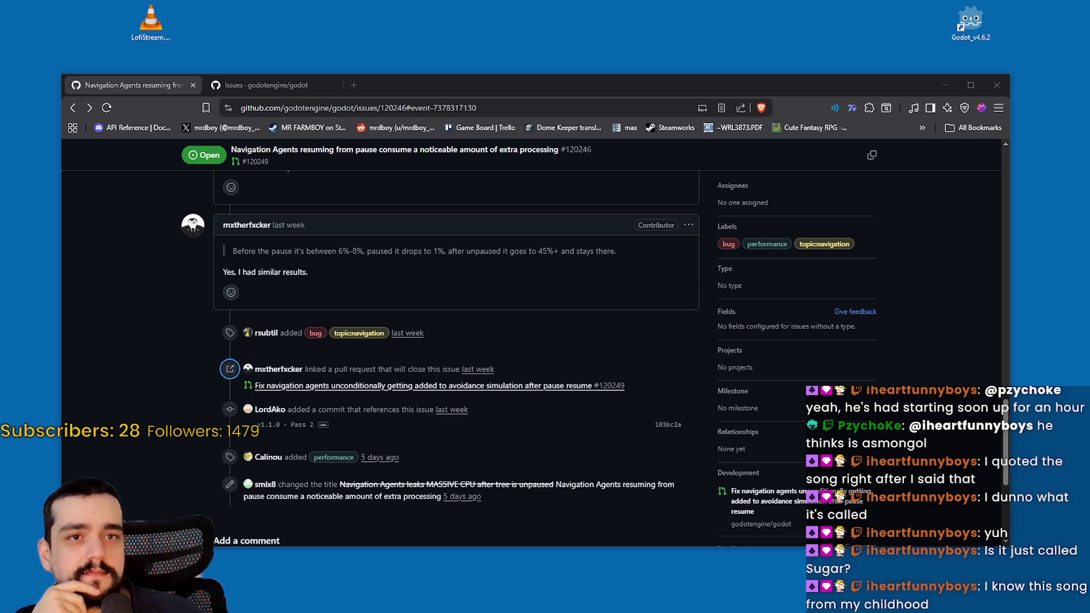
right_click(913, 16)
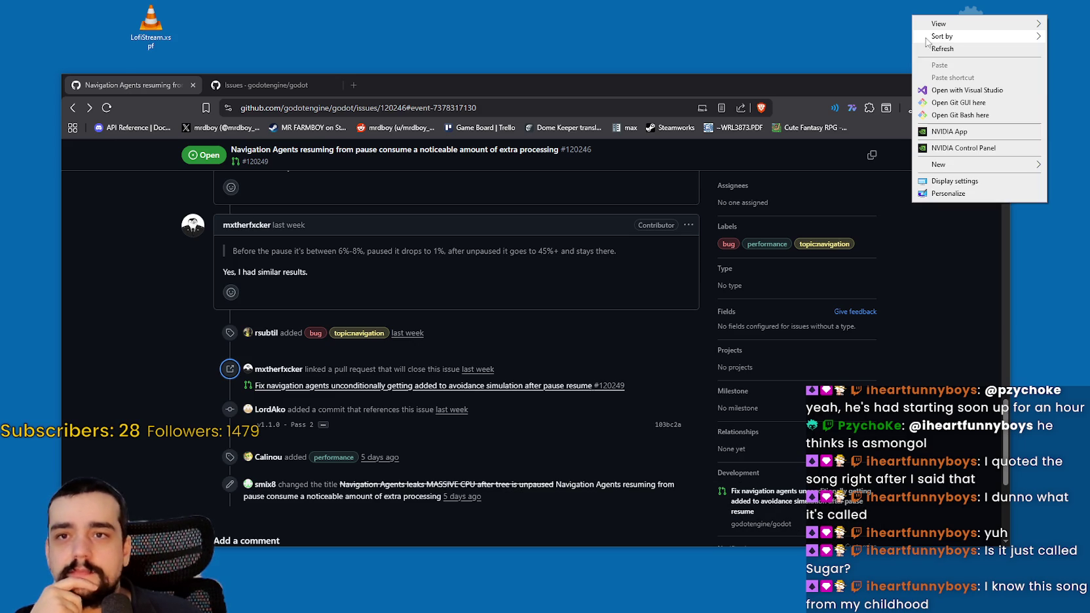
left_click(967, 50)
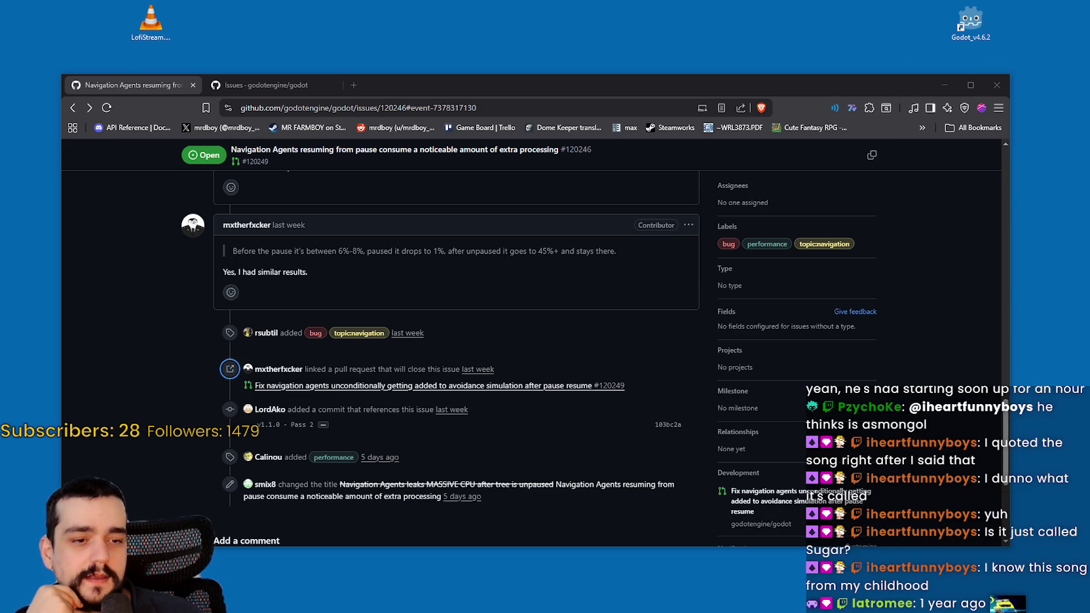
key("alt+Tab")
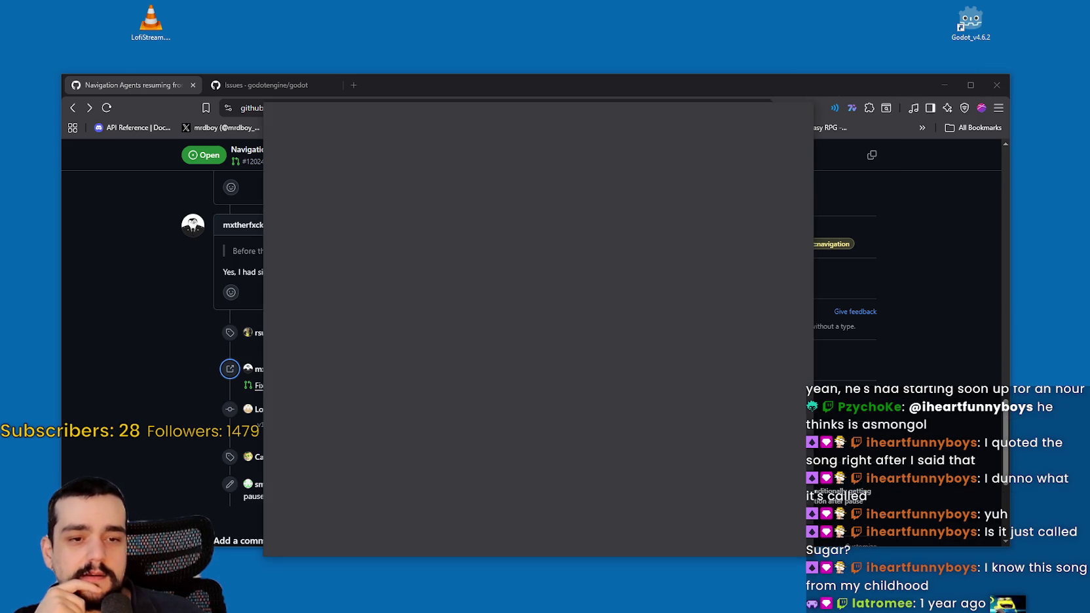
Step: Maximize the SteamDB window and scroll through the MR FARMBOY charts page
left_click(767, 113)
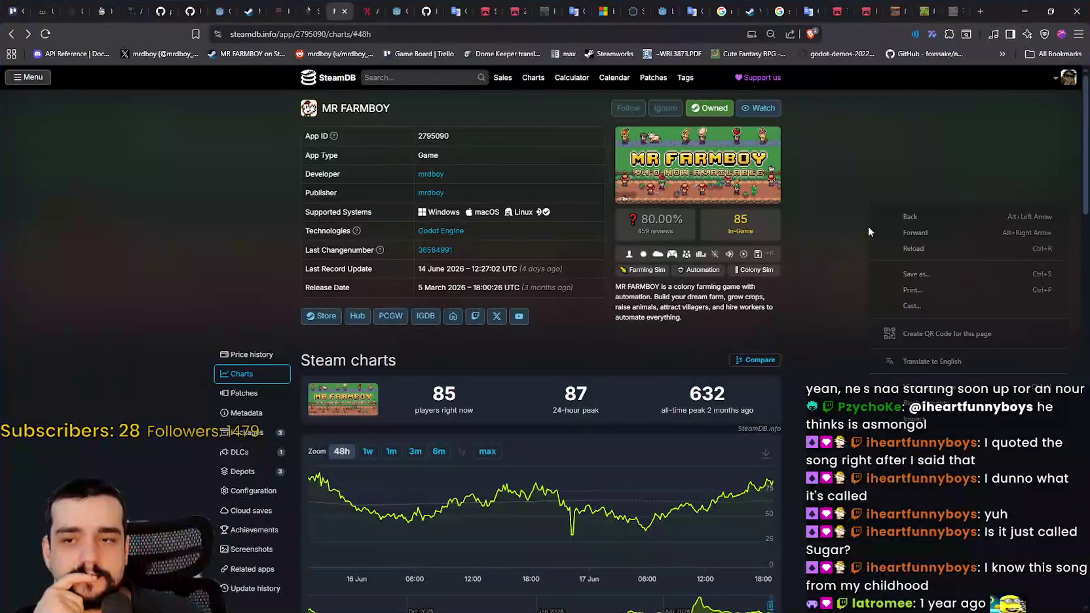
scroll(885, 247, "down", 1)
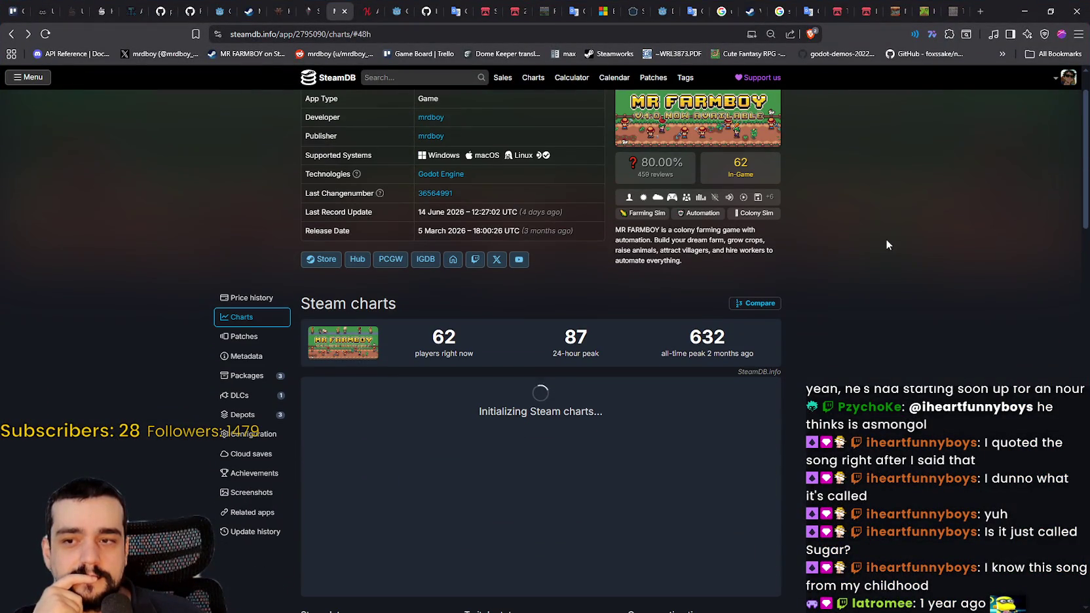
scroll(884, 240, "down", 3)
scroll(883, 242, "up", 4)
scroll(882, 243, "down", 1)
scroll(881, 243, "up", 1)
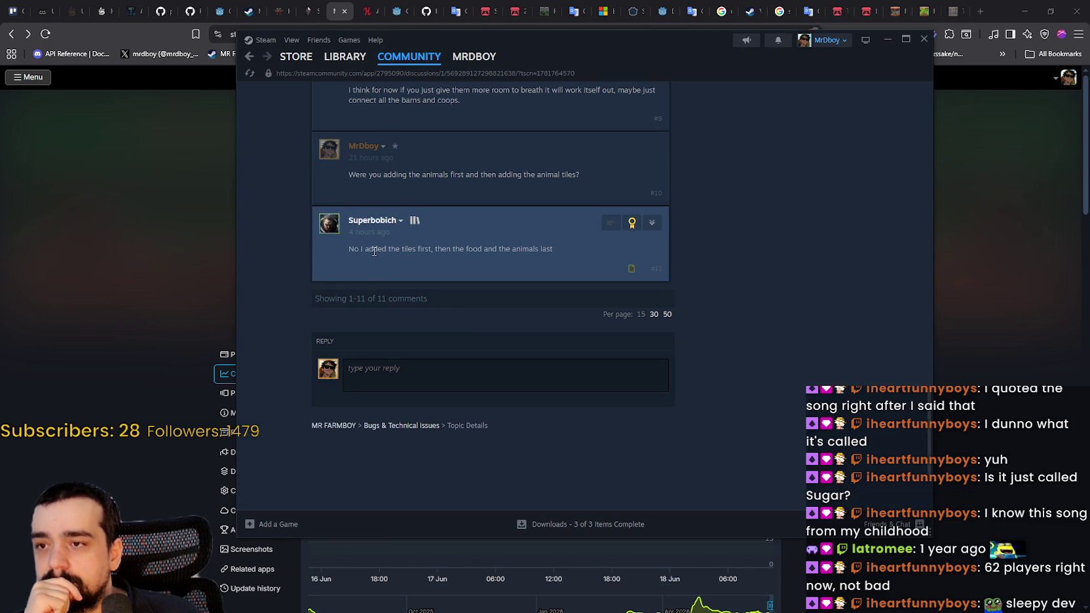
Step: Close the Steam client window, leaving the charts showing 62 players right now
left_click(887, 39)
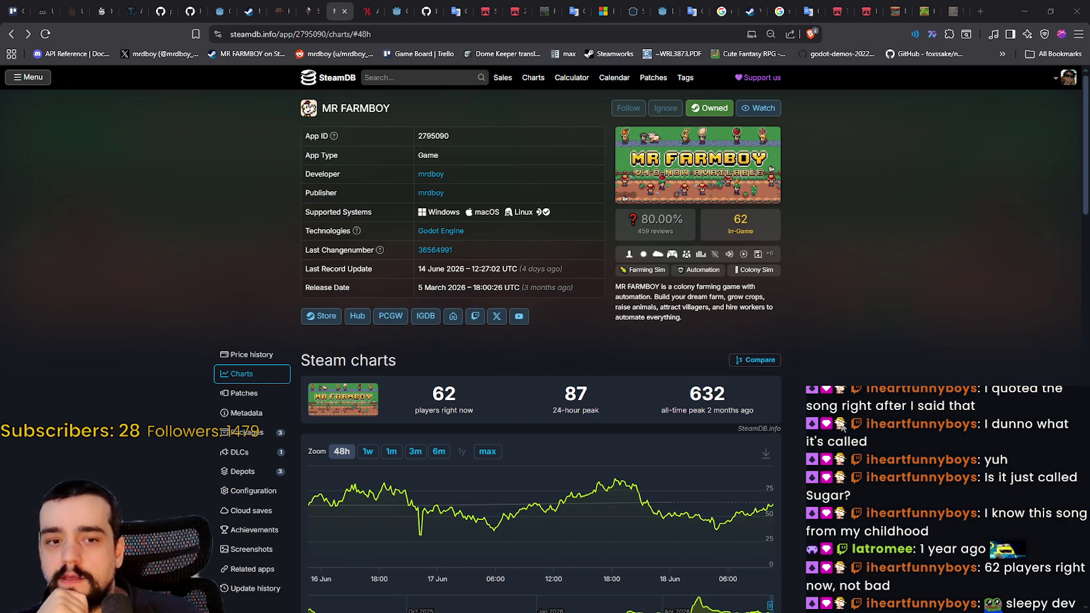
scroll(841, 427, "down", 1)
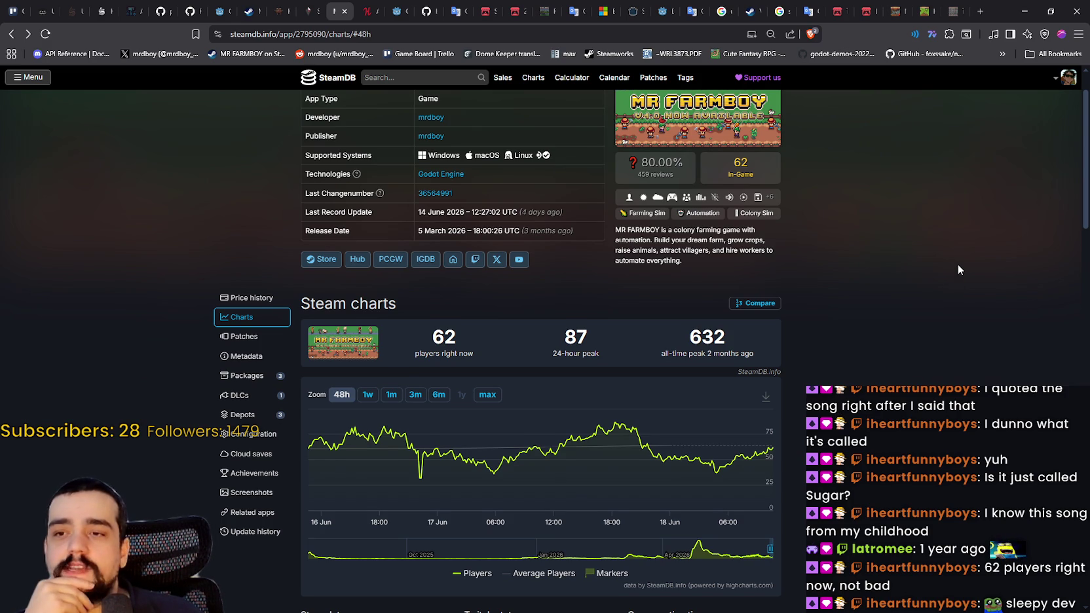
scroll(958, 270, "up", 1)
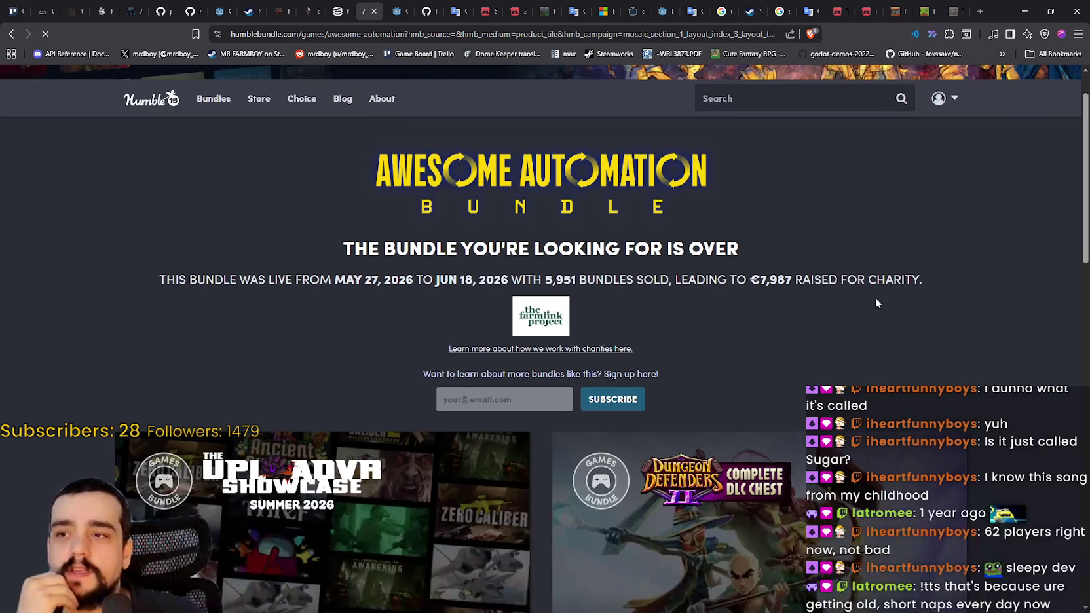
Step: Scroll the Awesome Automation bundle page and select, then deselect, the bundles-sold summary text
scroll(939, 329, "down", 10)
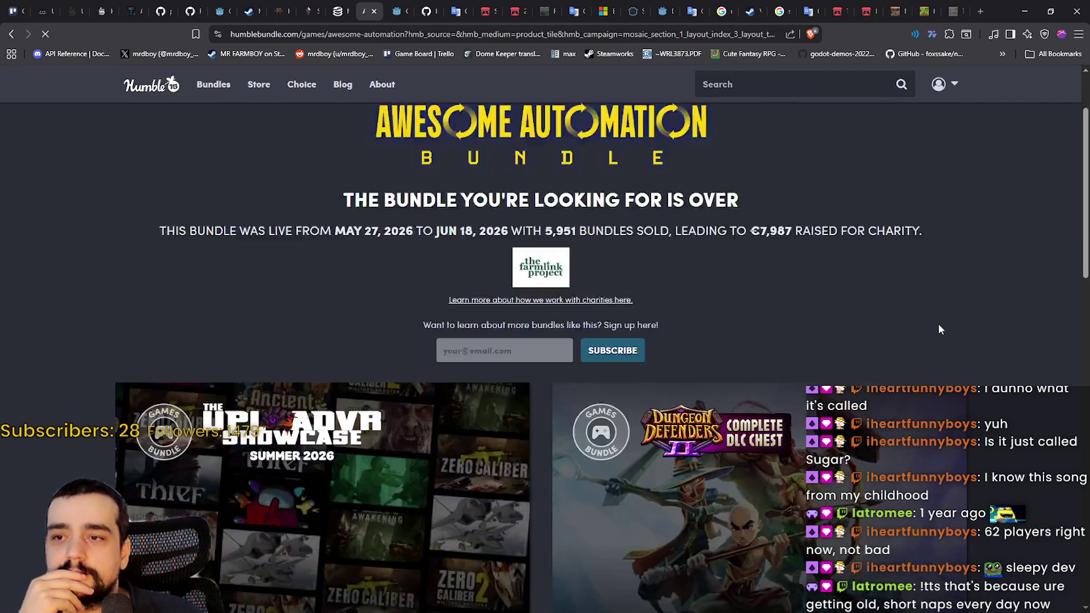
scroll(990, 332, "down", 4)
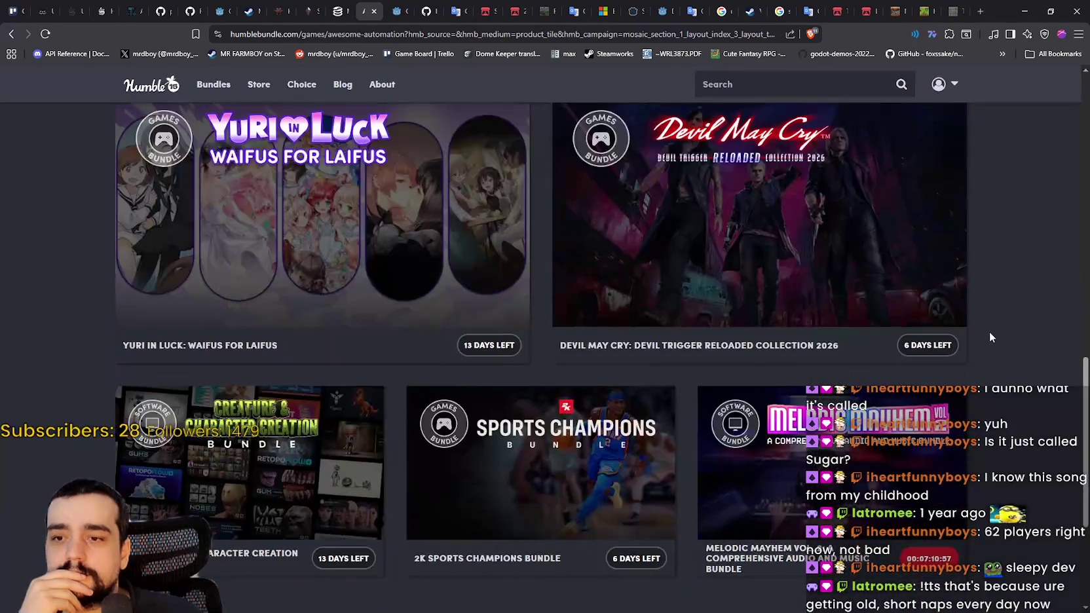
scroll(1084, 407, "down", 1)
mouse_move(1085, 407)
left_mouse_down()
mouse_move(1050, 225)
mouse_move(1052, 98)
left_mouse_up()
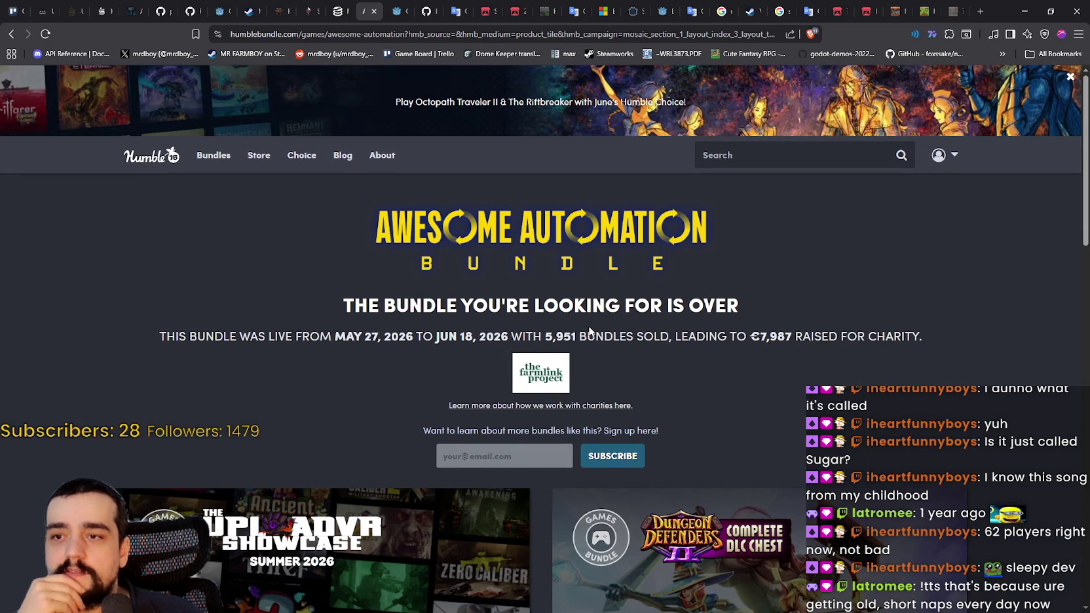
left_click_drag(669, 336, 208, 335)
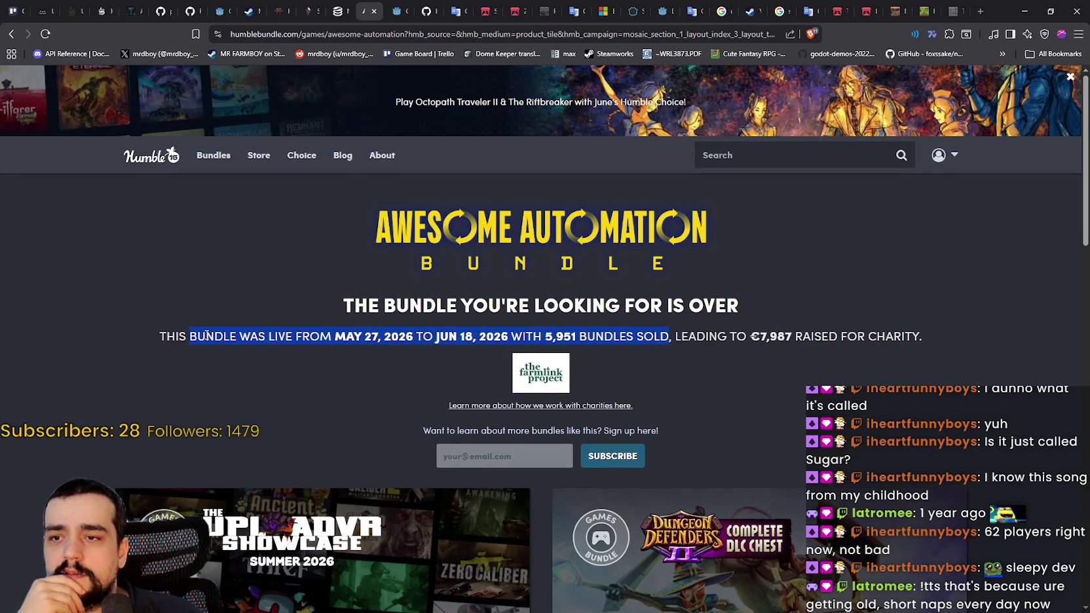
left_click(207, 335)
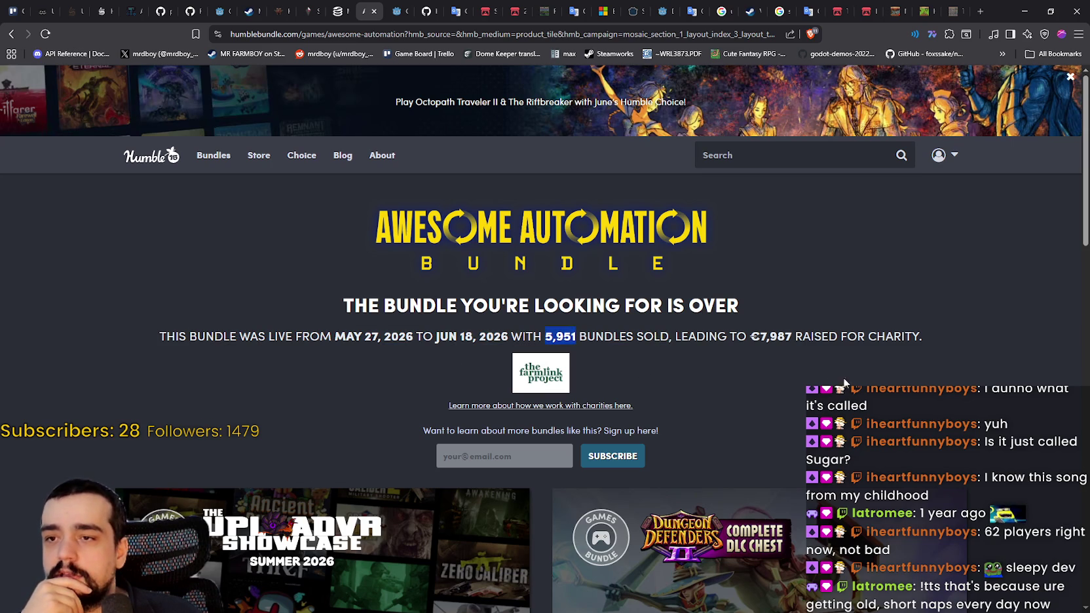
Step: Reload the bundle page and select the 5,951 bundles-sold figure, then deselect it
right_click(847, 343)
left_click(909, 390)
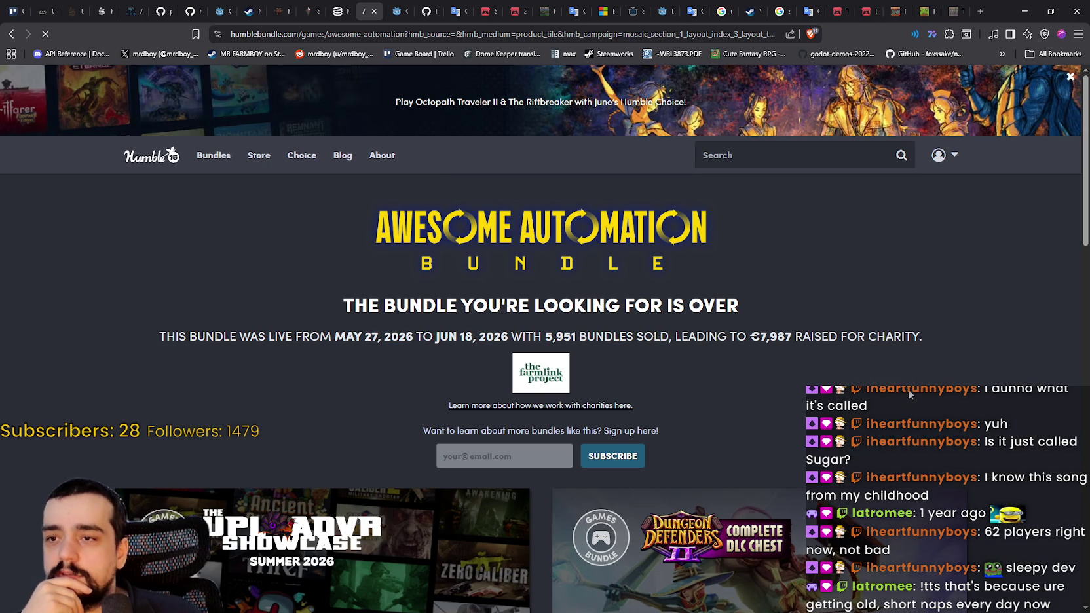
double_click(568, 339)
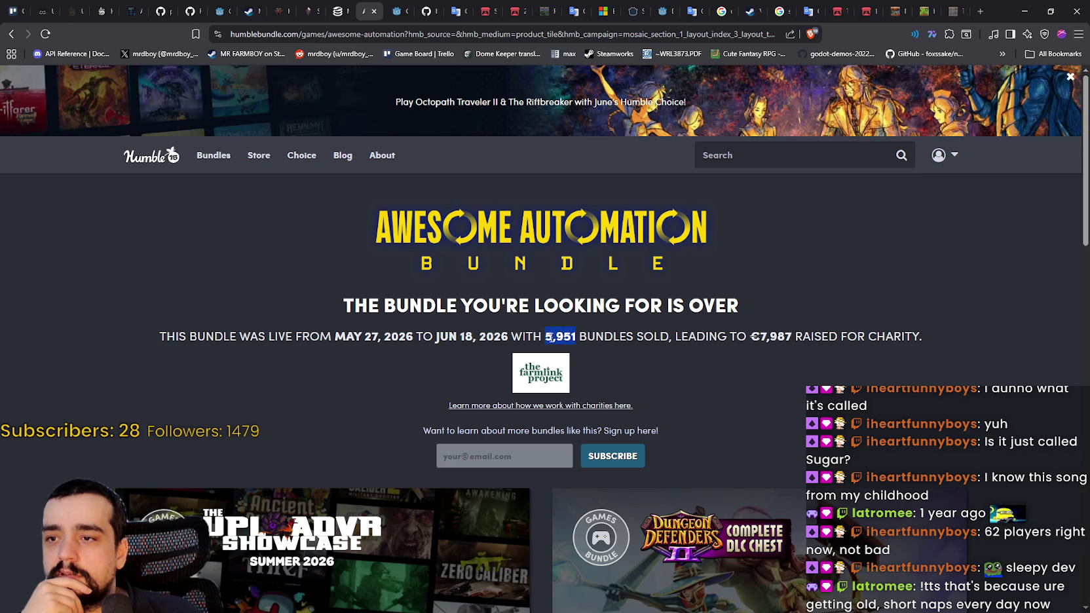
left_click(911, 328)
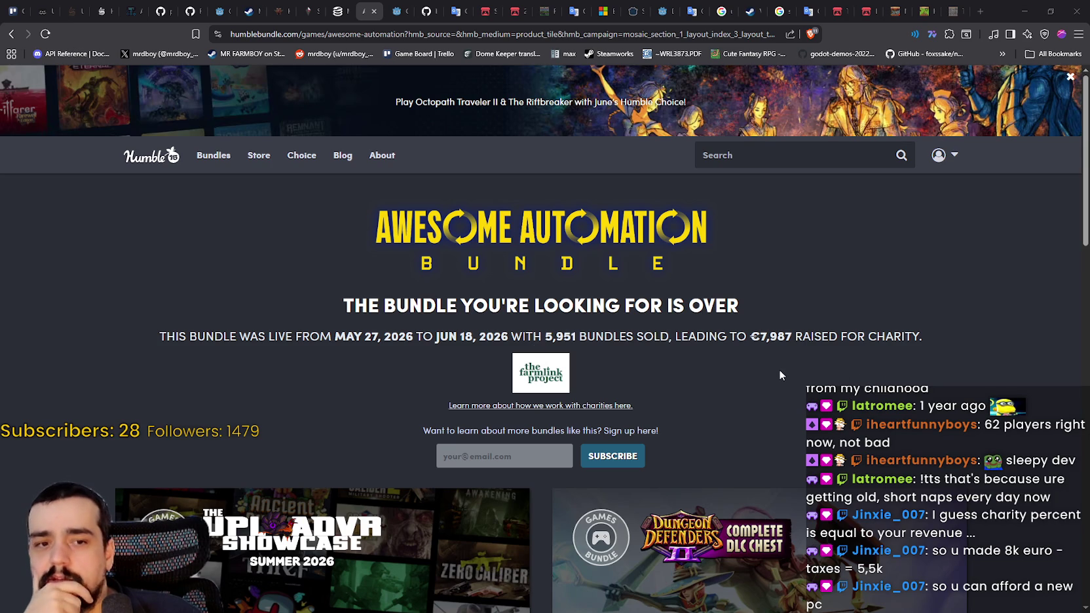
left_click(6, 36)
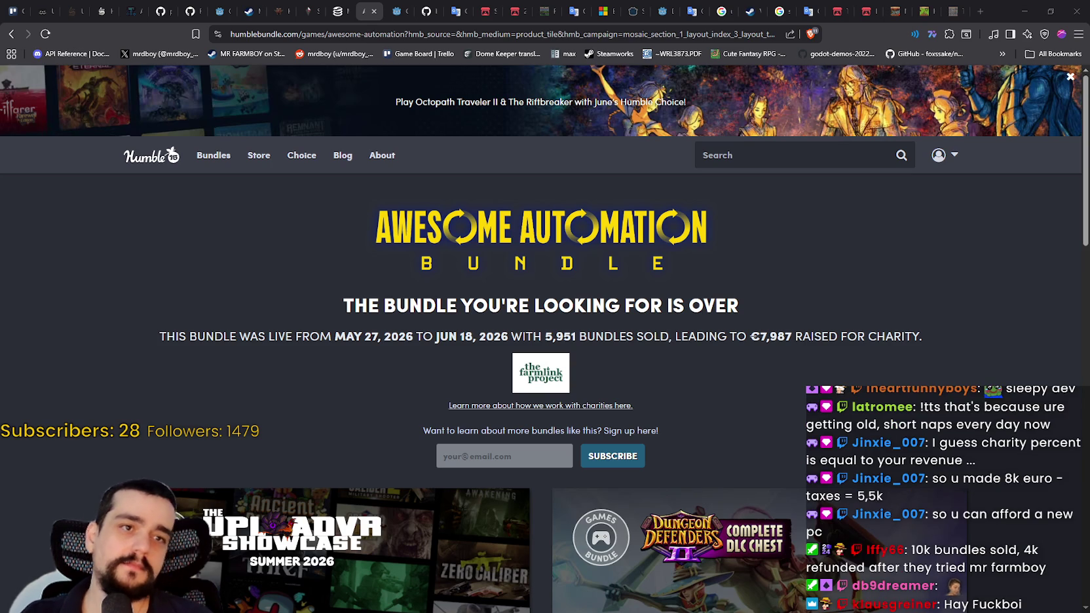
left_click_drag(230, 34, 450, 33)
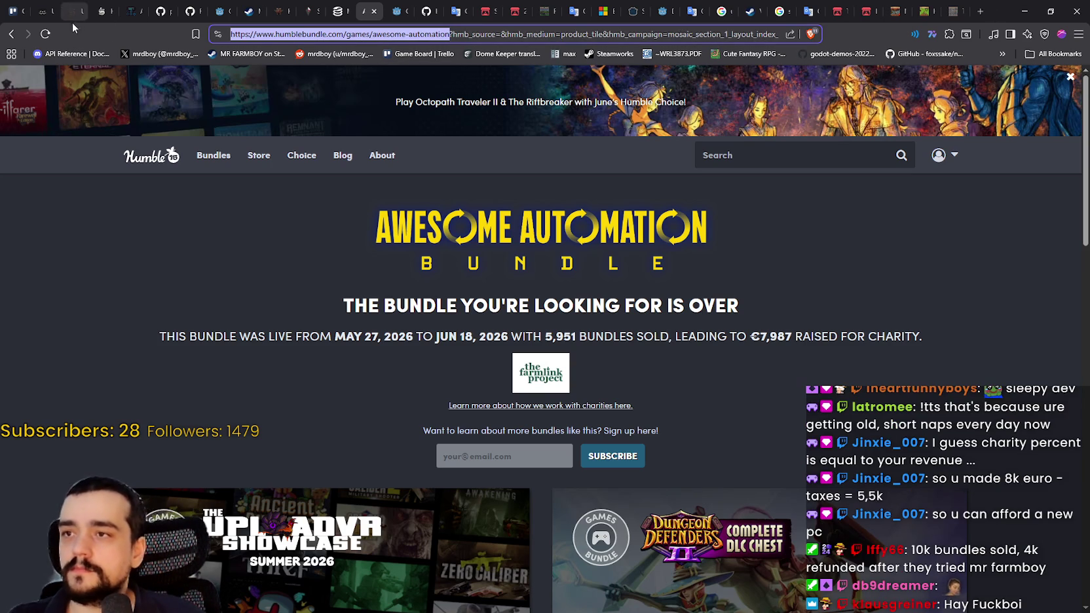
key("alt+Tab")
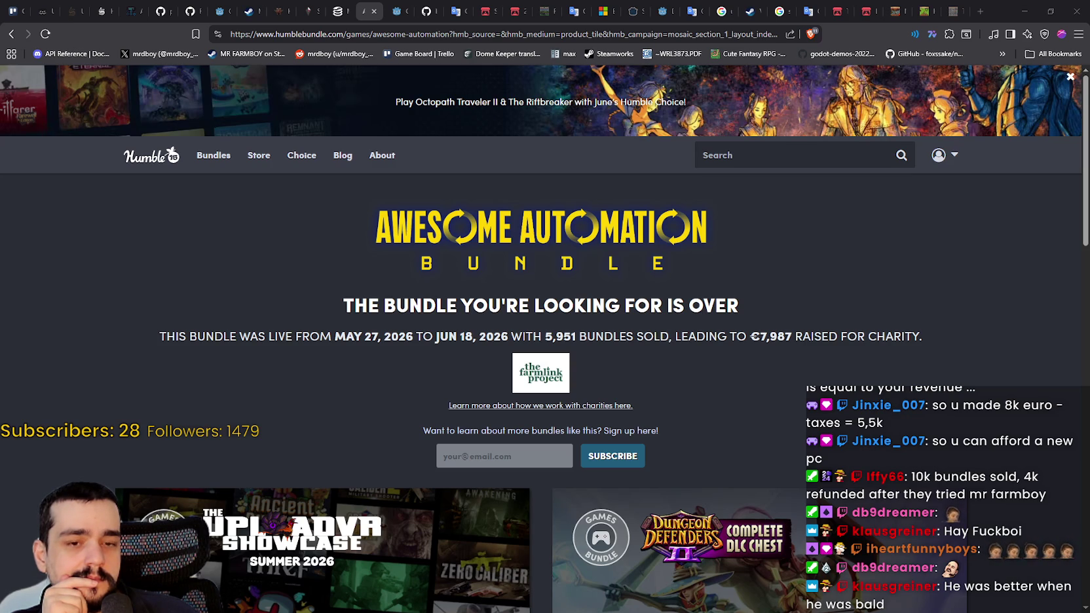
Step: Browse down the other bundle tiles, return to the top, and select the 5,951 figure
scroll(136, 437, "down", 3)
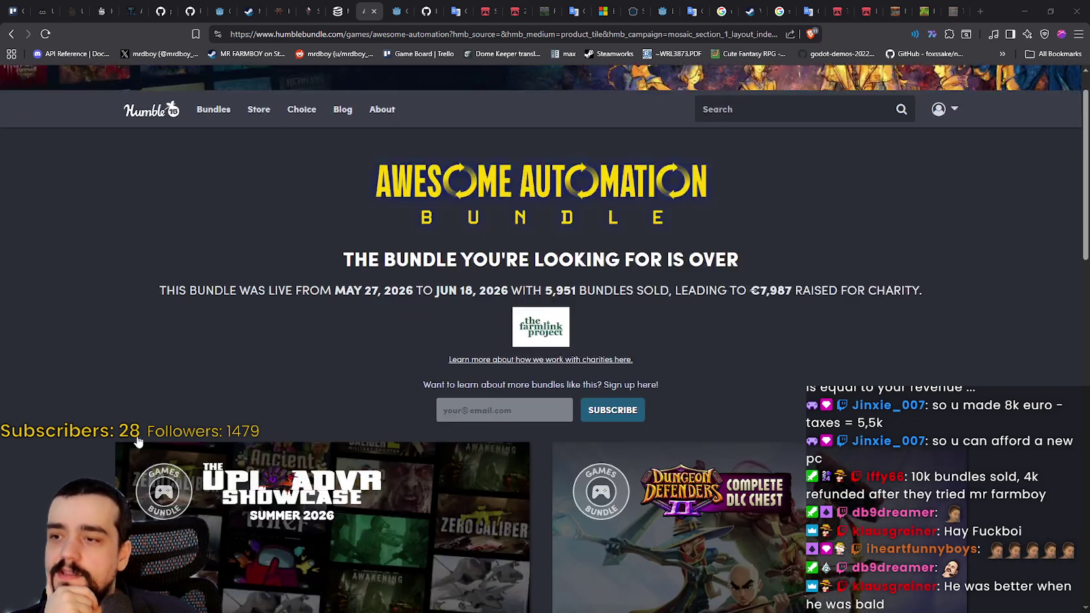
scroll(242, 354, "down", 3)
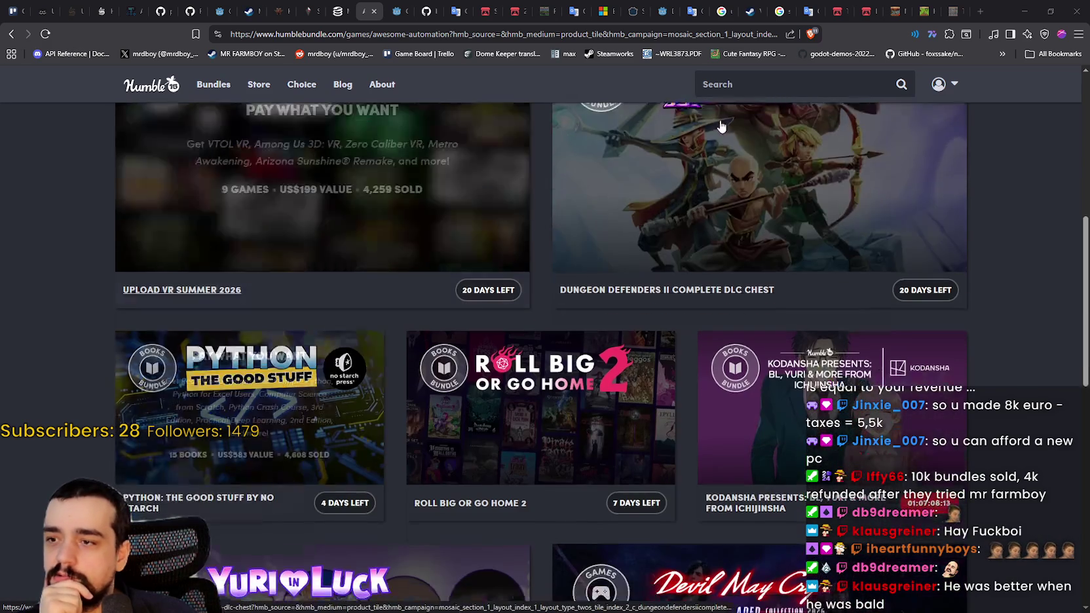
scroll(721, 172, "down", 3)
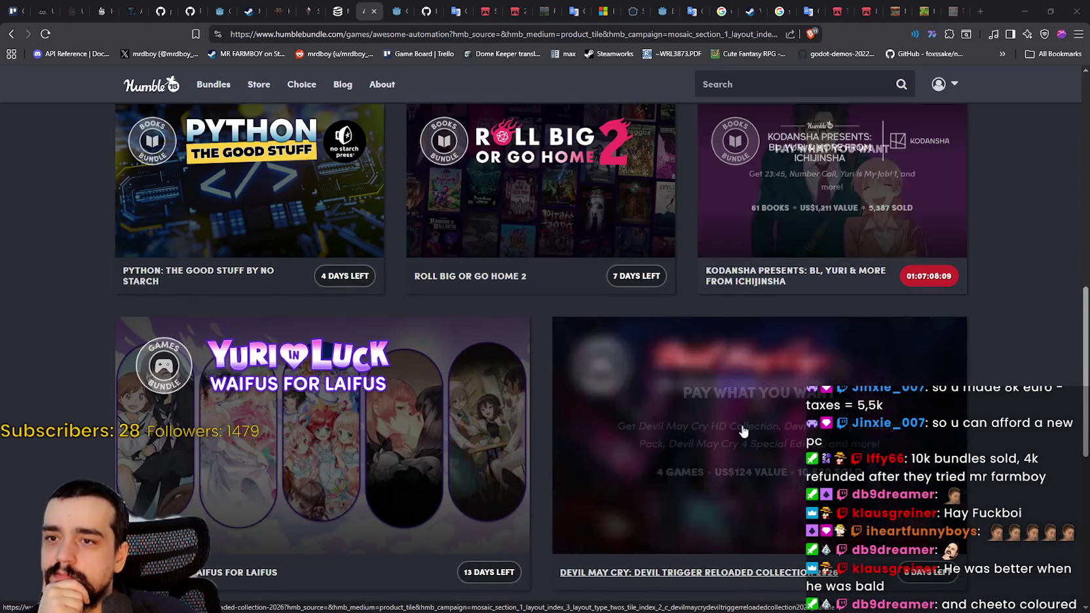
scroll(721, 393, "down", 2)
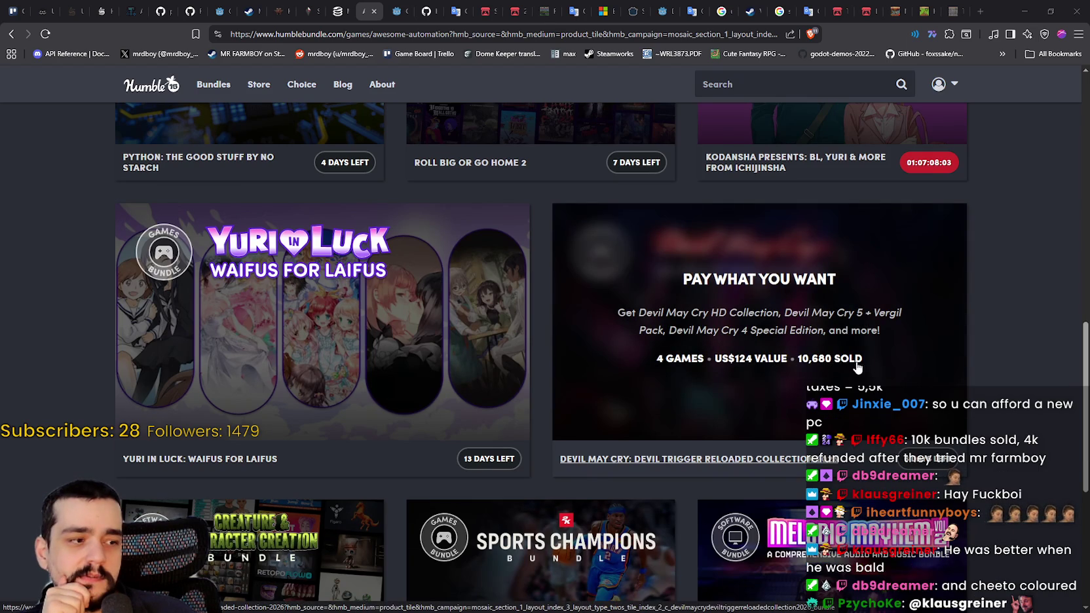
scroll(375, 411, "down", 3)
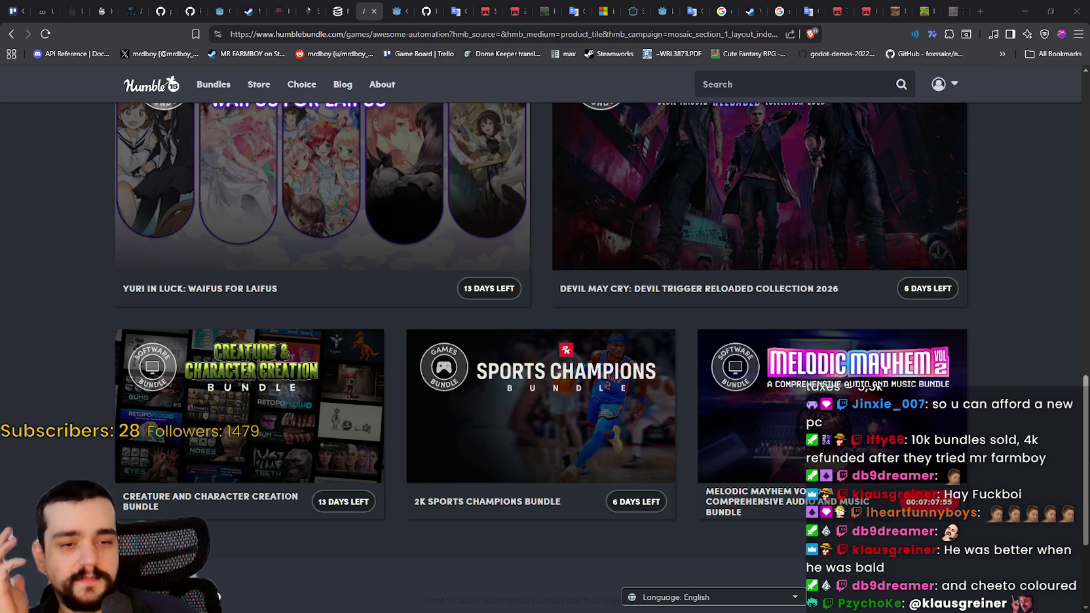
scroll(713, 340, "up", 15)
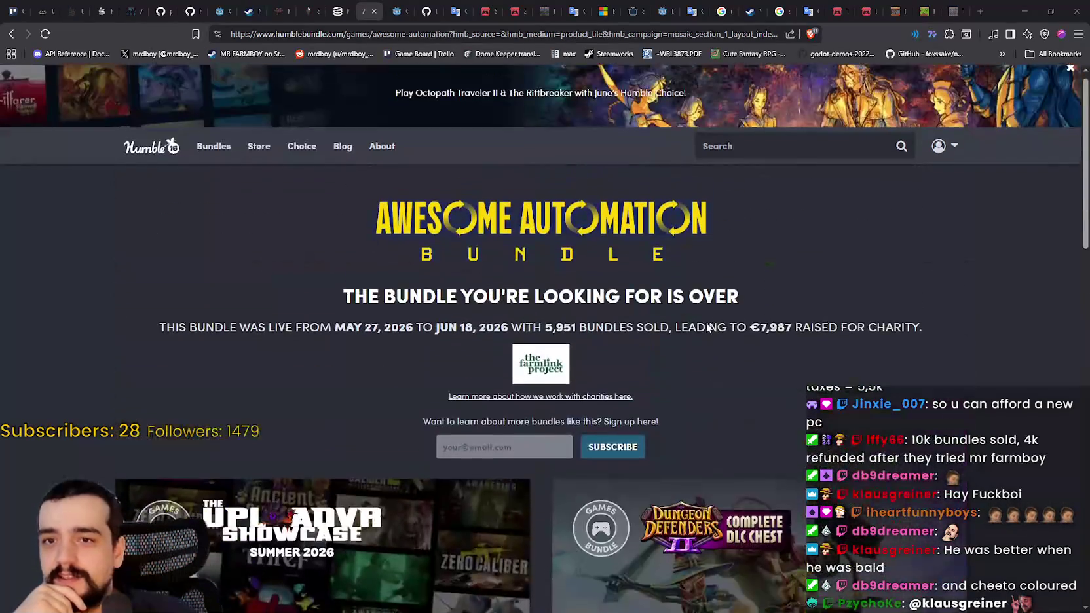
double_click(559, 280)
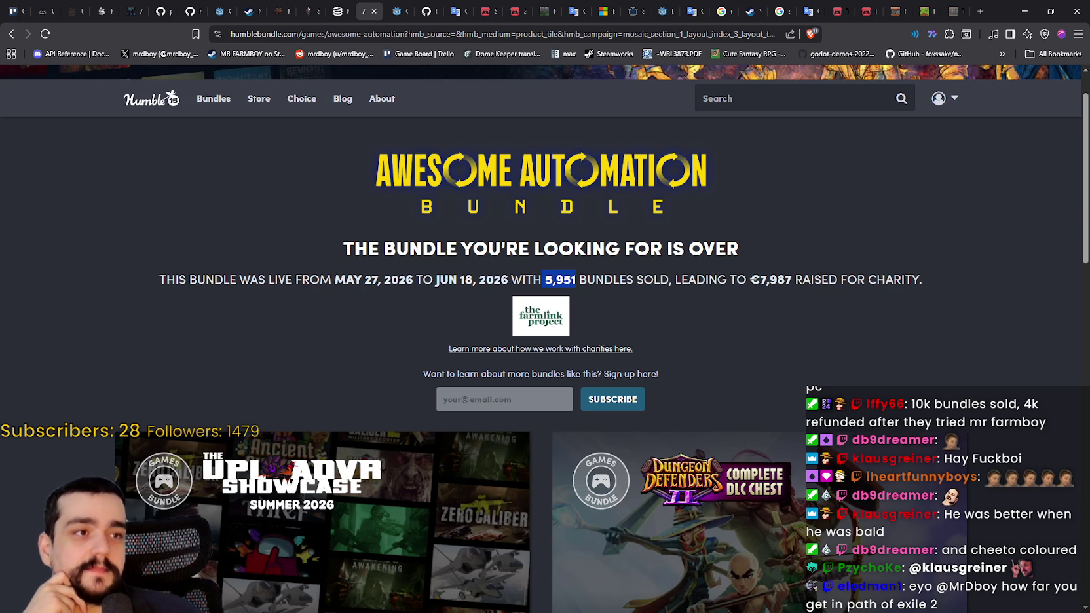
key("alt+Tab")
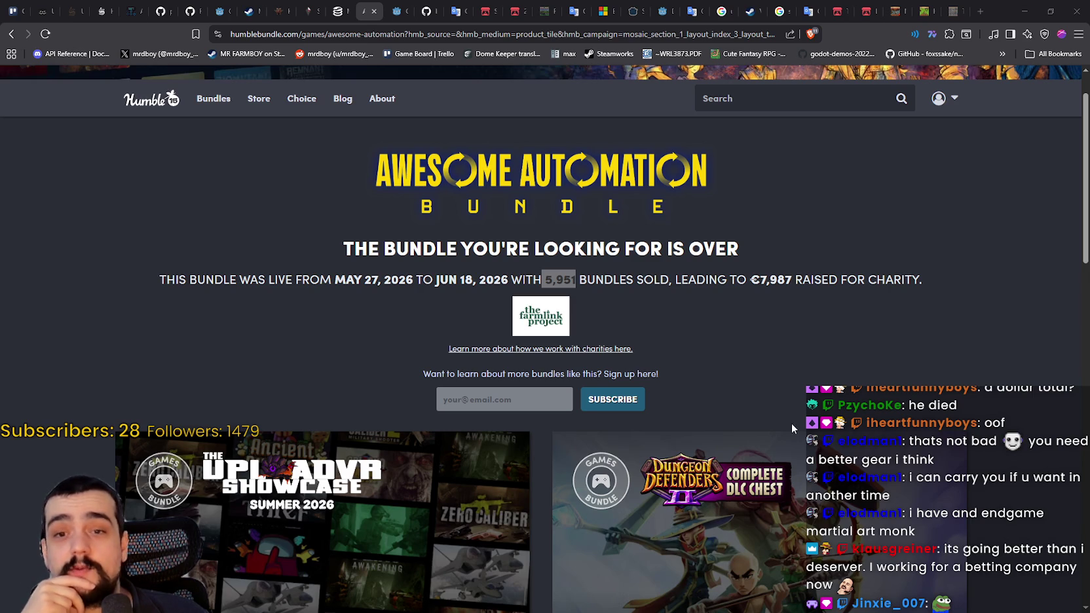
left_click(718, 280)
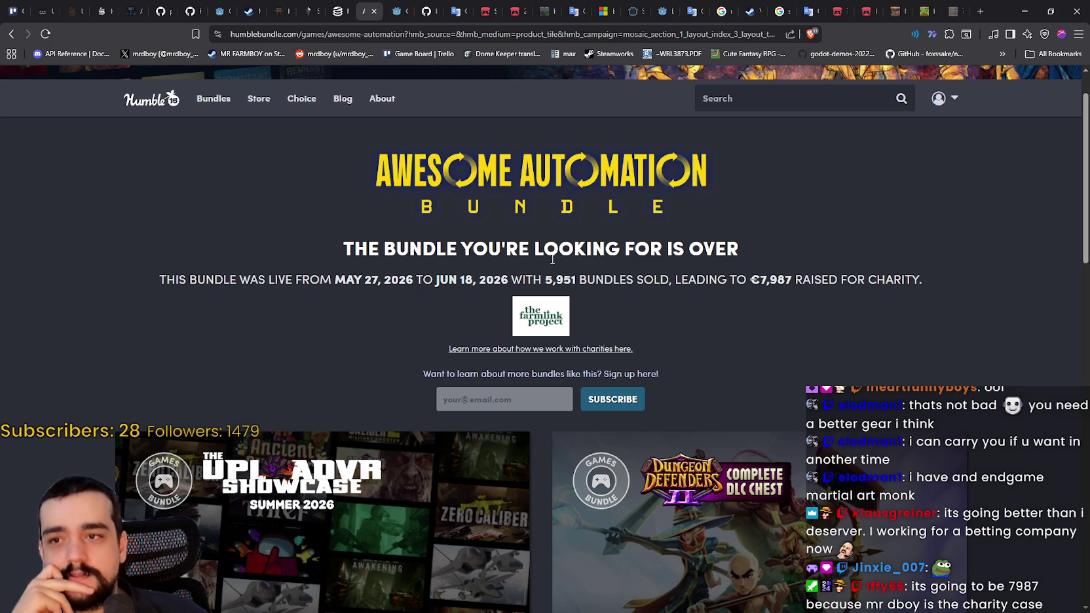
double_click(557, 285)
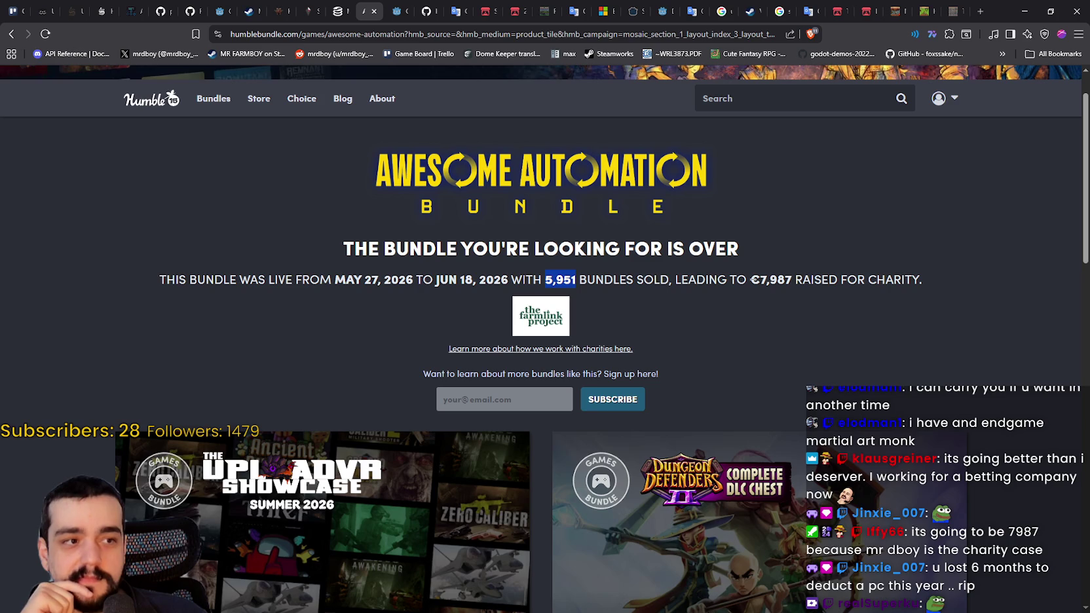
Step: Alt+Tab away from the Humble Bundle browser window
key("alt+Tab")
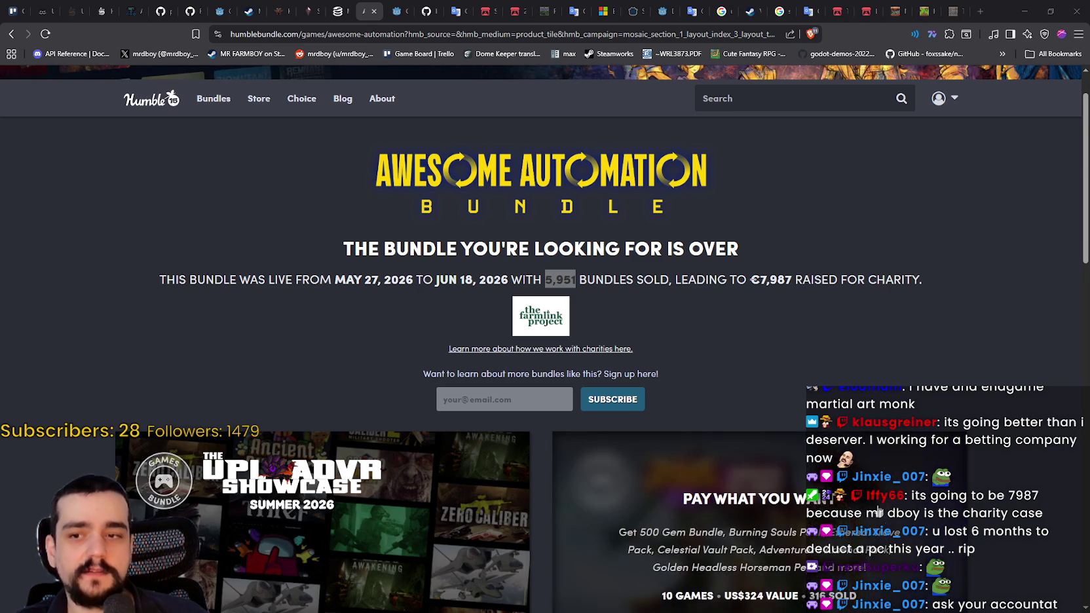
scroll(955, 380, "down", 5)
scroll(954, 380, "down", 4)
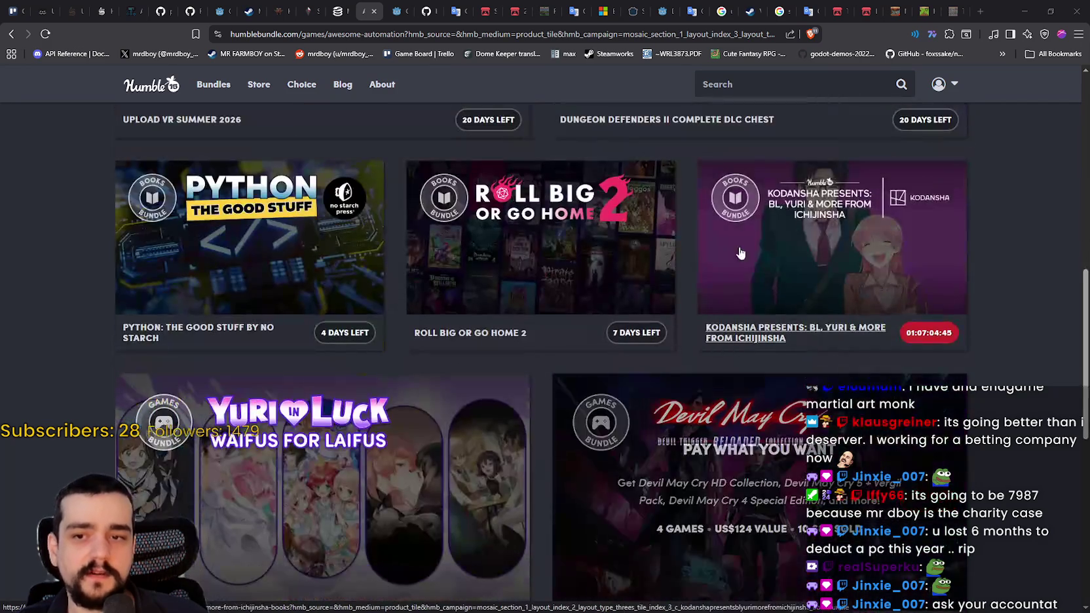
scroll(954, 380, "down", 3)
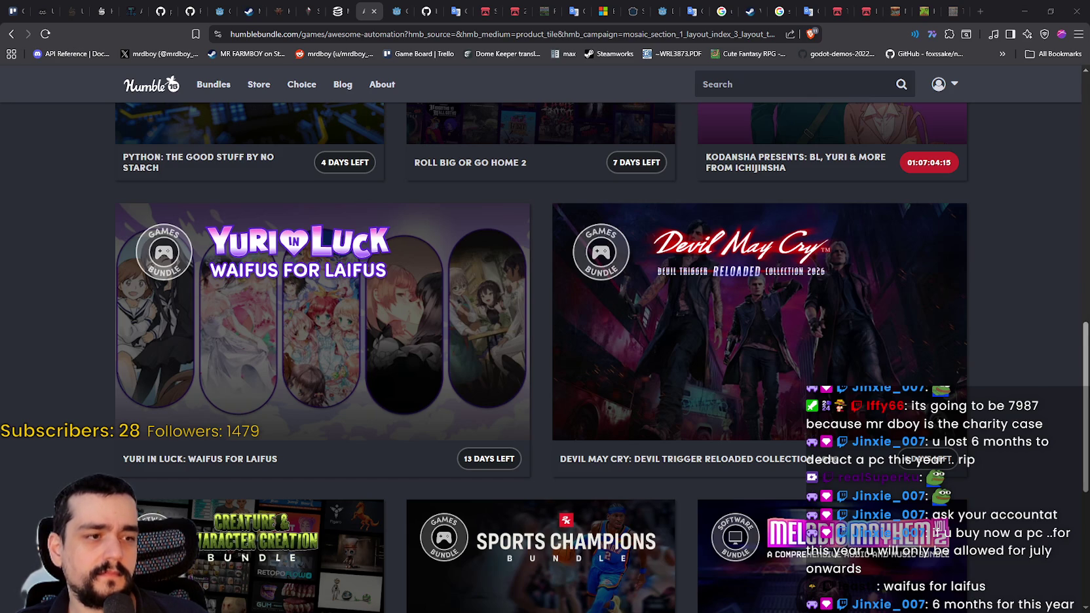
scroll(932, 394, "up", 8)
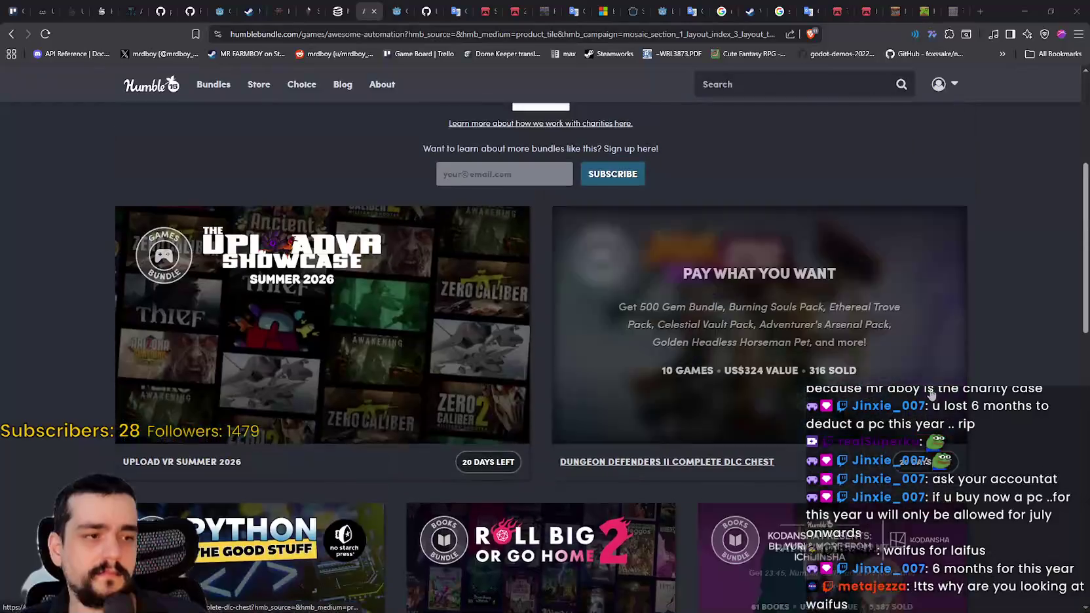
scroll(932, 394, "up", 4)
scroll(926, 380, "down", 16)
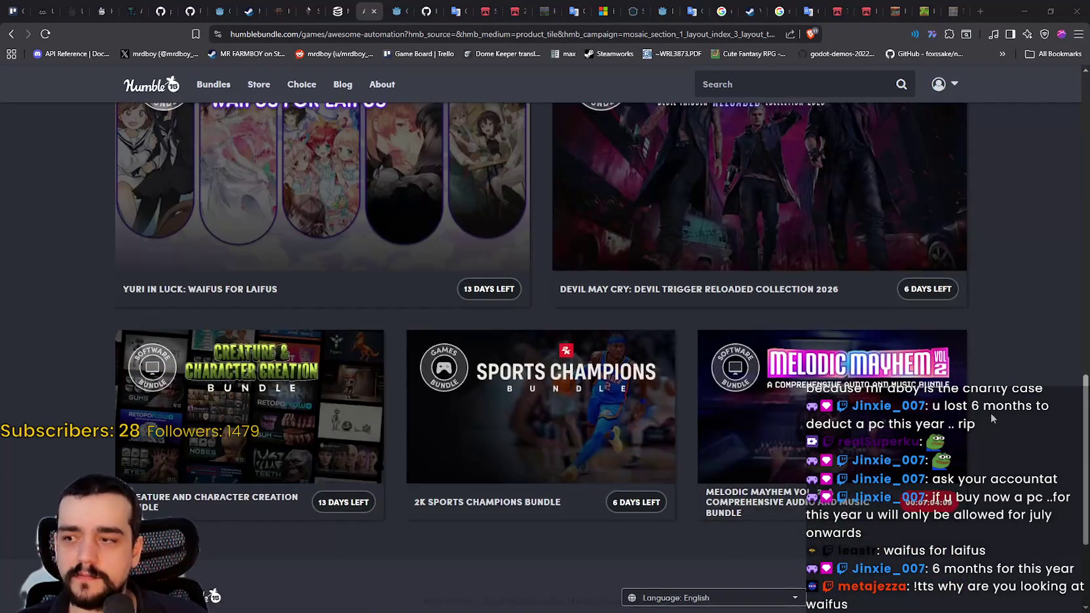
scroll(993, 418, "up", 10)
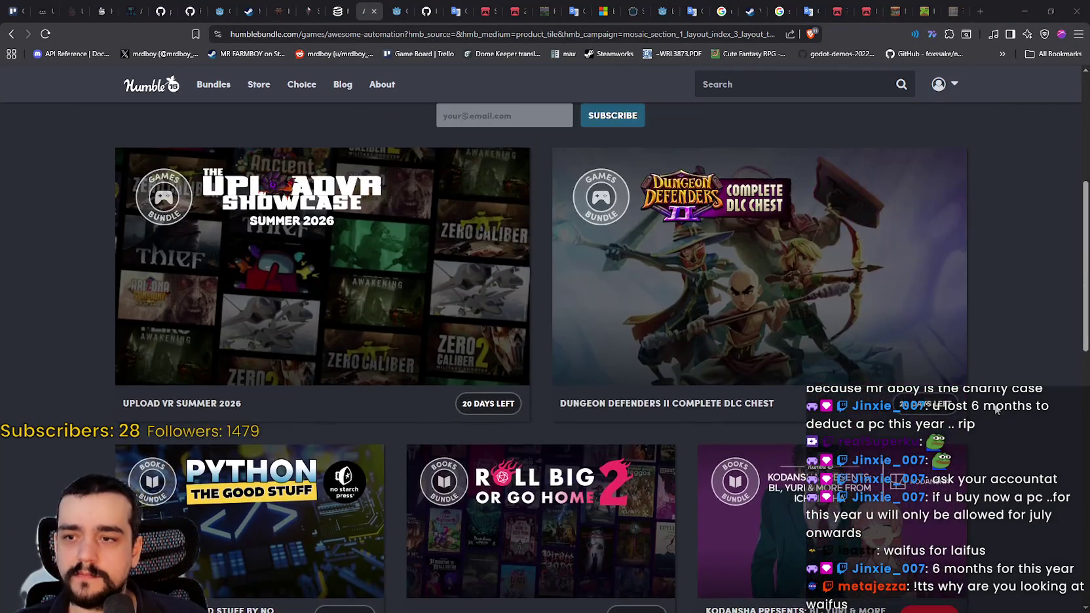
scroll(998, 409, "up", 3)
scroll(996, 410, "down", 13)
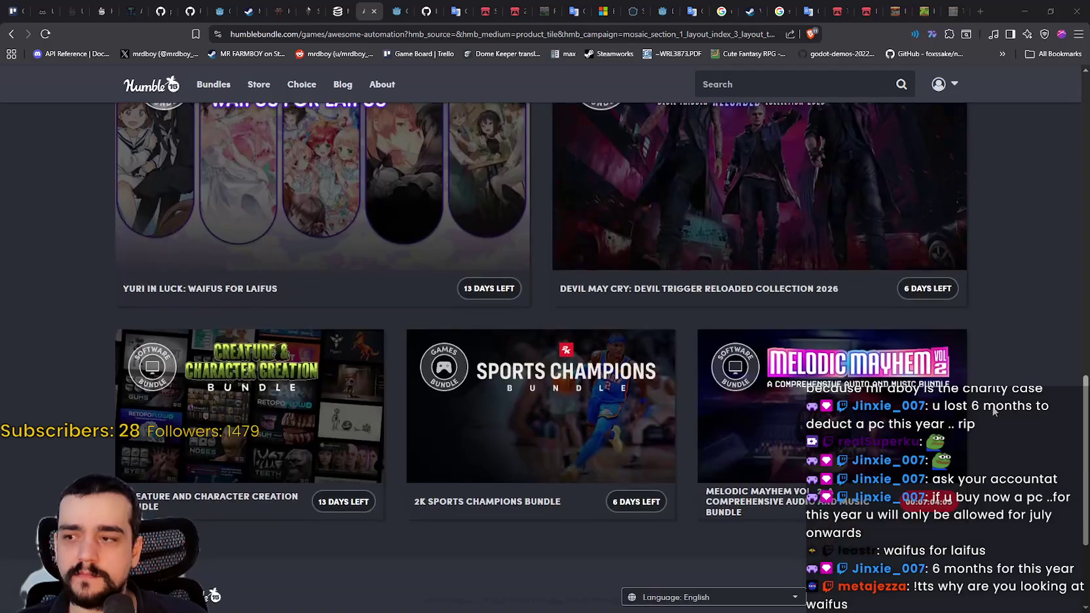
scroll(994, 410, "up", 3)
scroll(995, 410, "down", 3)
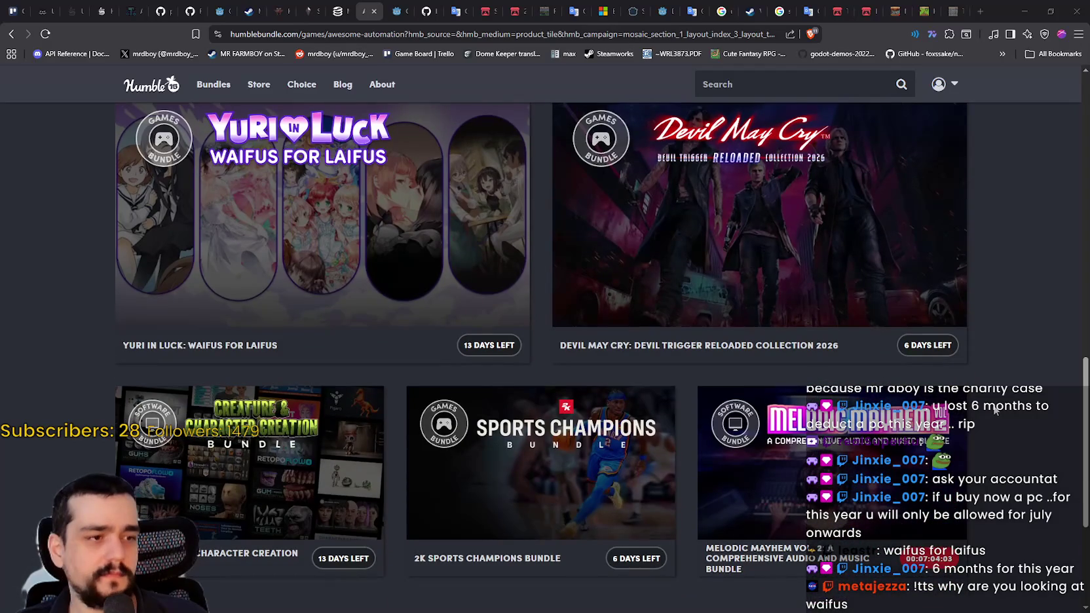
scroll(995, 410, "down", 4)
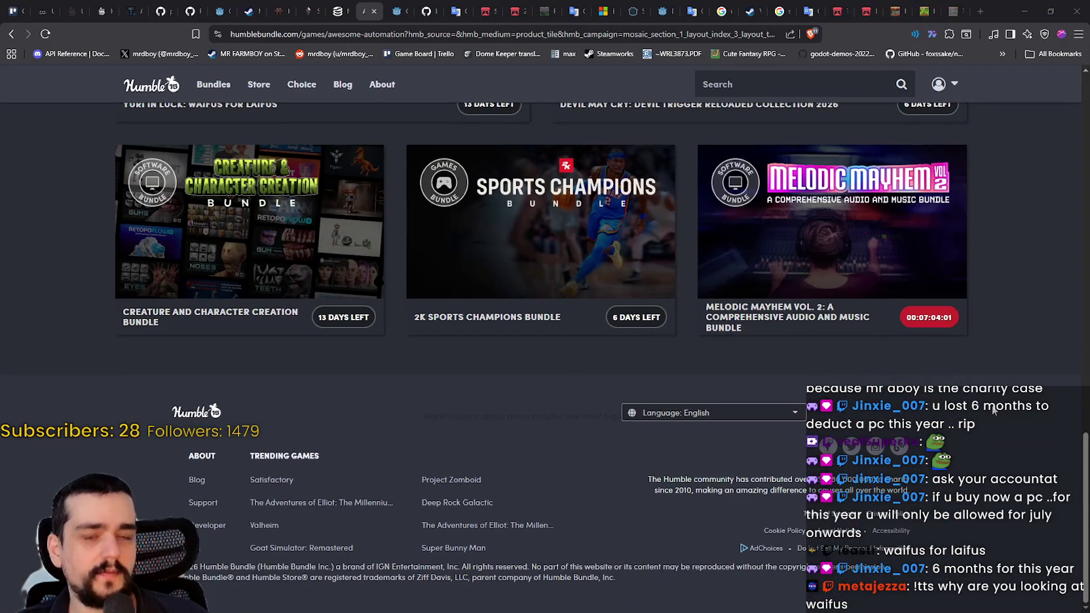
scroll(173, 490, "up", 5)
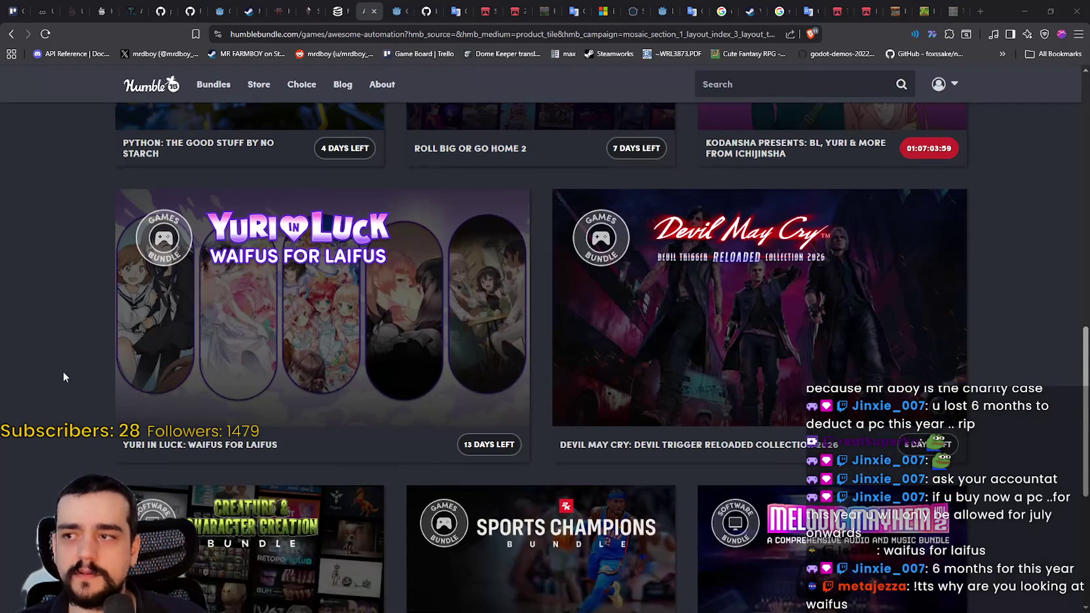
scroll(59, 372, "up", 10)
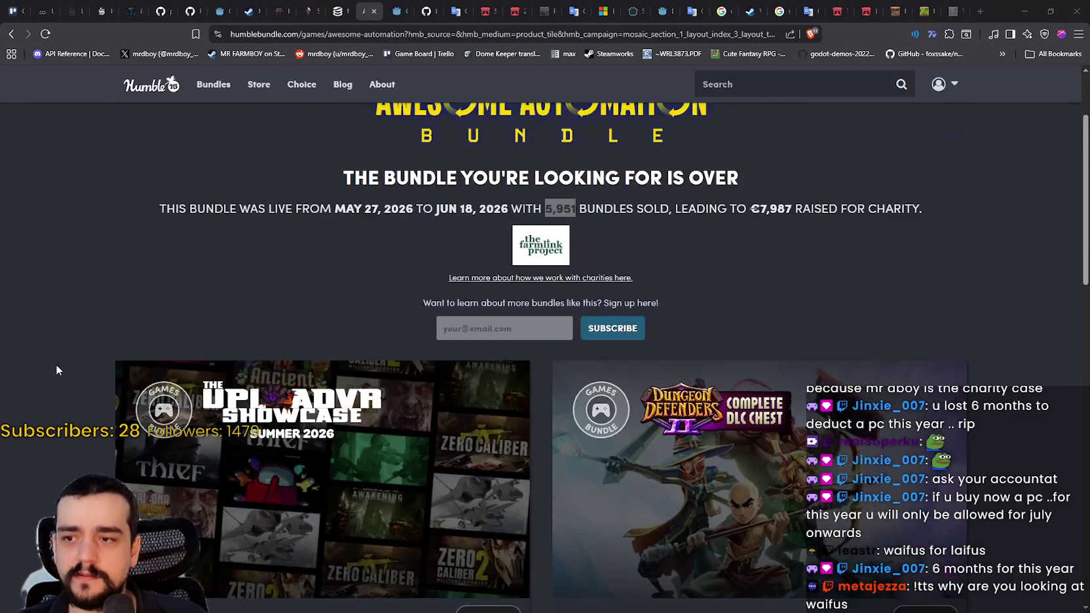
scroll(56, 370, "up", 3)
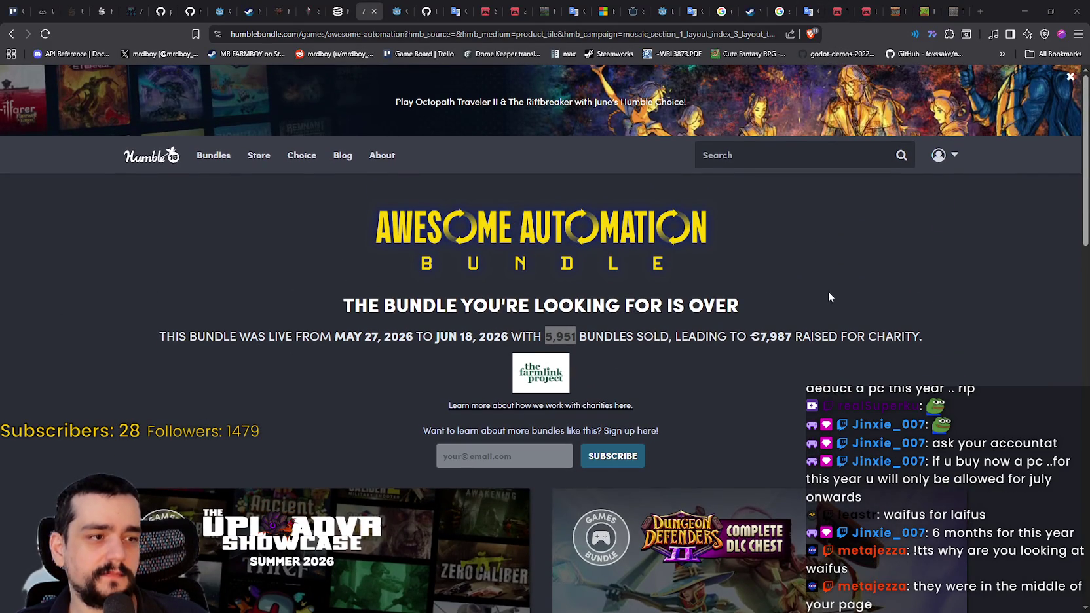
scroll(829, 299, "down", 10)
scroll(1004, 392, "down", 8)
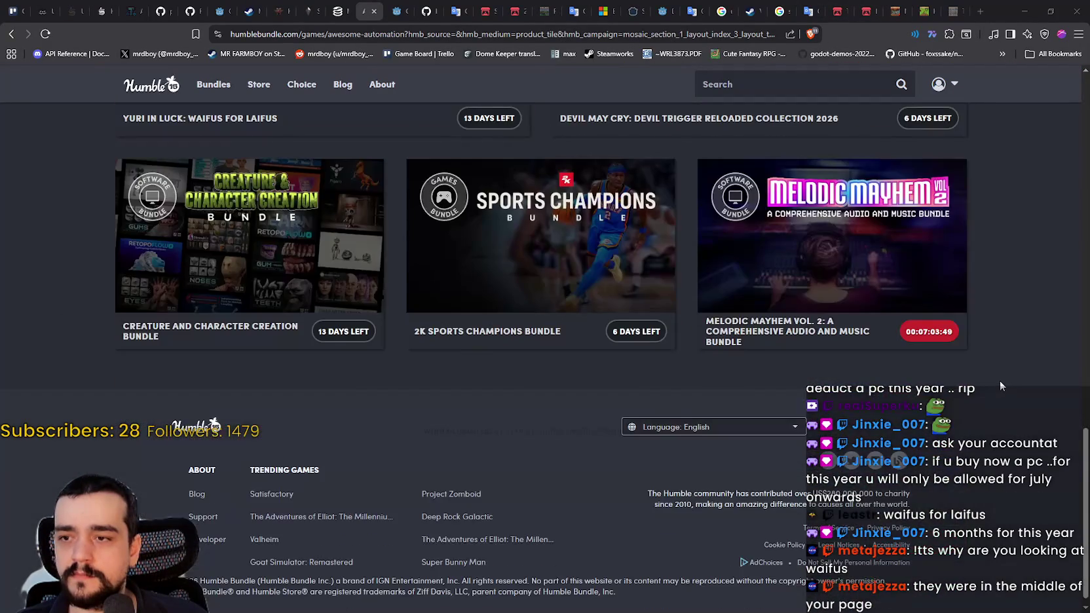
scroll(1000, 385, "up", 18)
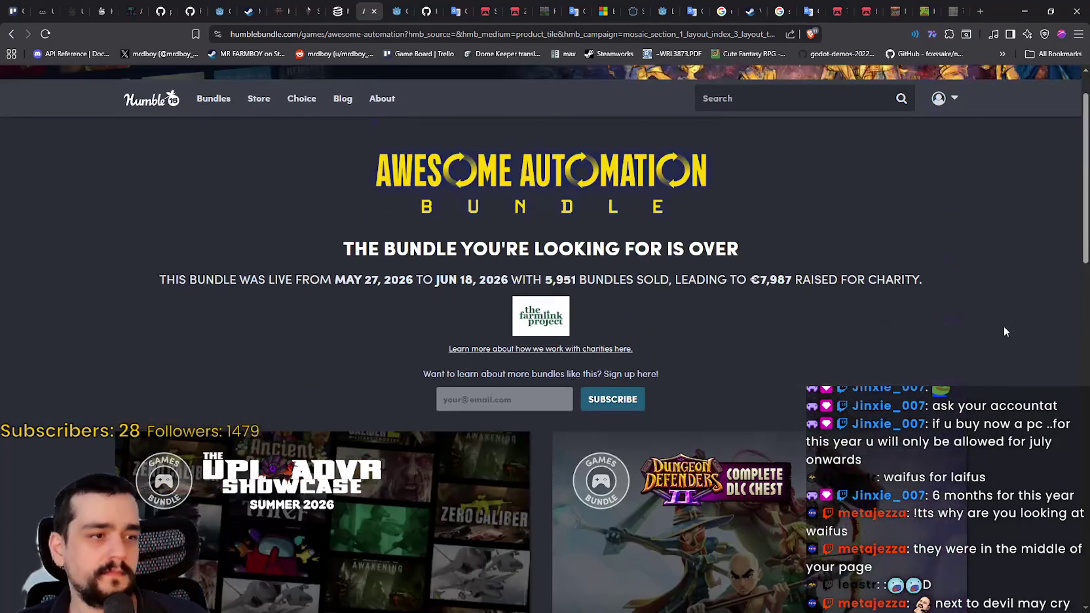
scroll(1005, 308, "up", 1)
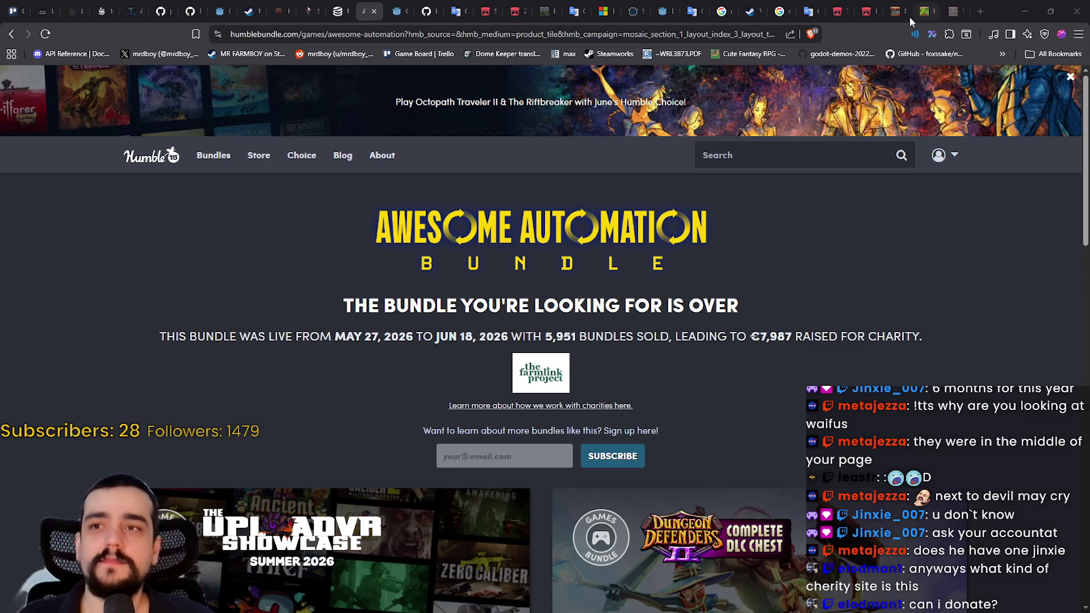
left_click(338, 11)
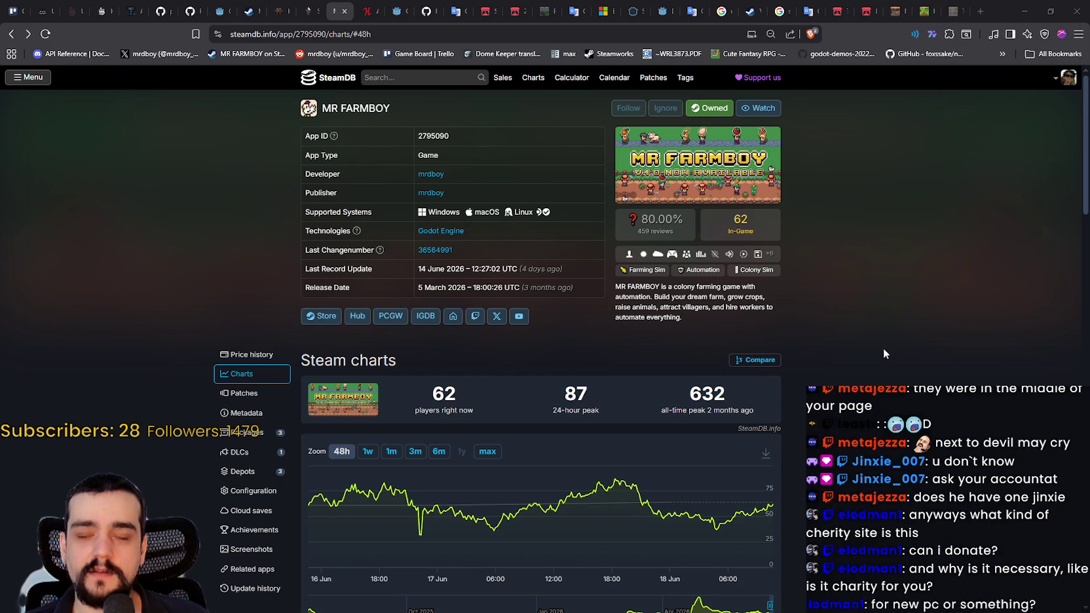
Step: Scroll the MR FARMBOY store page and show the third gallery screenshot
scroll(888, 333, "down", 1)
scroll(889, 334, "up", 1)
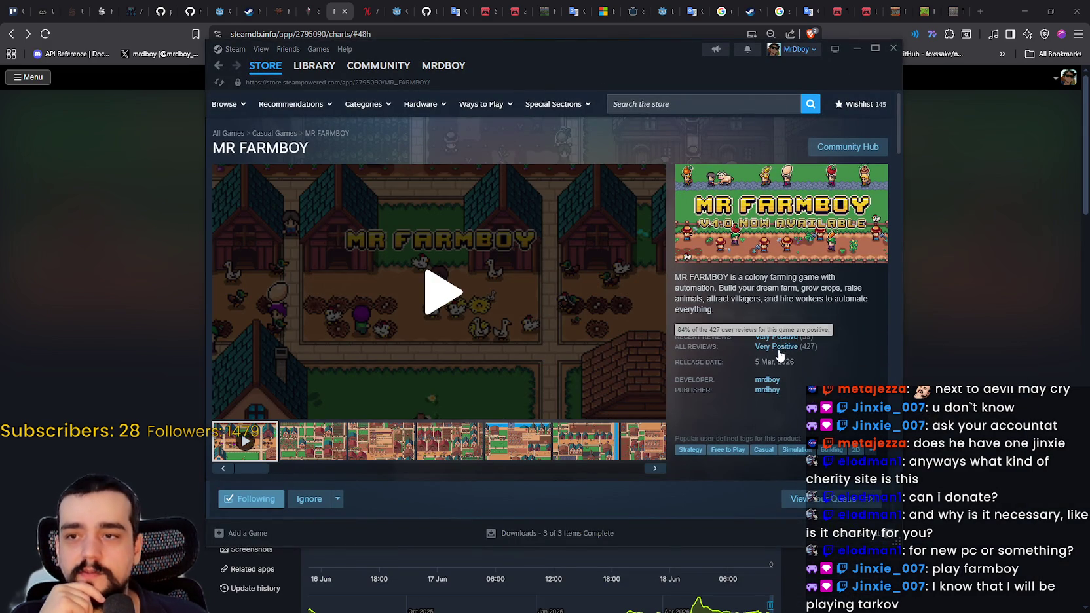
left_click(373, 448)
Step: Copy the MR FARMBOY store page URL from the page's context menu
scroll(485, 364, "down", 3)
scroll(528, 323, "down", 5)
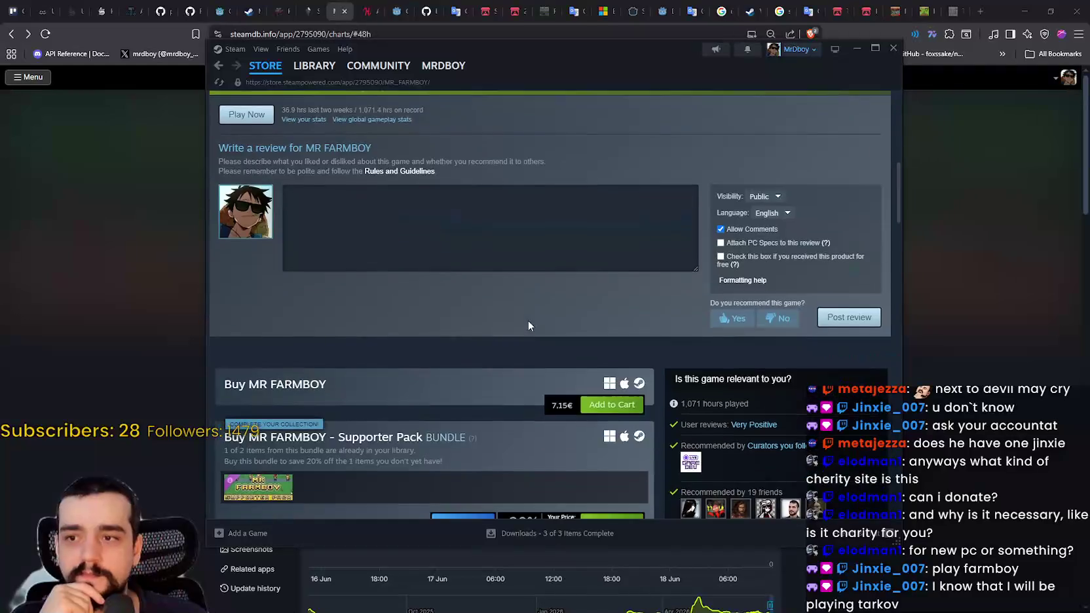
scroll(524, 357, "up", 8)
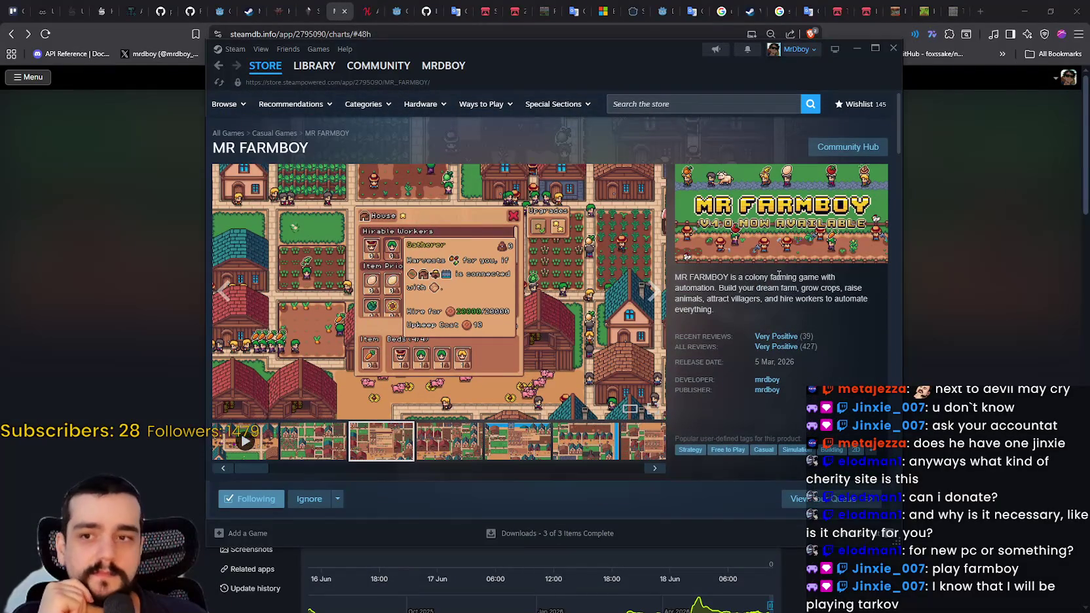
right_click(778, 271)
left_click(804, 342)
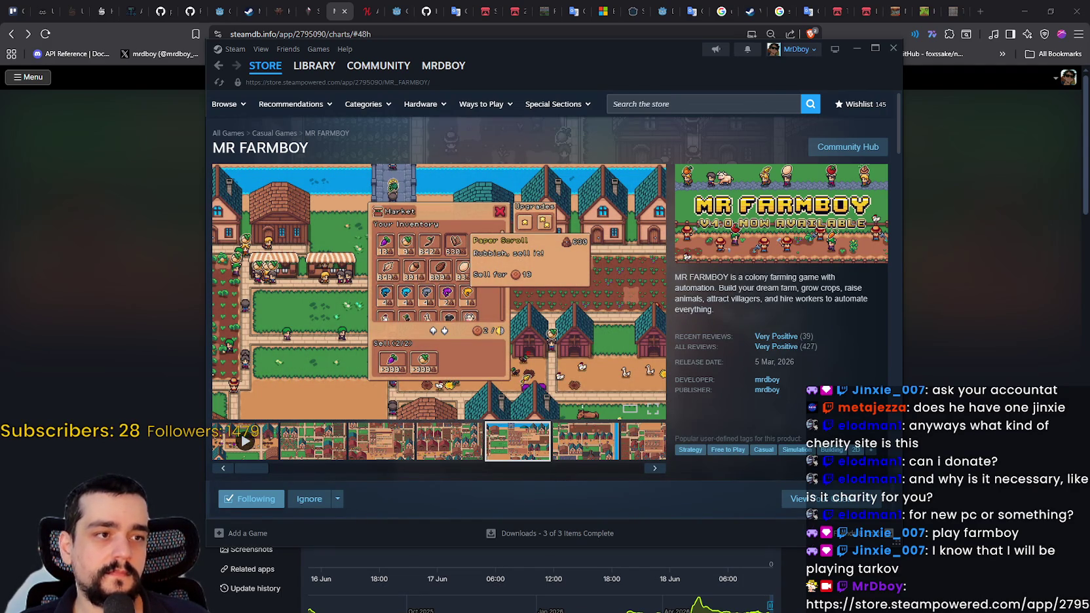
Step: Scroll the store page, then minimize Steam to reveal the SteamDB charts
scroll(801, 283, "down", 2)
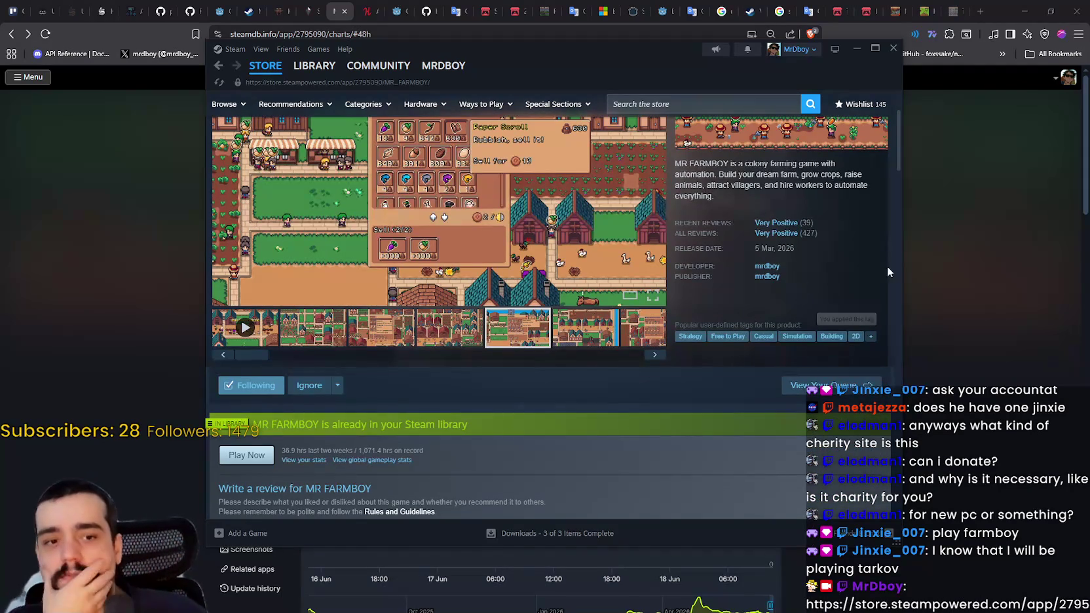
scroll(777, 299, "down", 7)
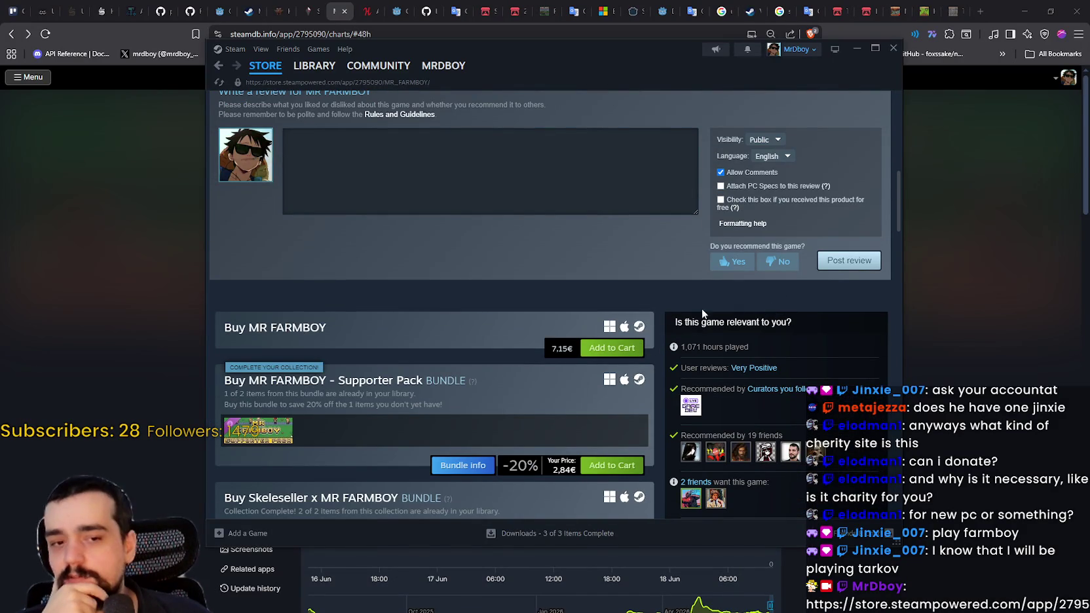
scroll(733, 305, "up", 7)
scroll(740, 429, "up", 2)
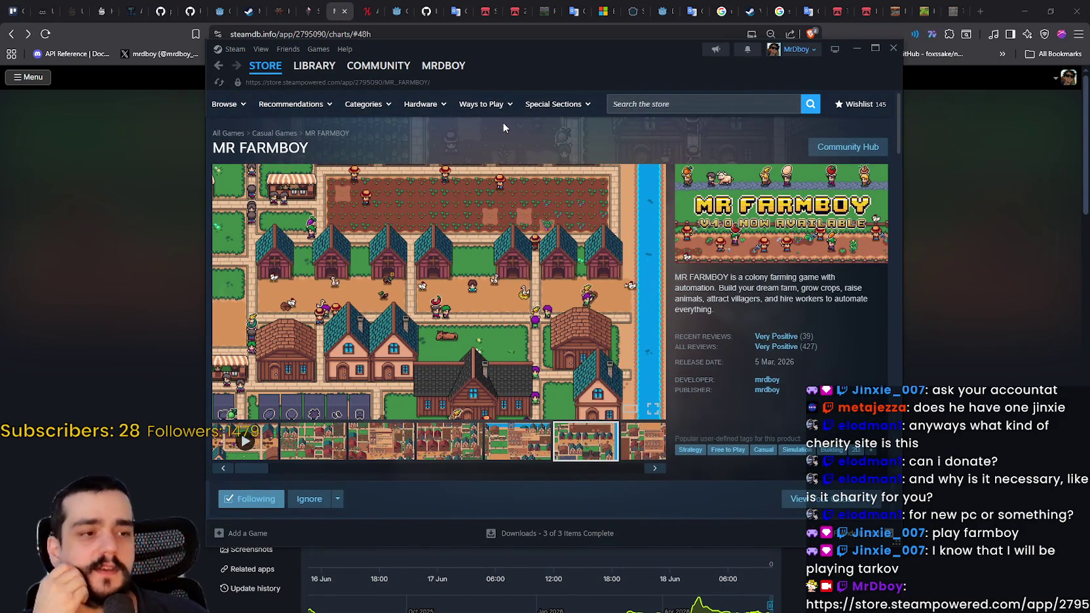
scroll(755, 331, "down", 4)
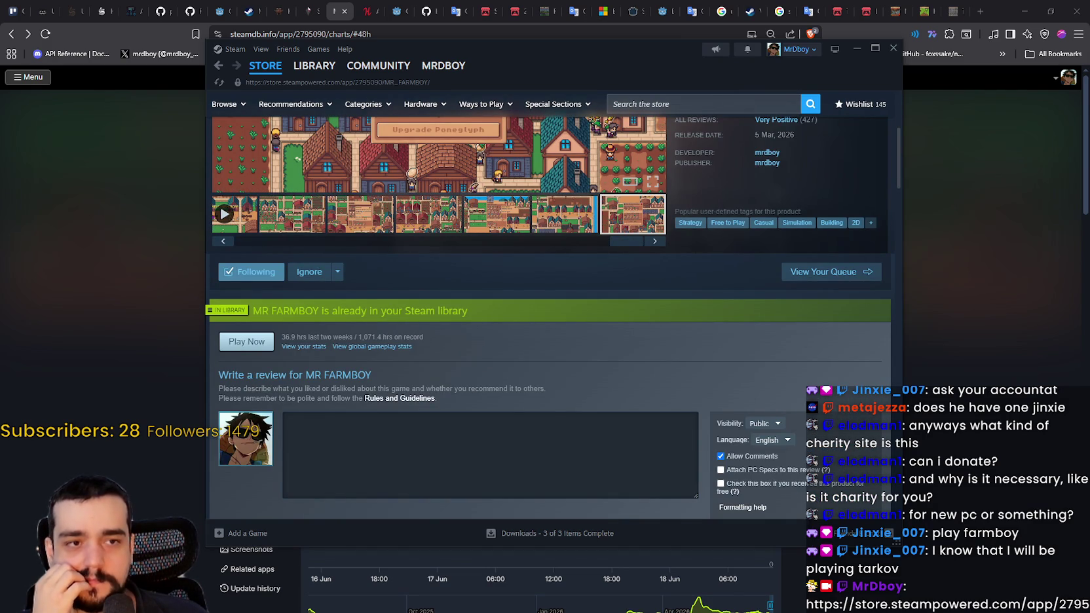
left_click(856, 48)
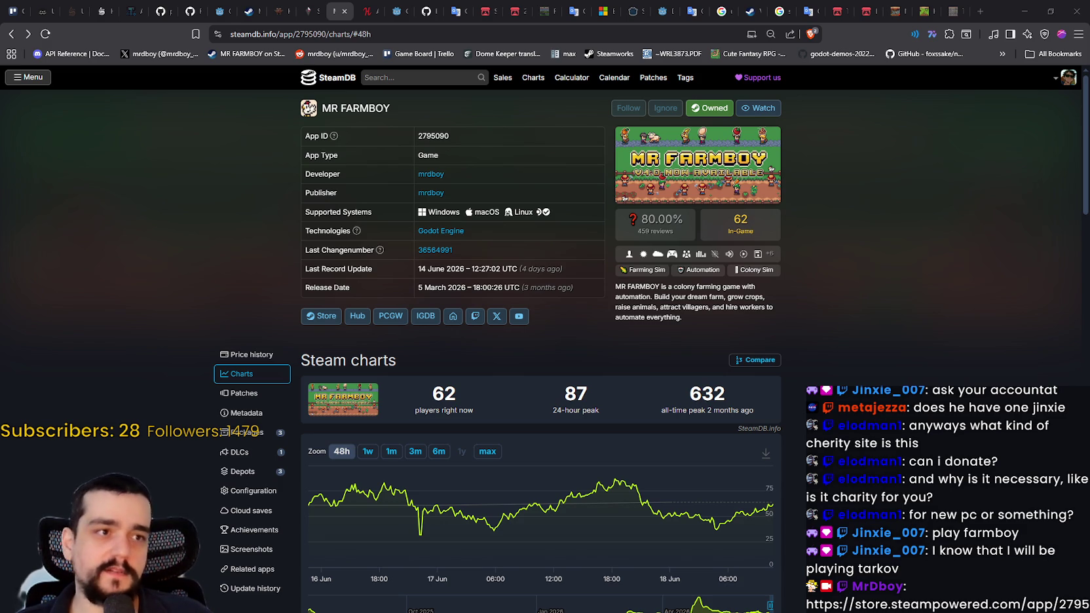
Step: Bring the MR FARMBOY store page back to its top, then open a new Brave tab
key("alt+Tab")
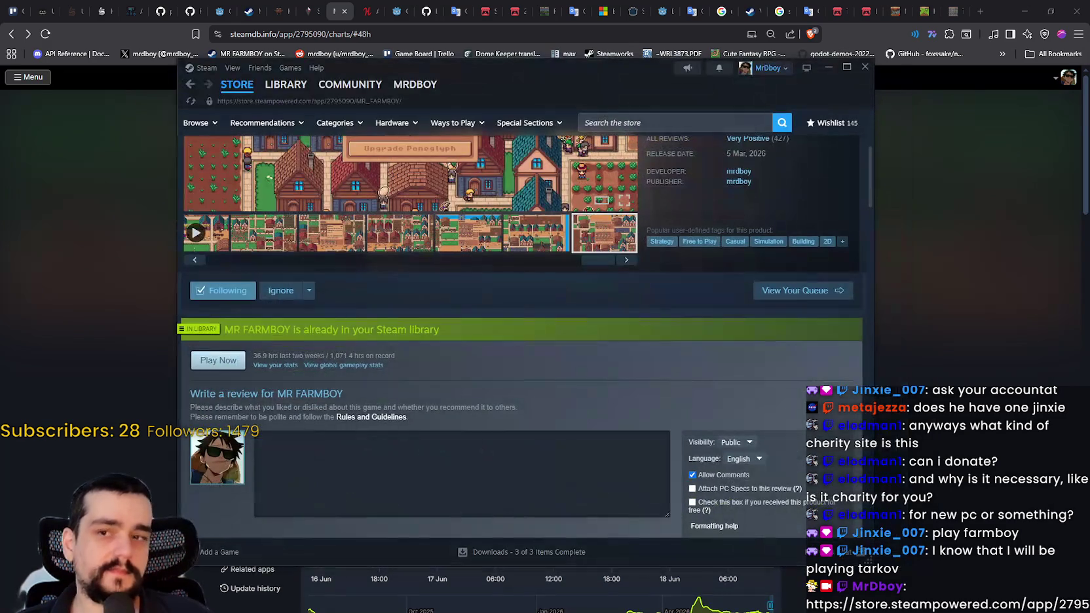
scroll(582, 243, "up", 4)
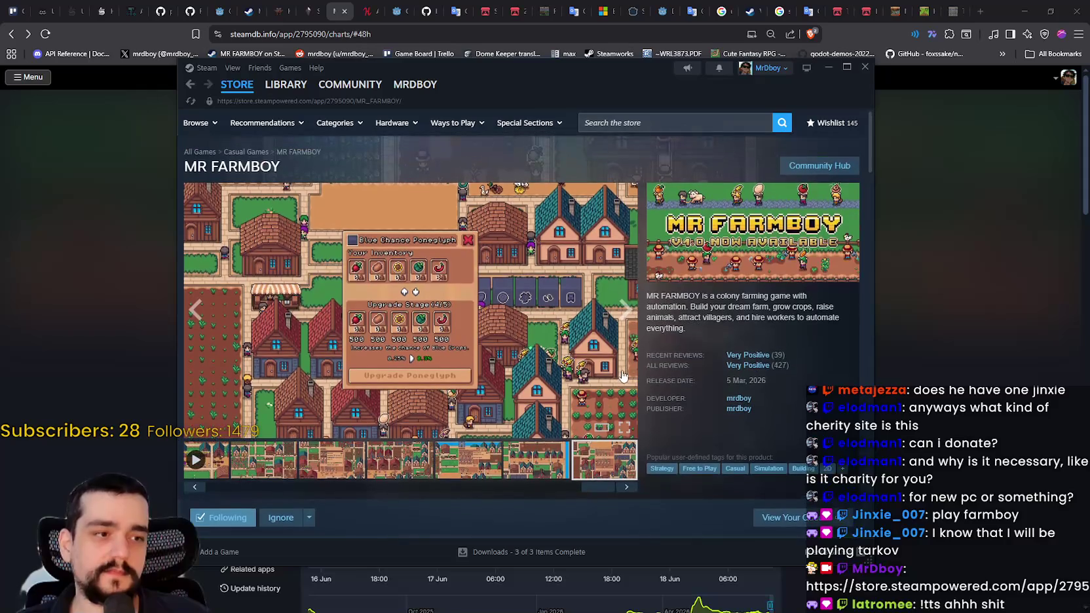
left_click(979, 12)
type("go")
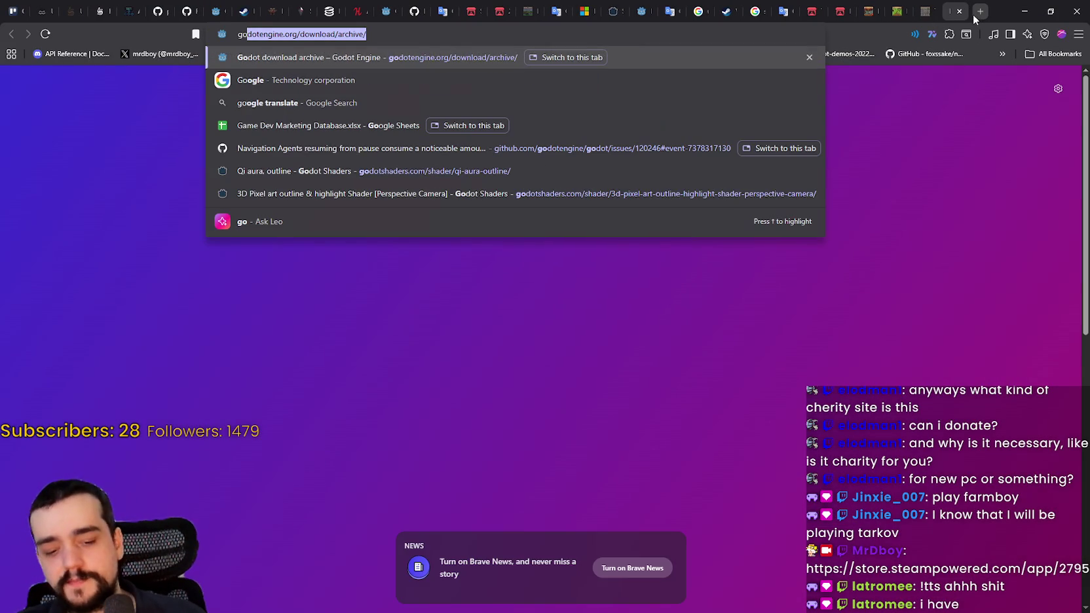
key("Return")
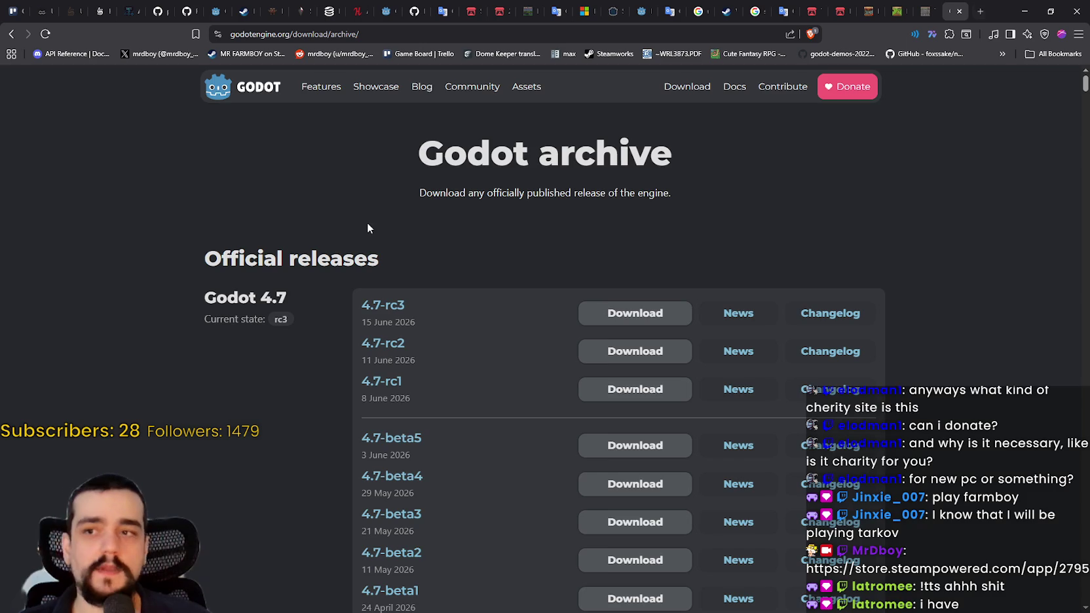
scroll(467, 298, "down", 1)
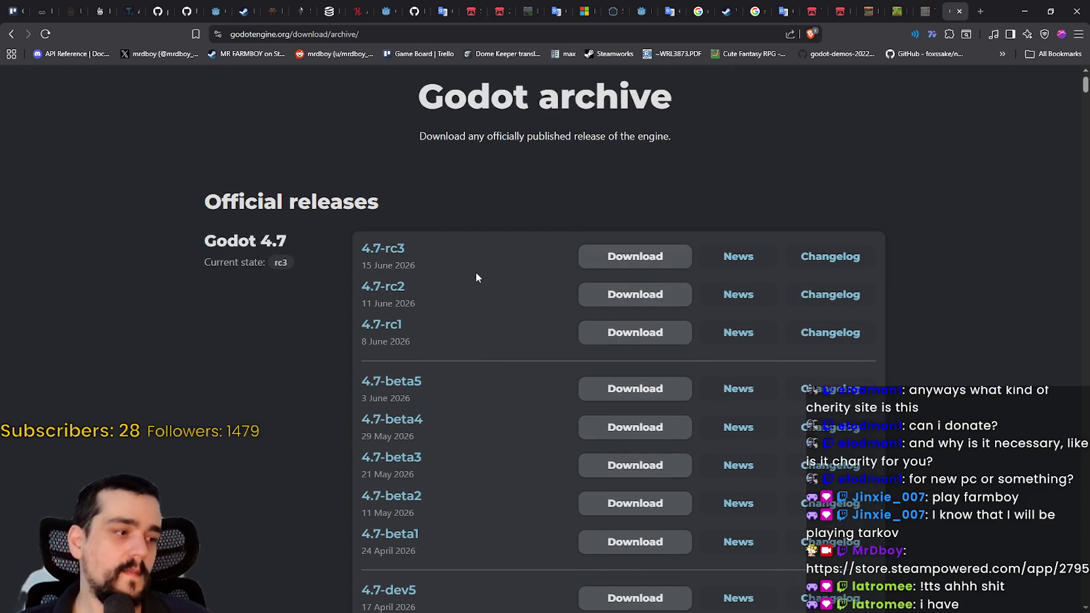
scroll(505, 259, "up", 1)
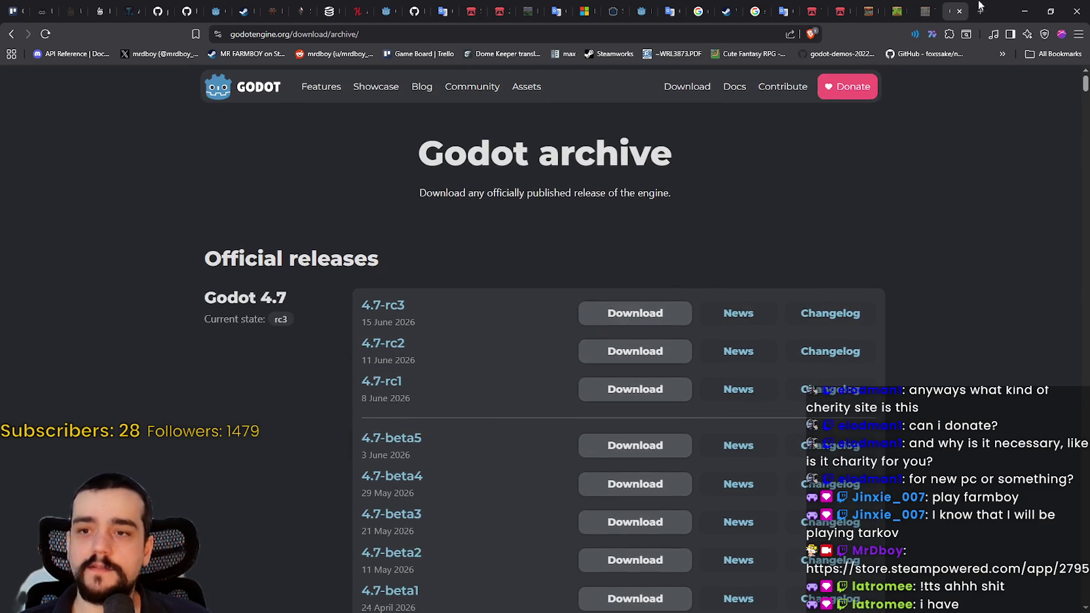
left_click(12, 34)
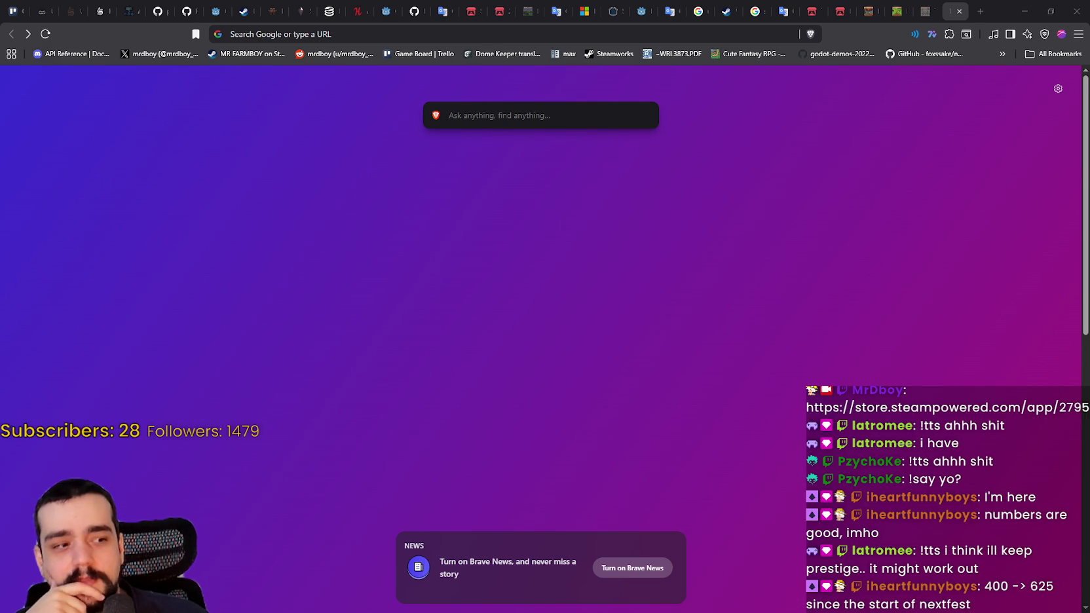
Step: Launch Windows Calculator with the Calculator key
key("XF86Calculator")
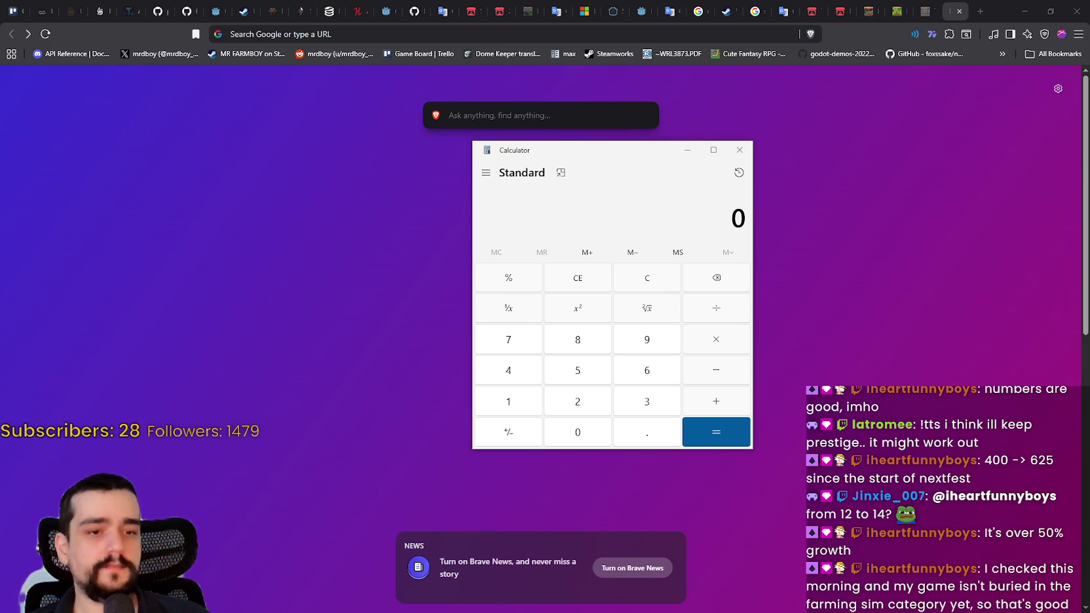
Step: Move the Calculator window up and right, then close it
left_click_drag(559, 151, 712, 133)
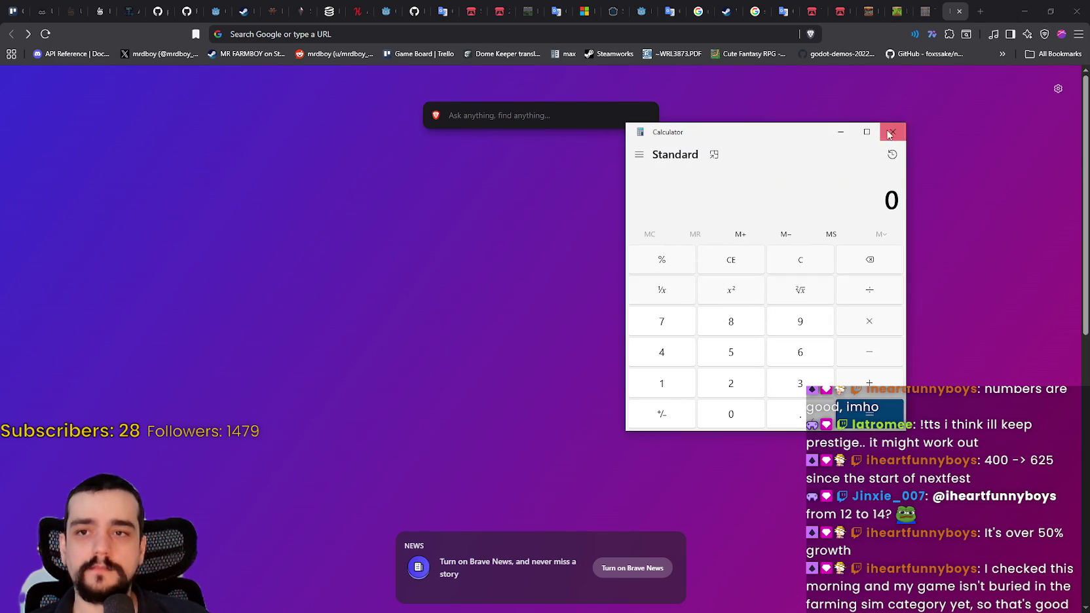
left_click(890, 133)
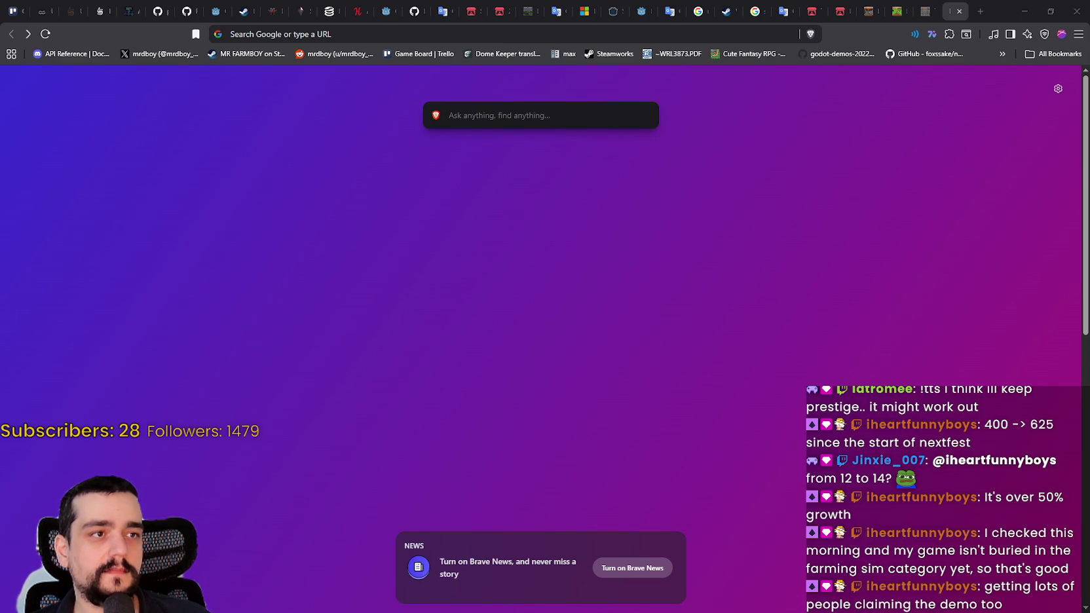
Step: Merge the detached alteemor.itch.io/btfv tab into the Brave window's tab strip
left_click_drag(728, 41, 931, 11)
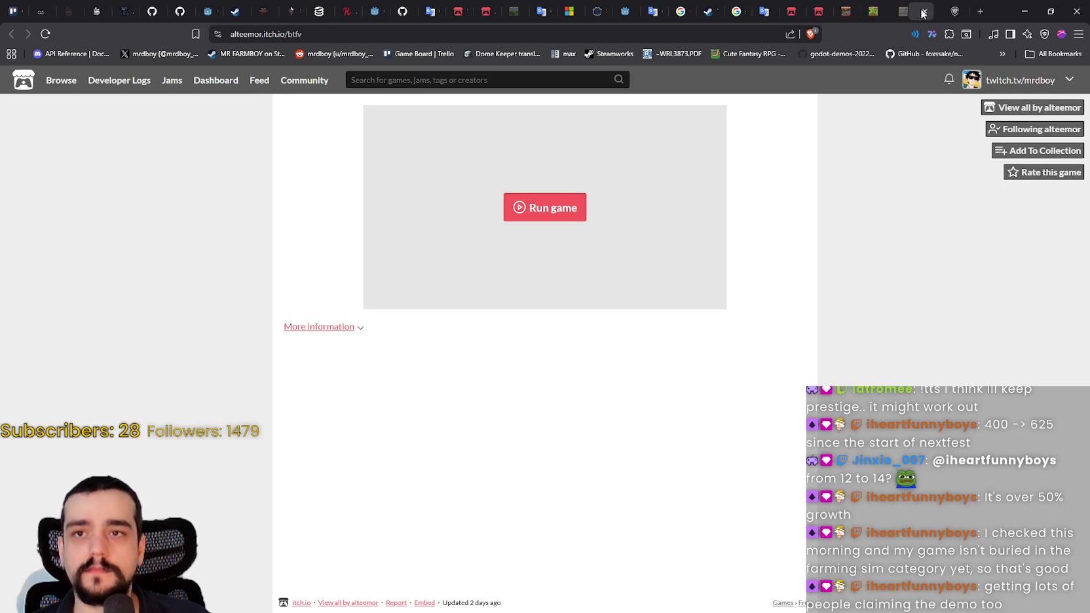
Step: Start the BFTV web game fullscreen and pan the Imperials upgrade tree upward
left_click(587, 209)
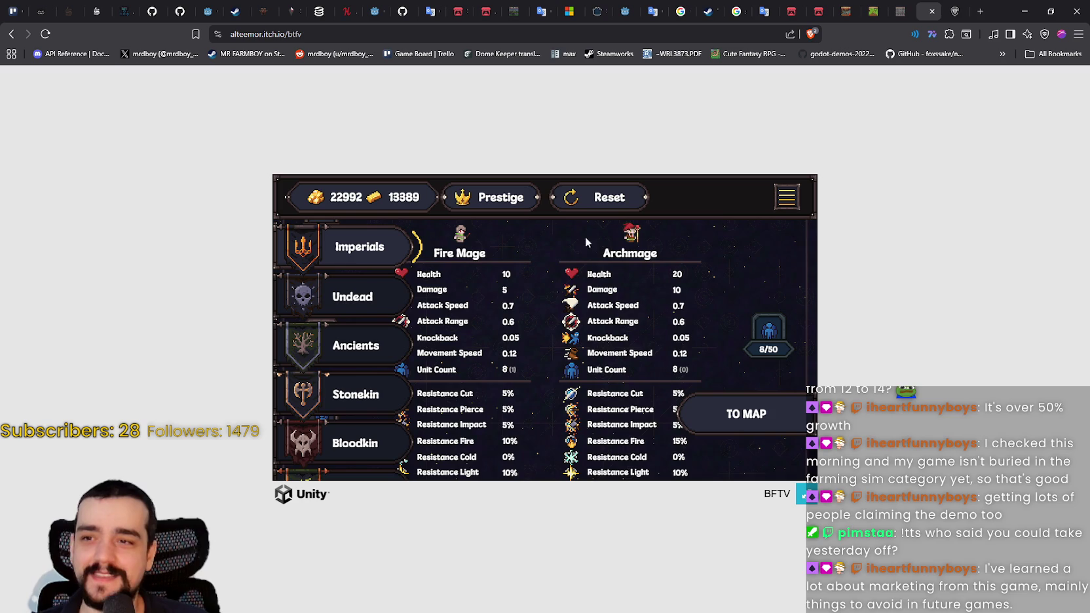
left_click(805, 495)
mouse_move(708, 417)
left_mouse_down()
mouse_move(540, 289)
mouse_move(725, 382)
mouse_move(718, 375)
mouse_move(498, 262)
mouse_move(393, 348)
mouse_move(541, 218)
mouse_move(643, 282)
mouse_move(683, 348)
mouse_move(487, 226)
mouse_move(441, 97)
left_mouse_up()
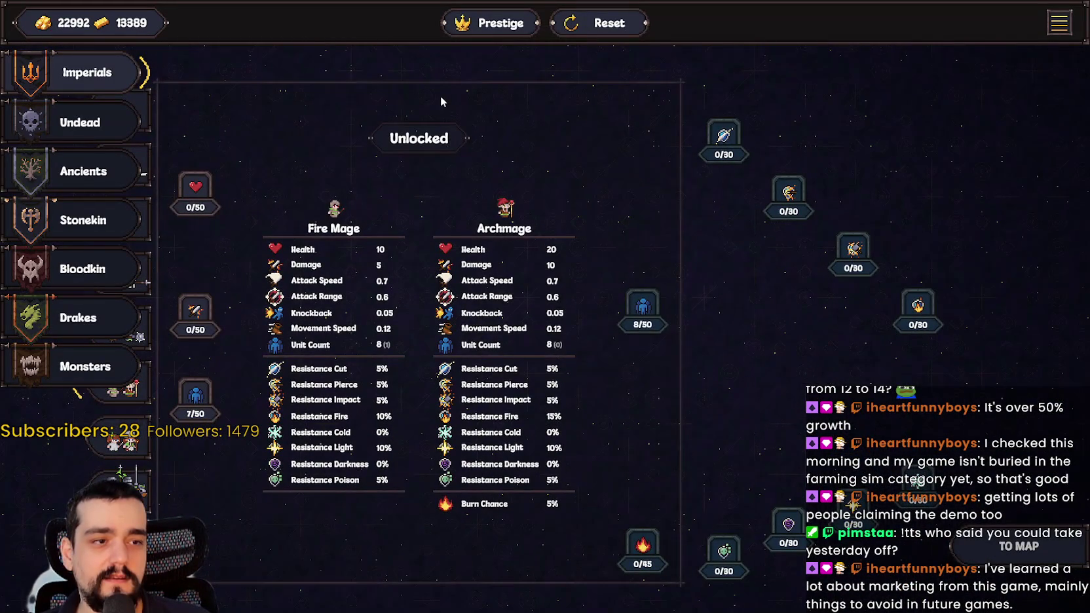
mouse_move(549, 232)
left_mouse_down()
mouse_move(757, 340)
mouse_move(775, 299)
mouse_move(728, 253)
mouse_move(719, 258)
mouse_move(754, 339)
mouse_move(799, 207)
mouse_move(682, 388)
mouse_move(779, 397)
mouse_move(616, 361)
left_mouse_up()
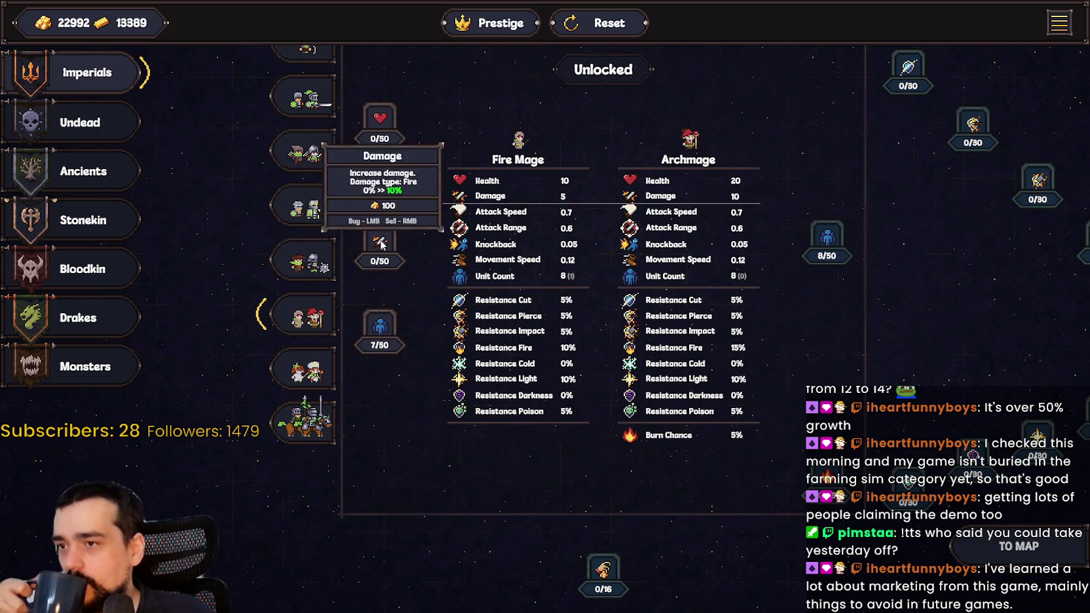
mouse_move(459, 130)
left_mouse_down()
mouse_move(454, 191)
mouse_move(429, 143)
mouse_move(377, 120)
left_mouse_up()
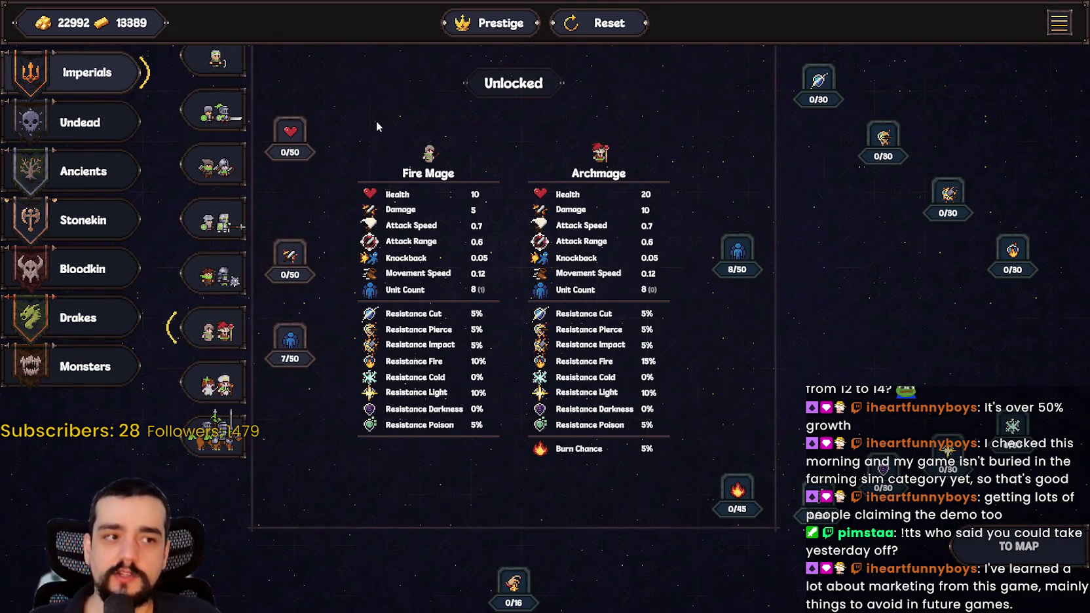
left_click_drag(327, 279, 372, 270)
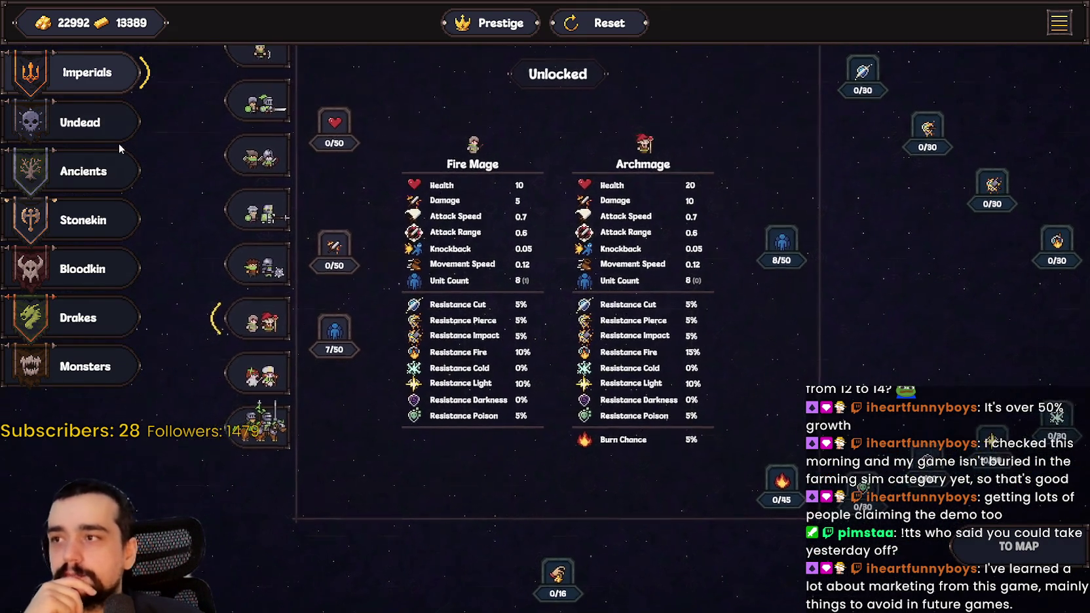
key("m")
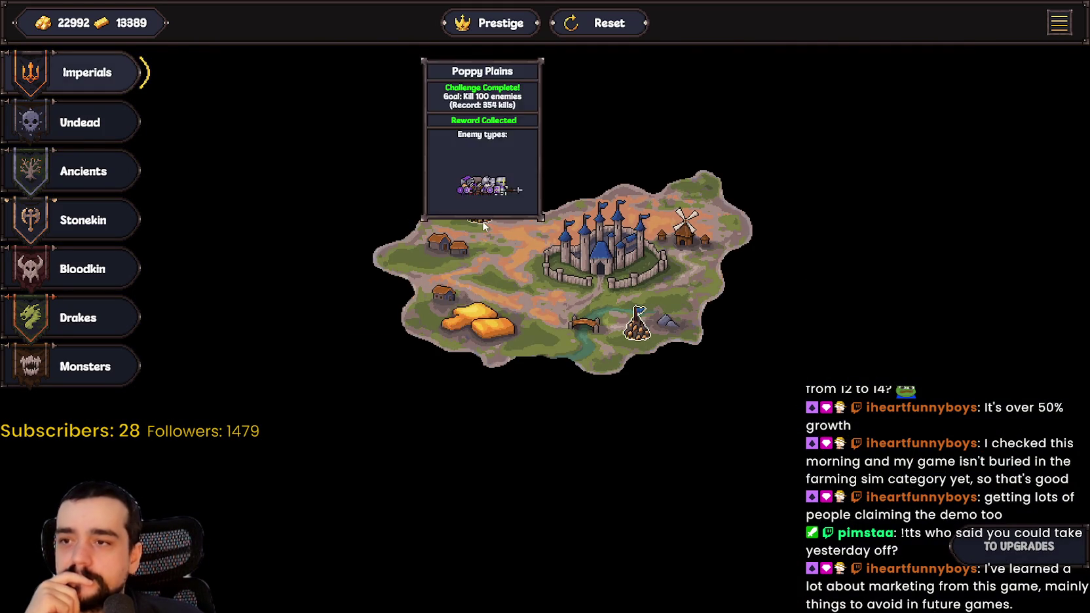
Step: Open Poppy Plains, add cavalry plus two more units, and launch the battle
left_click(483, 226)
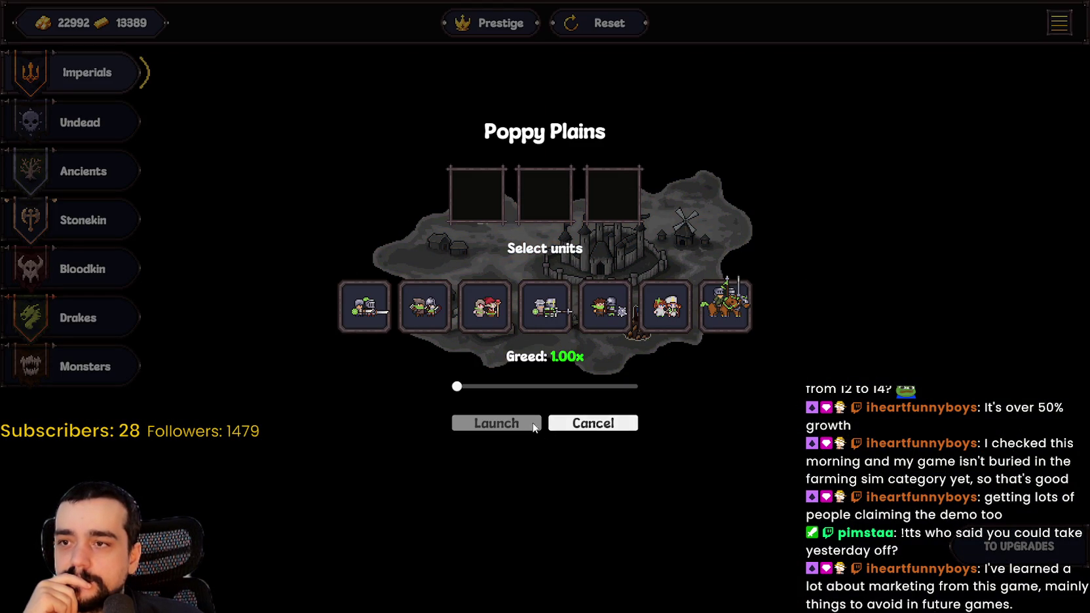
left_click(719, 318)
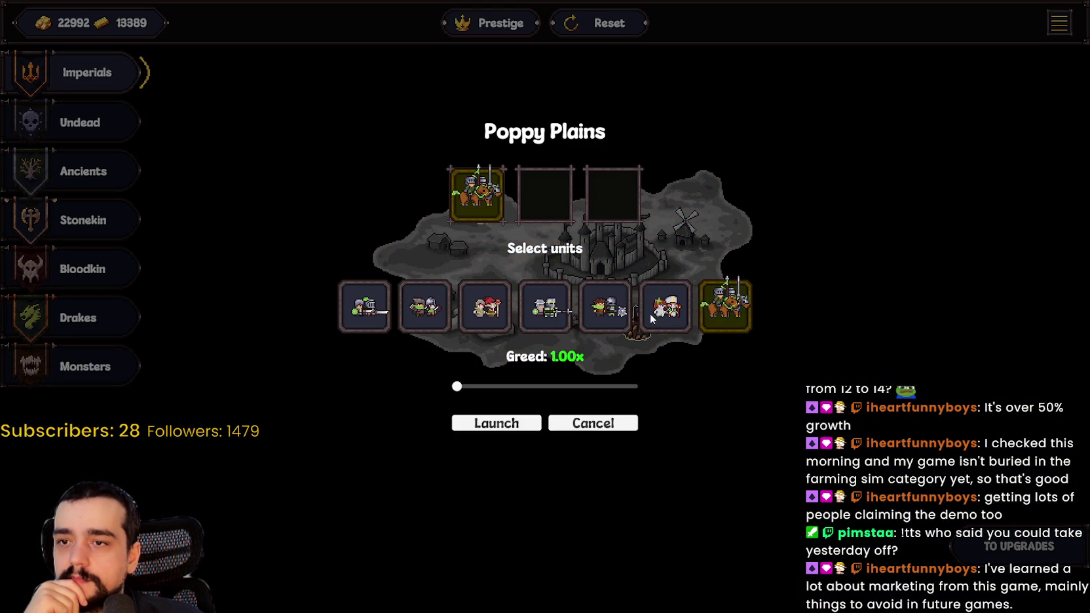
left_click(612, 313)
left_click(663, 314)
left_click(528, 426)
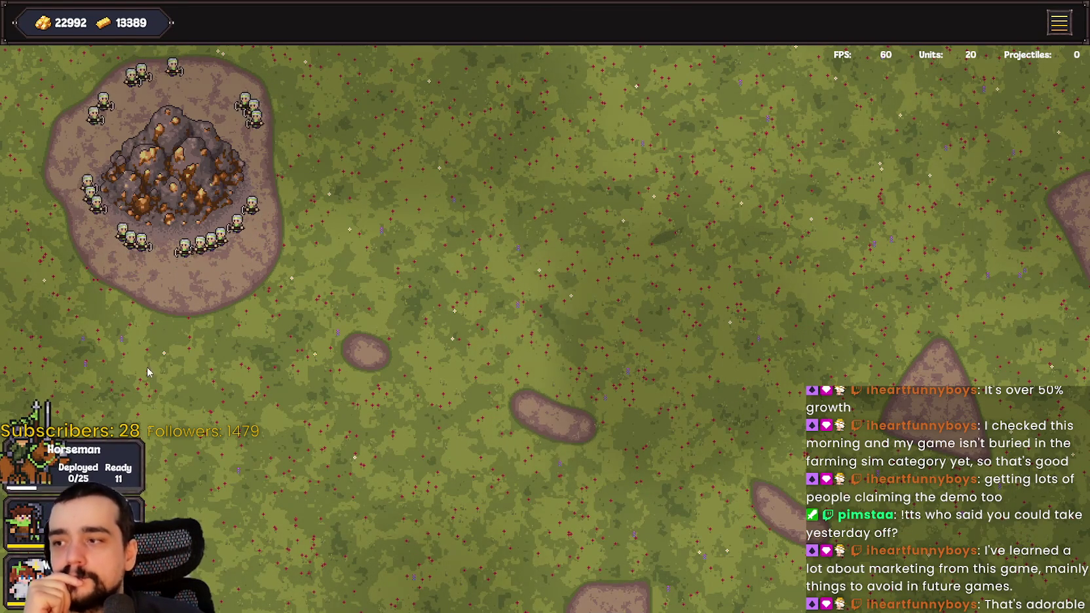
Step: Deploy Horseman and other squads onto the battlefield, then leave fullscreen
mouse_move(74, 459)
left_mouse_down()
mouse_move(273, 460)
mouse_move(621, 190)
left_mouse_up()
left_click_drag(322, 366, 550, 223)
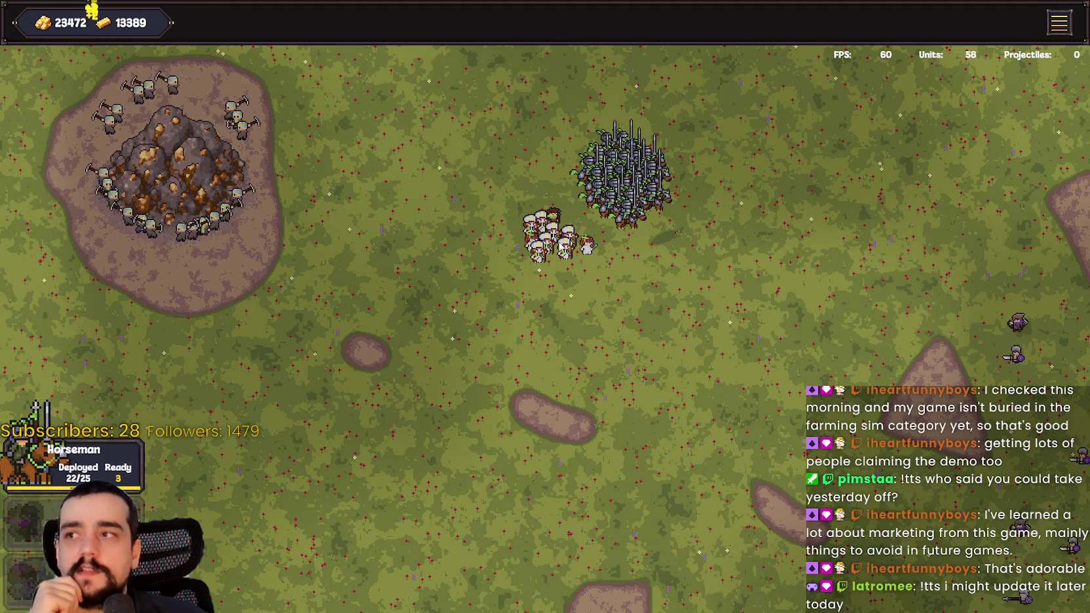
mouse_move(72, 459)
left_mouse_down()
mouse_move(433, 251)
mouse_move(521, 161)
left_mouse_up()
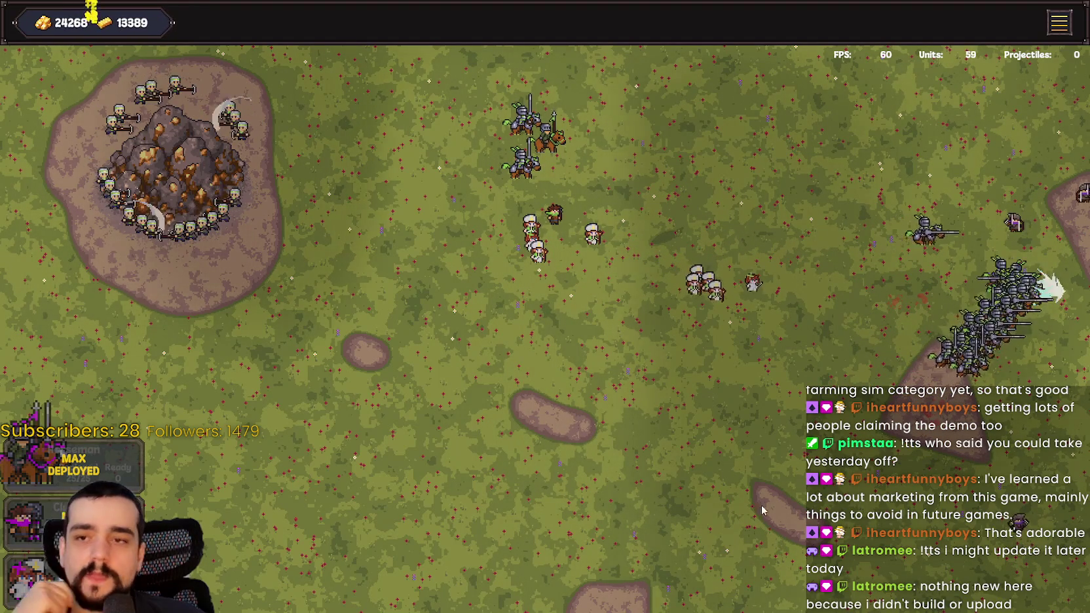
key("Escape")
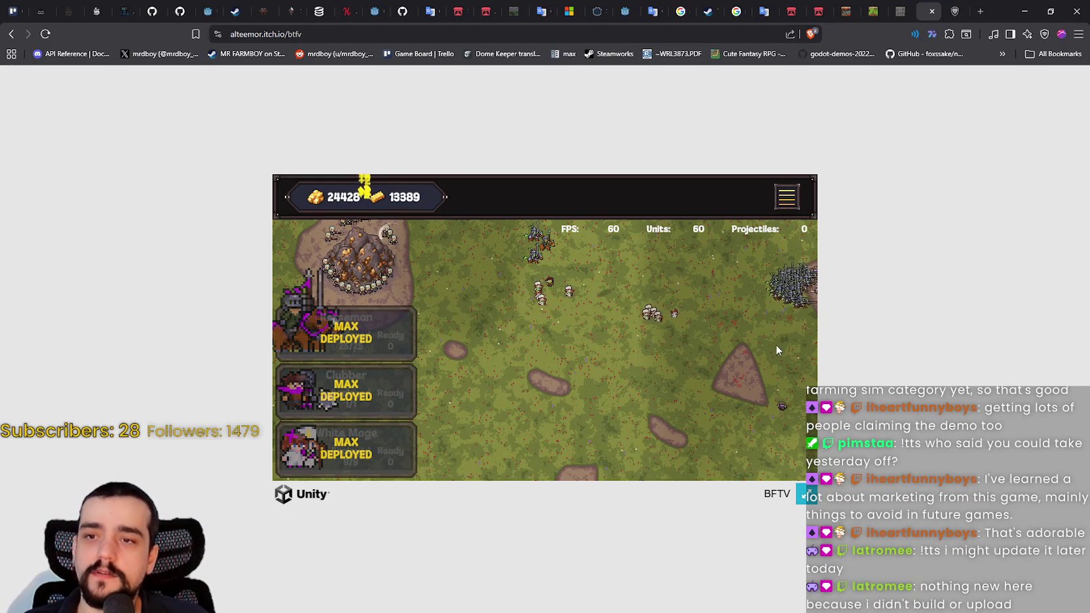
Step: Return the reloaded game to fullscreen and show the Swordsman and Knight stats
left_click(804, 494)
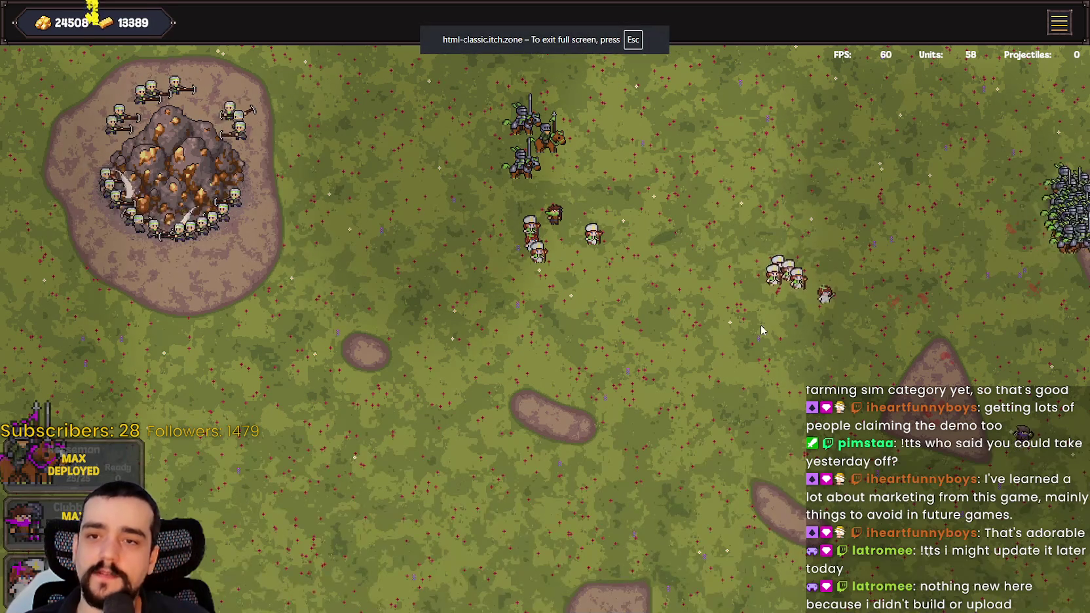
key("Escape")
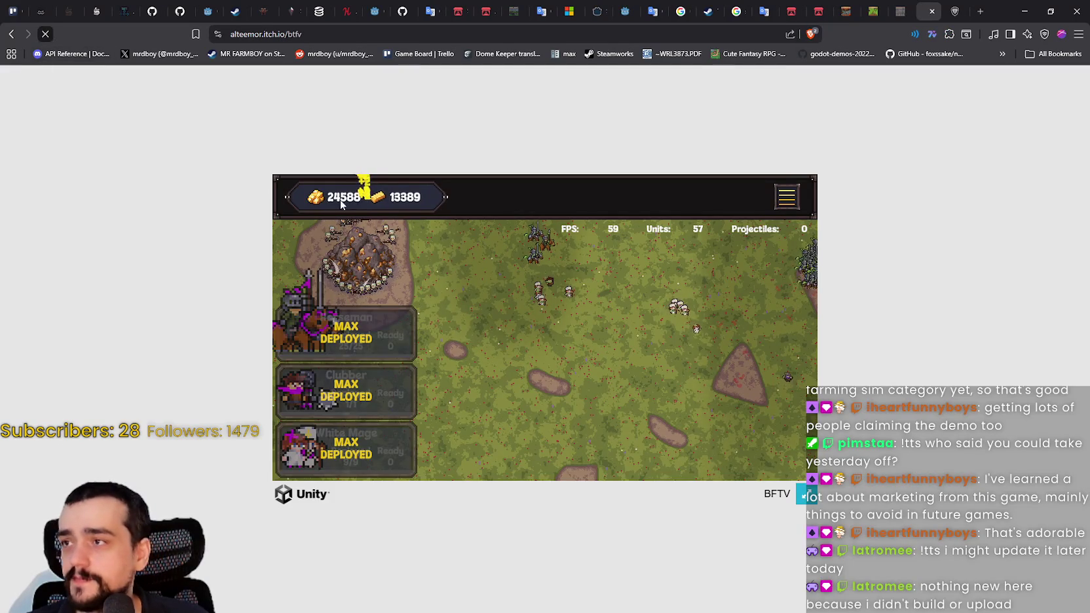
left_click(807, 496)
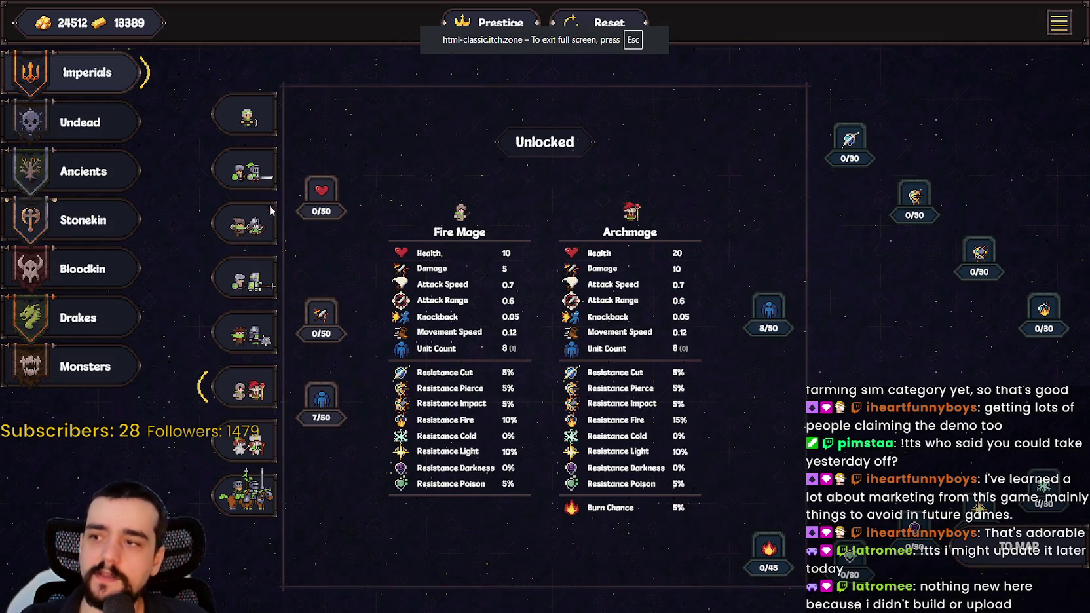
left_click(264, 172)
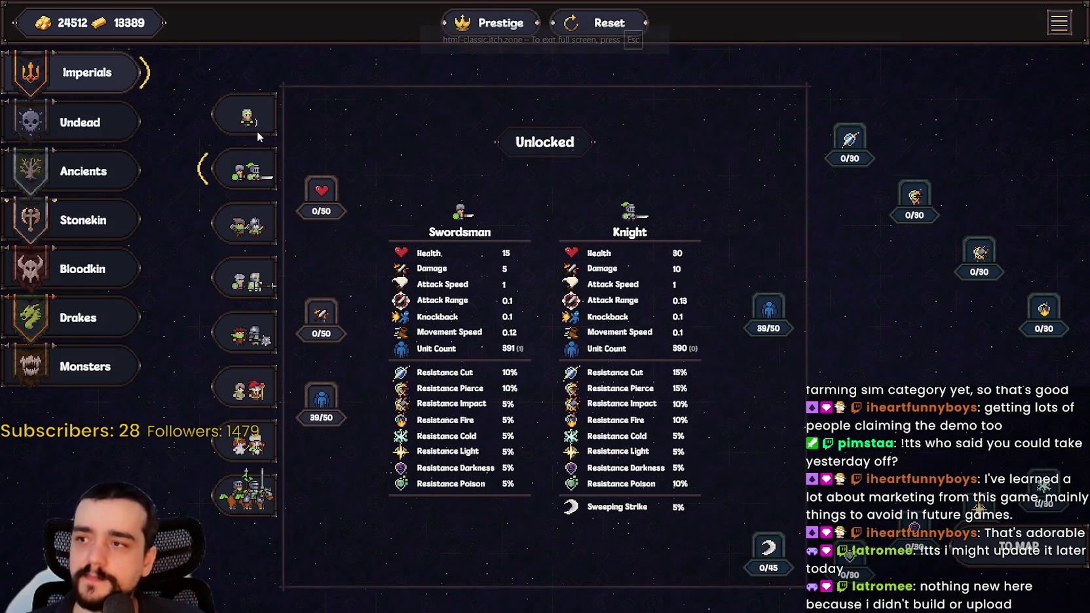
Step: Open Poppy Plains from the world map and launch with Swordsman, Archer and Fire Mage
left_click(1045, 556)
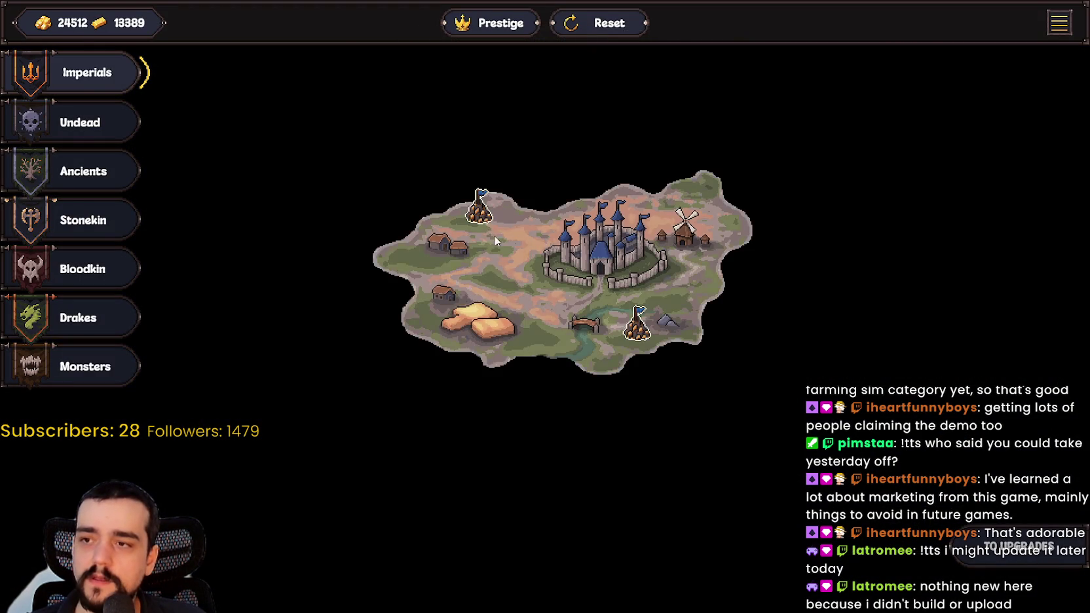
left_click(483, 225)
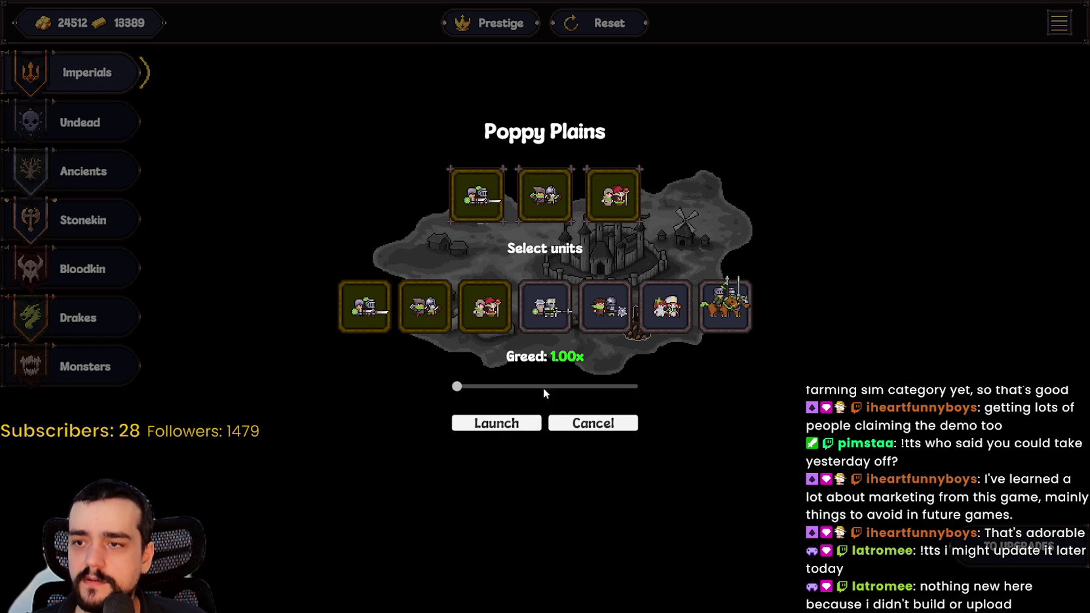
left_click(477, 424)
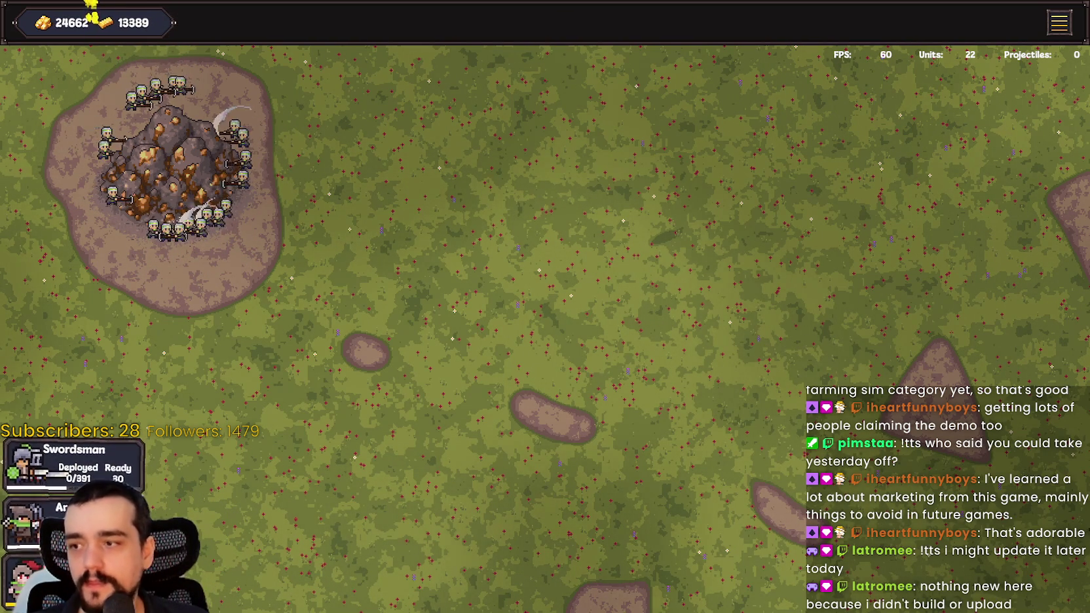
Step: Deploy Swordsman and Archer squads onto Poppy Plains and show health bars with Alt
mouse_move(471, 190)
left_mouse_down()
mouse_move(380, 97)
mouse_move(308, 79)
left_mouse_up()
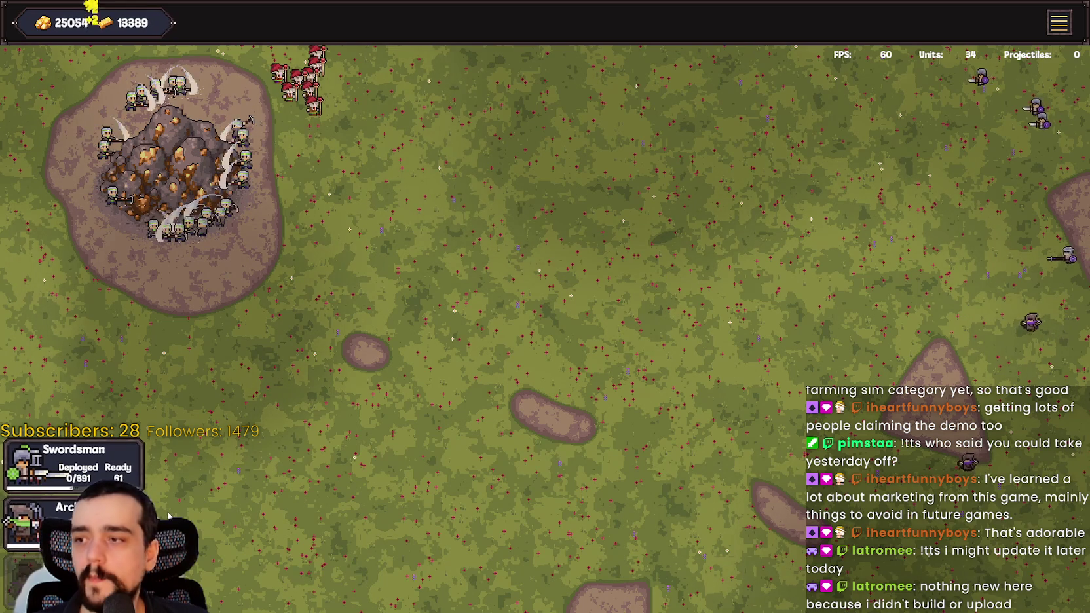
left_click_drag(354, 360, 396, 100)
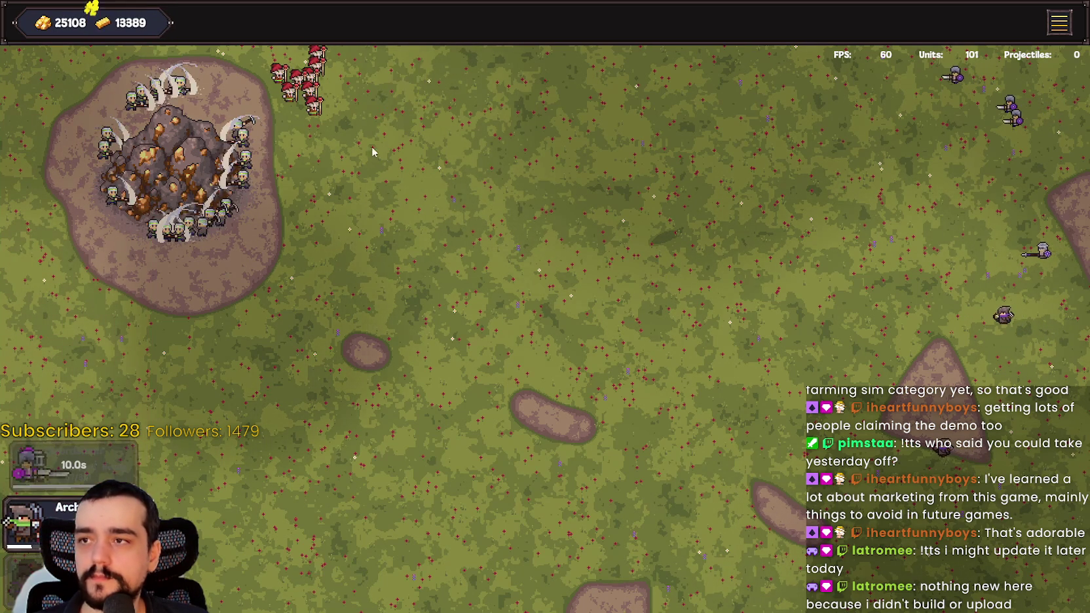
left_click_drag(23, 521, 369, 205)
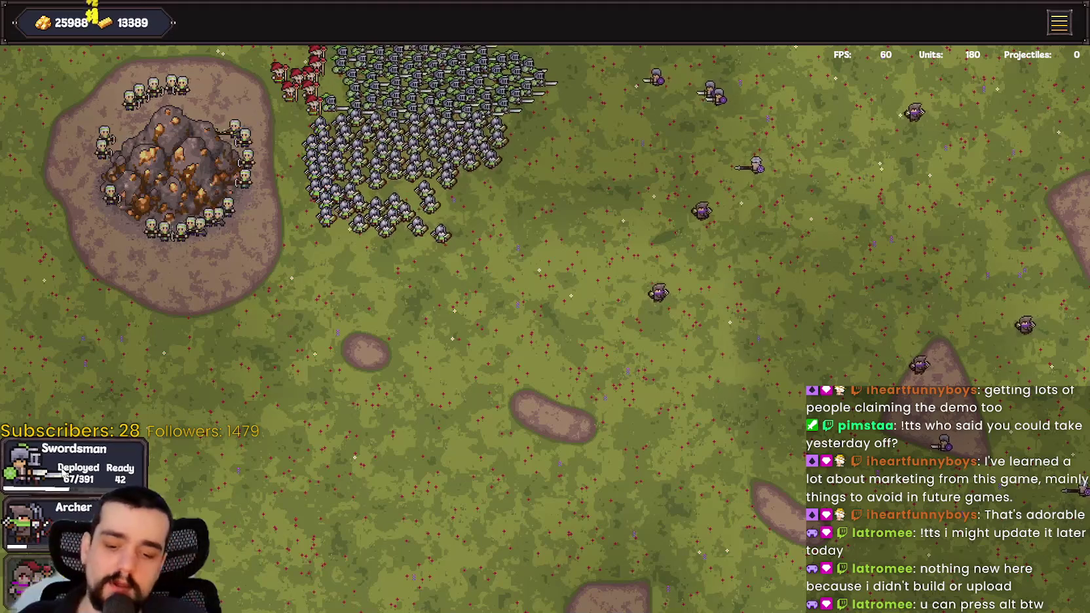
key("alt")
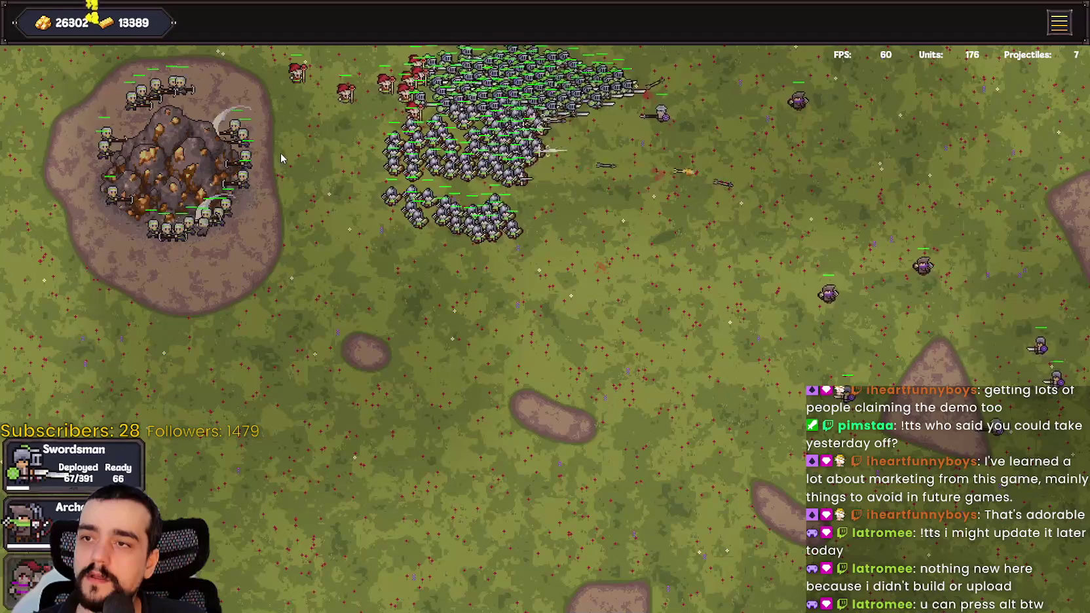
Step: Deploy a fresh squad of swordsmen and a block of archers
left_click(72, 466)
left_click(98, 521)
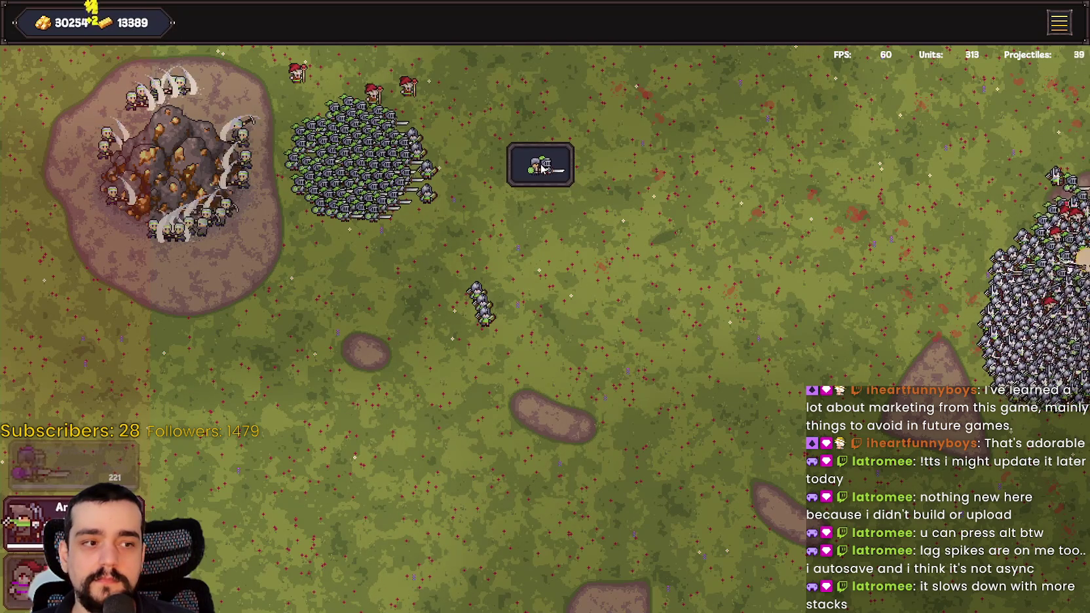
Step: Drop four more soldier squads across the field until swordsmen reach max deployed
left_click(536, 157)
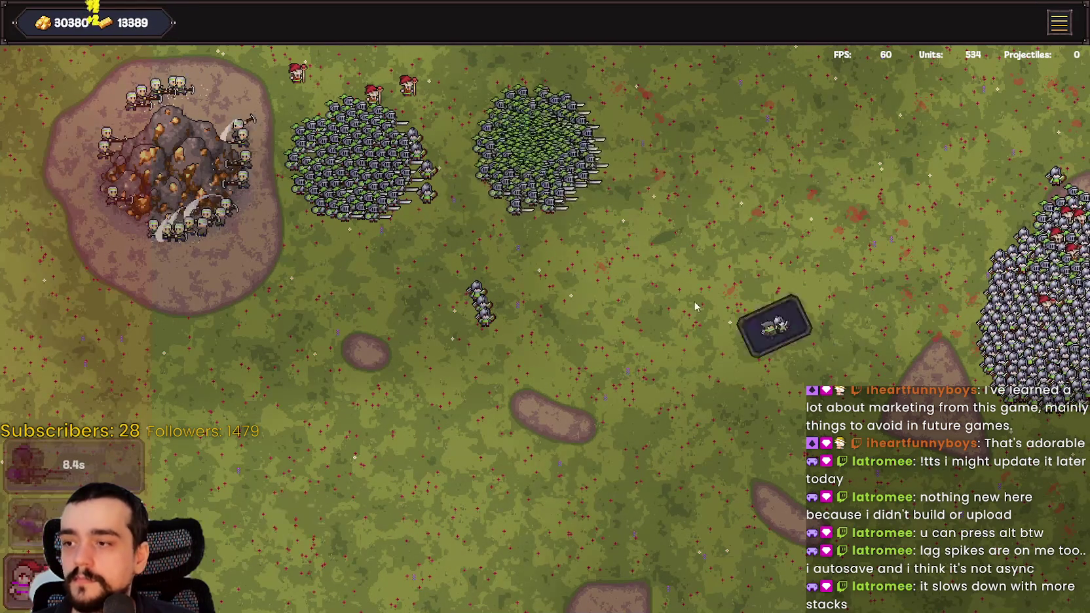
left_click(570, 344)
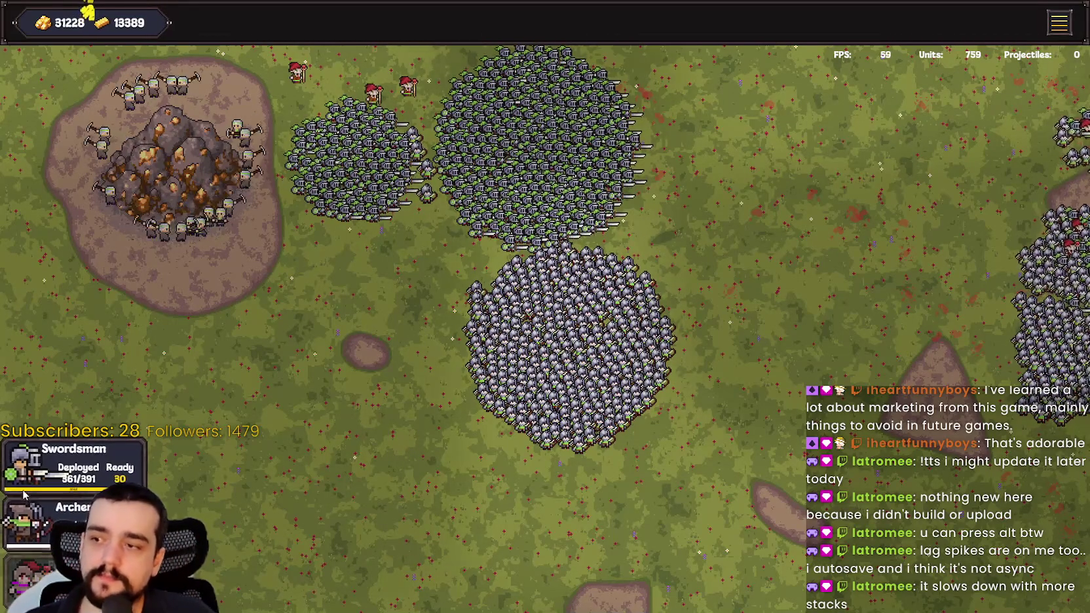
left_click_drag(36, 482, 319, 367)
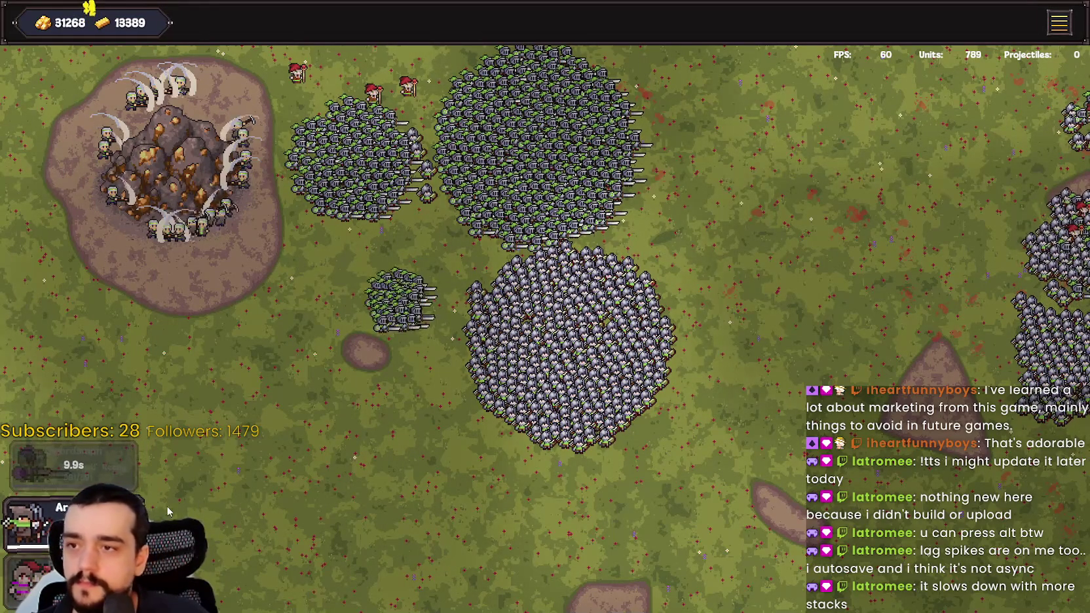
left_click_drag(380, 532, 395, 461)
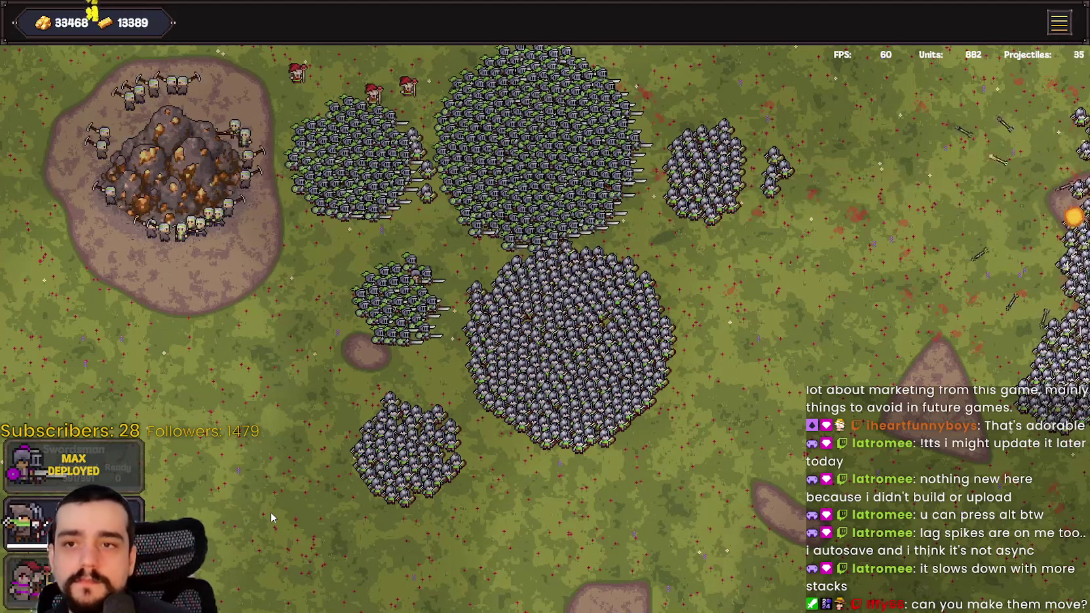
Step: Add swordsmen on the right and archers at bottom right, then exit fullscreen
mouse_move(134, 469)
left_mouse_down()
mouse_move(287, 378)
mouse_move(688, 262)
left_mouse_up()
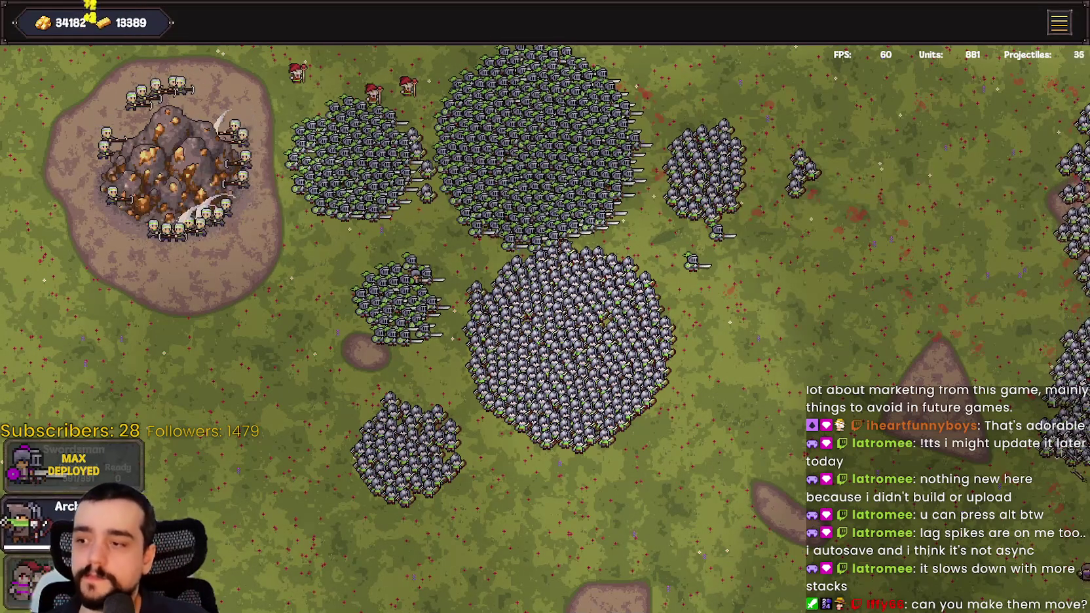
left_click_drag(26, 521, 792, 323)
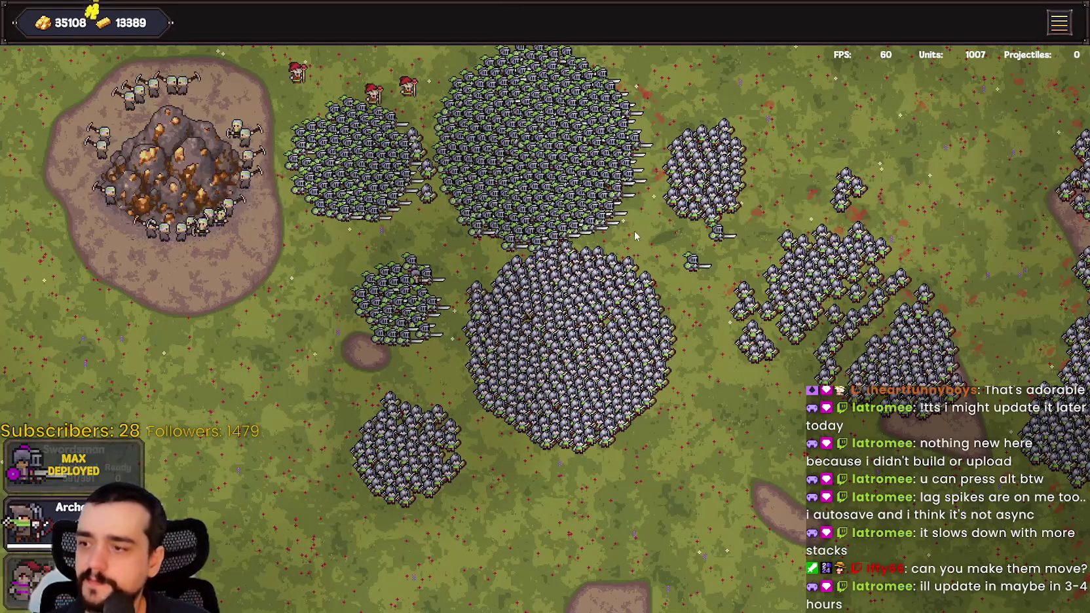
left_click(708, 490)
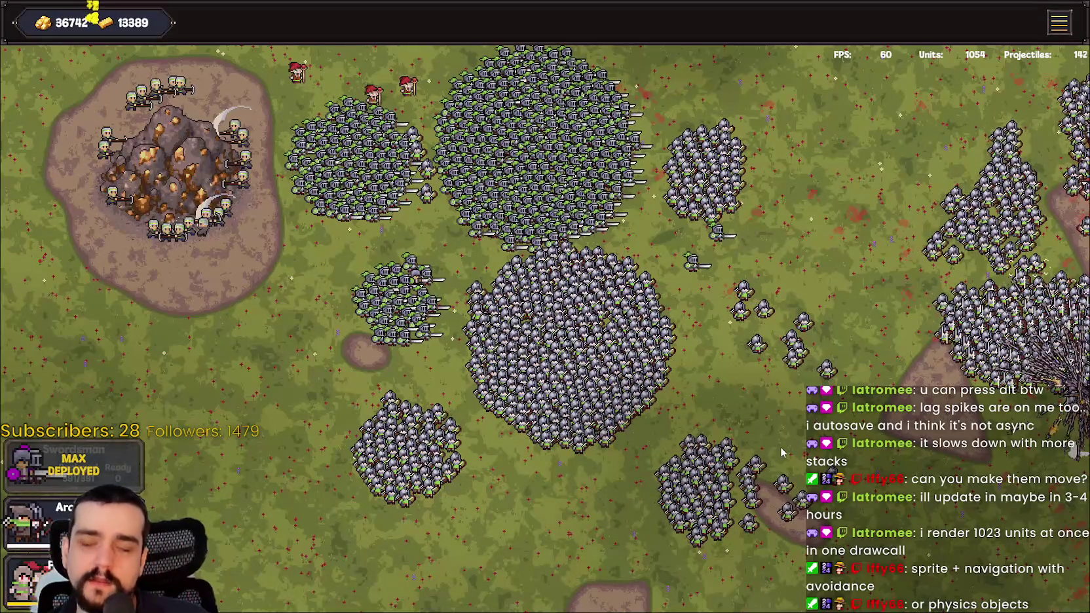
key("Escape")
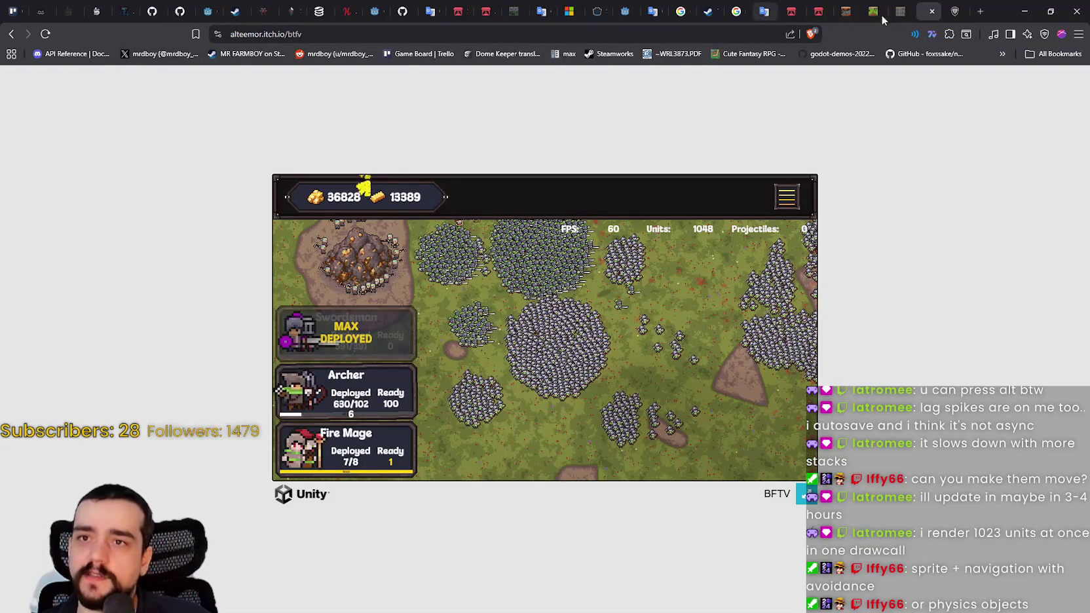
Step: Reload the BFTV game page, then switch to the Godot editor and maximize it
key("F5")
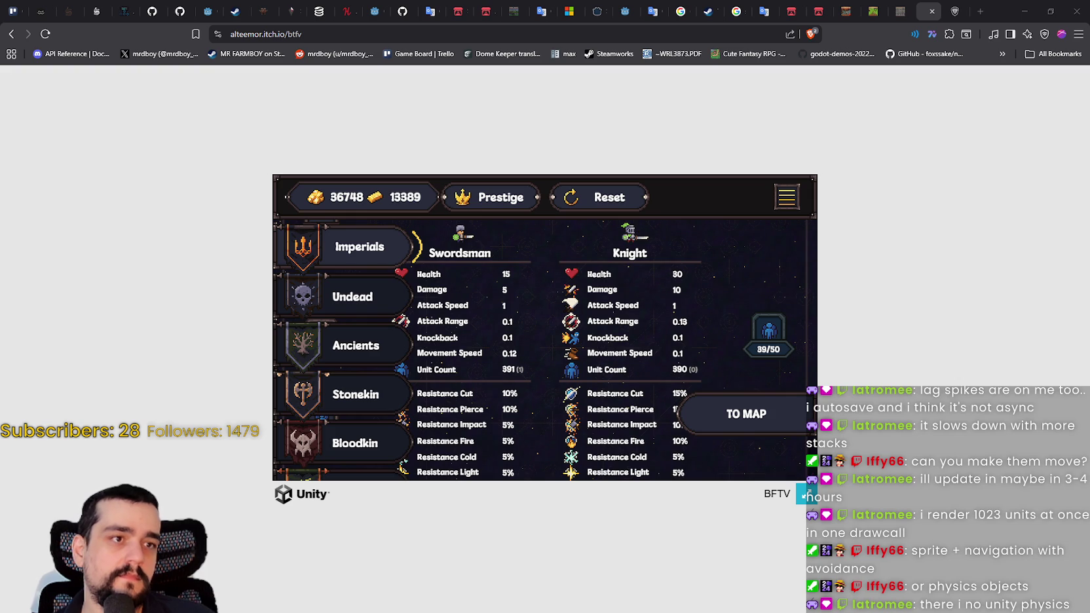
key("alt+Tab")
left_click(766, 153)
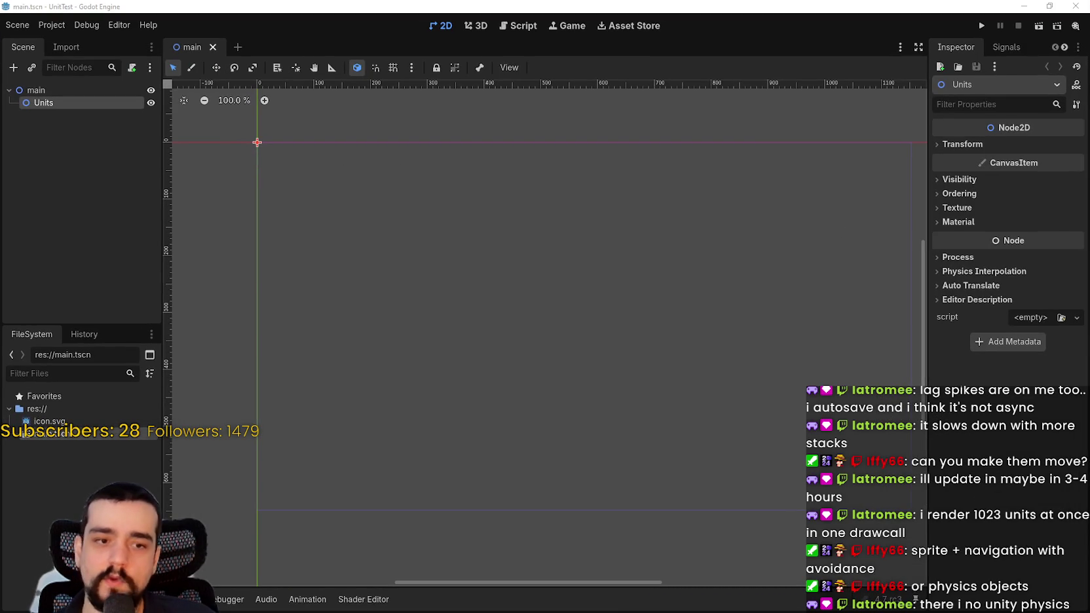
Step: Add an AnimatedSprite2D child under Units and rename it Unit
mouse_move(317, 300)
left_mouse_down()
mouse_move(399, 285)
mouse_move(506, 291)
mouse_move(455, 273)
left_mouse_up()
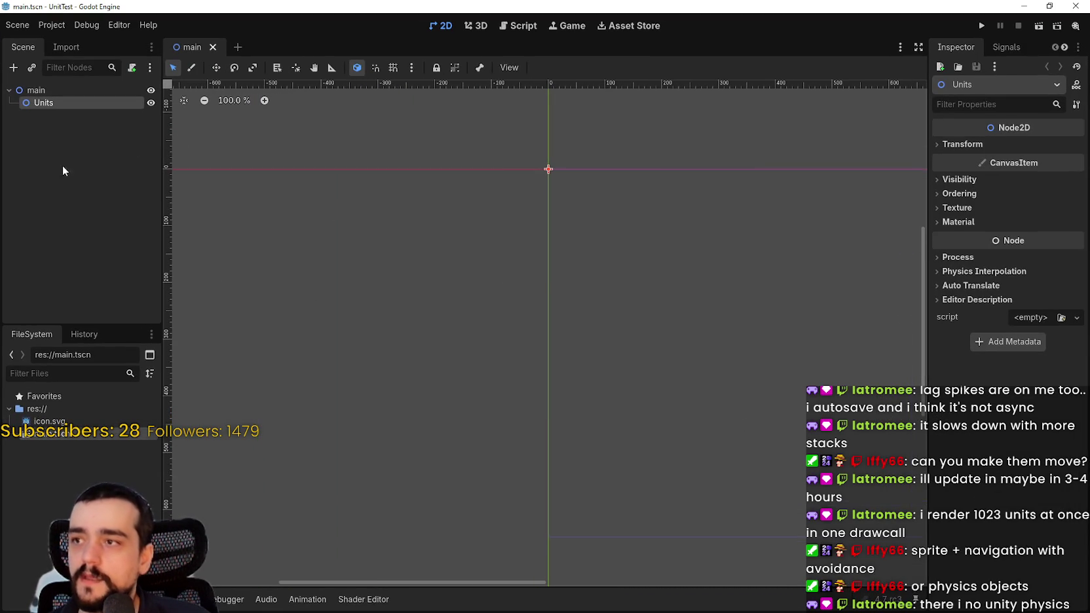
left_click_drag(162, 194, 316, 194)
right_click(125, 111)
left_click(191, 127)
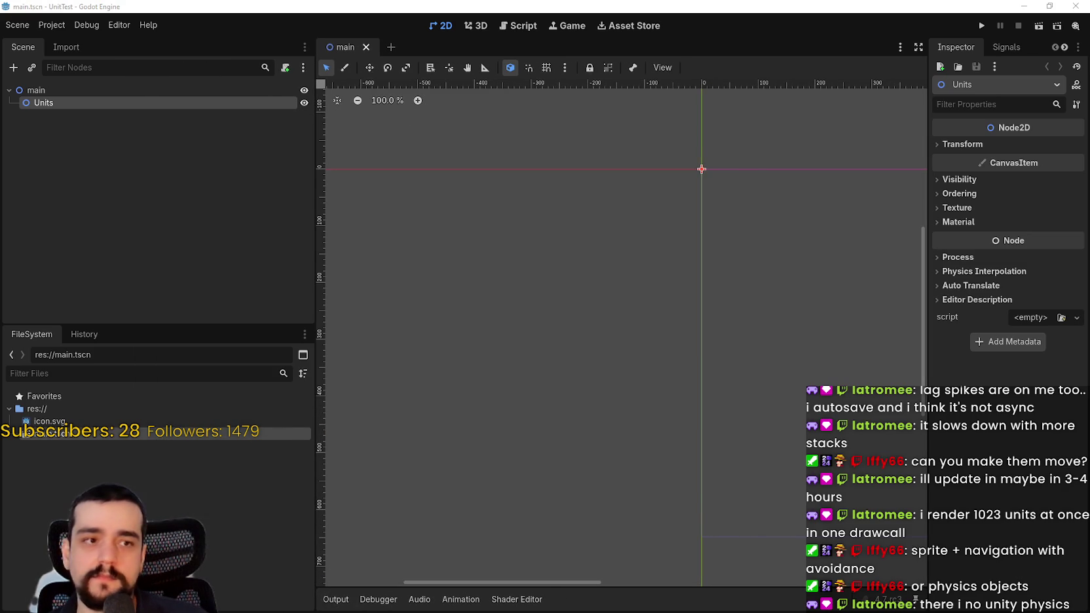
key("ctrl+a")
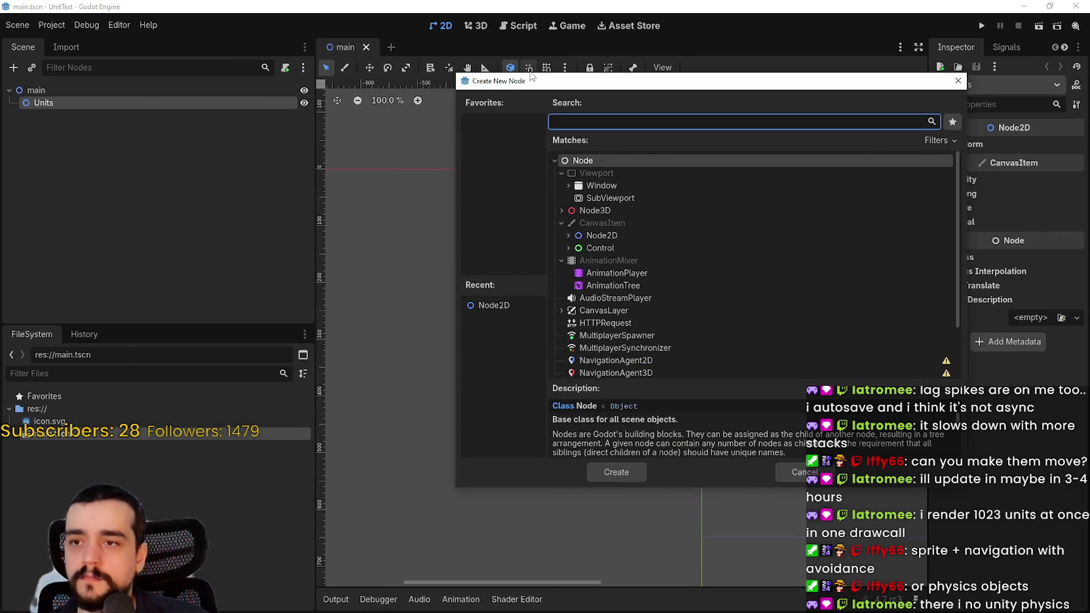
type("Animated")
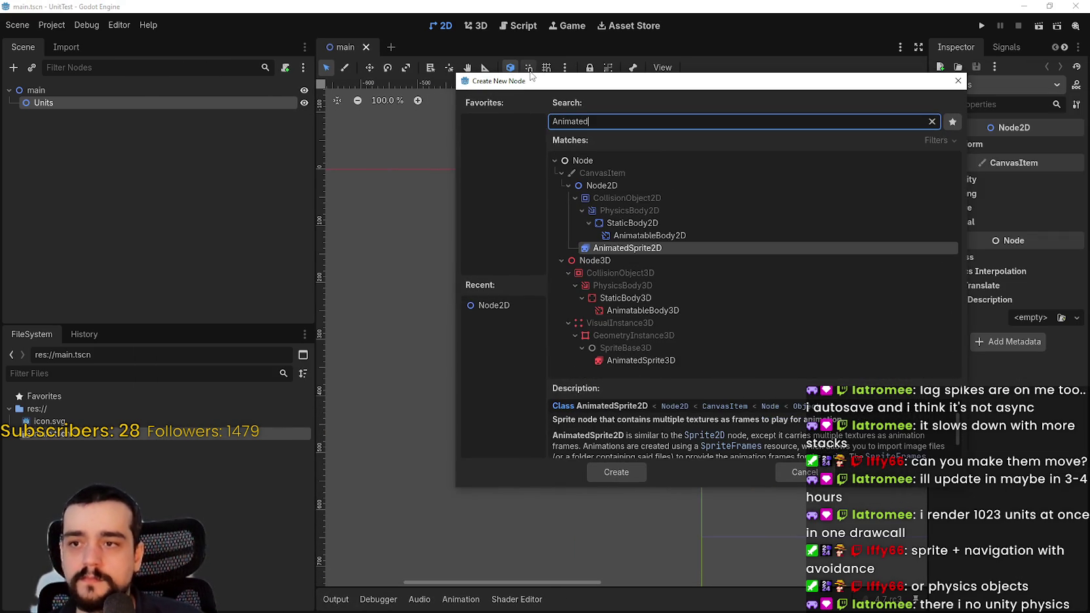
left_click(632, 471)
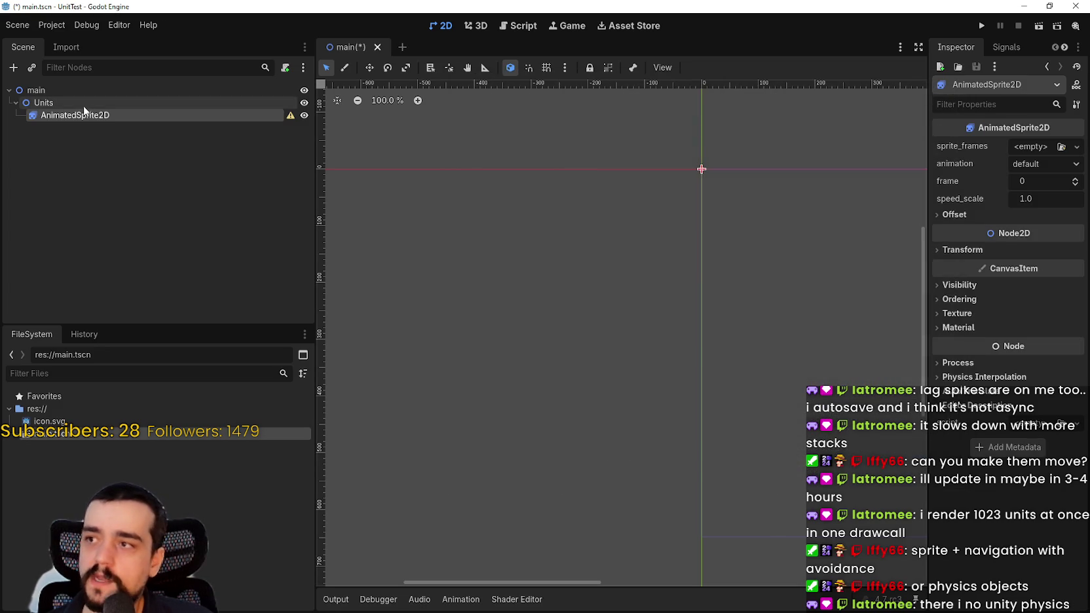
left_click(77, 118)
left_click(77, 118)
type("Unit")
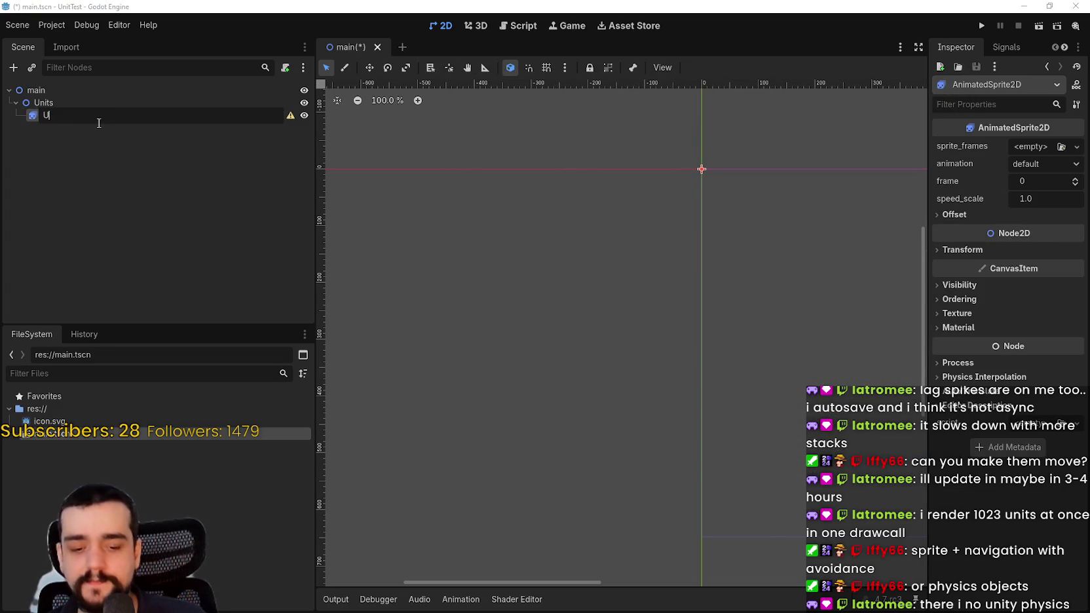
key("Return")
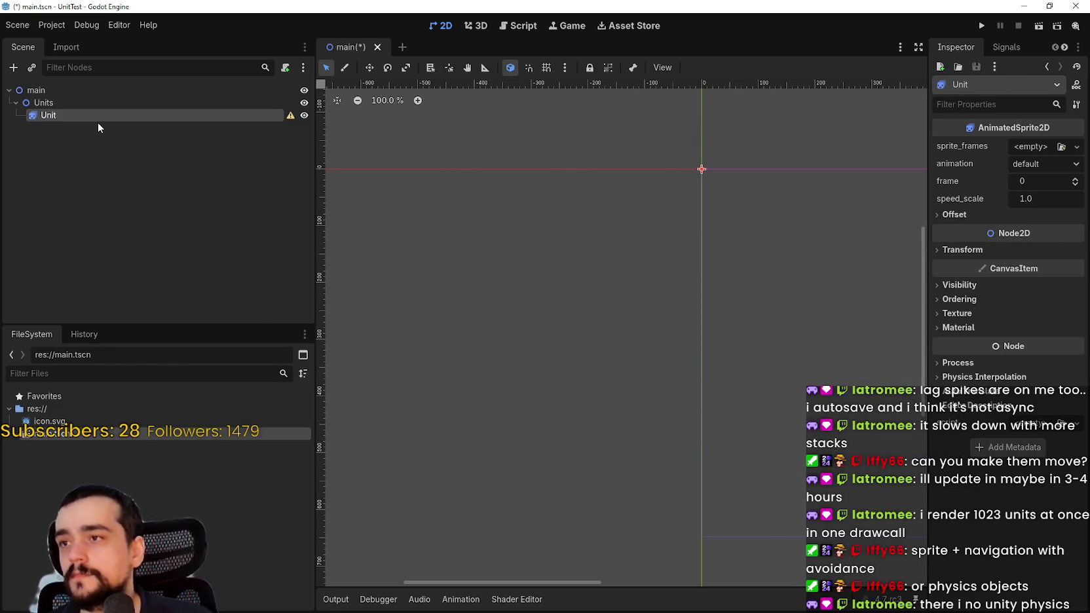
Step: Save the Unit branch as unit.tscn and open that scene in its own tab
right_click(95, 111)
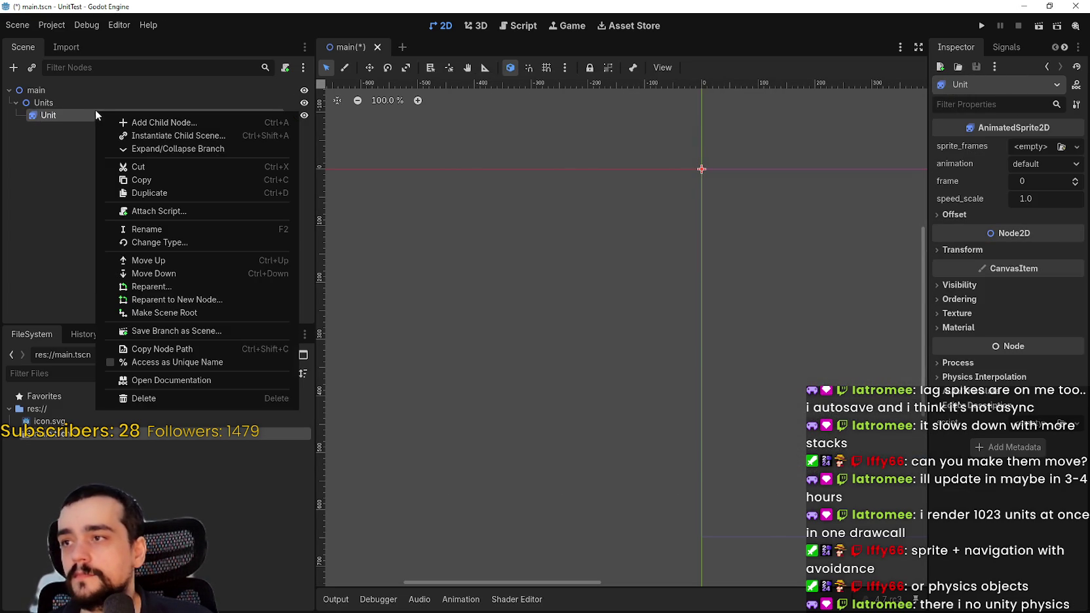
left_click(194, 331)
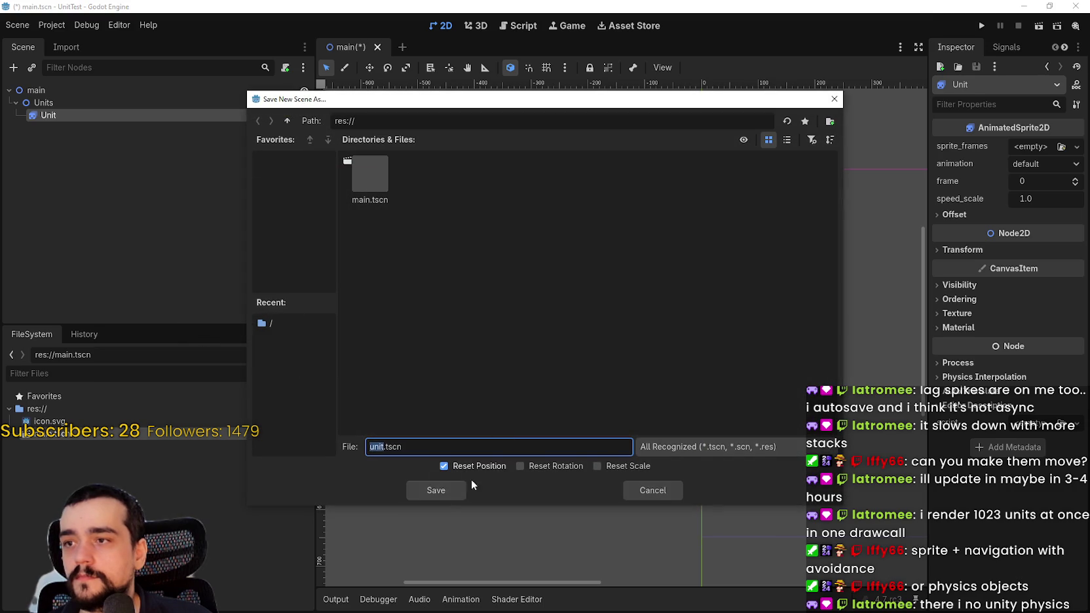
left_click(437, 490)
double_click(123, 447)
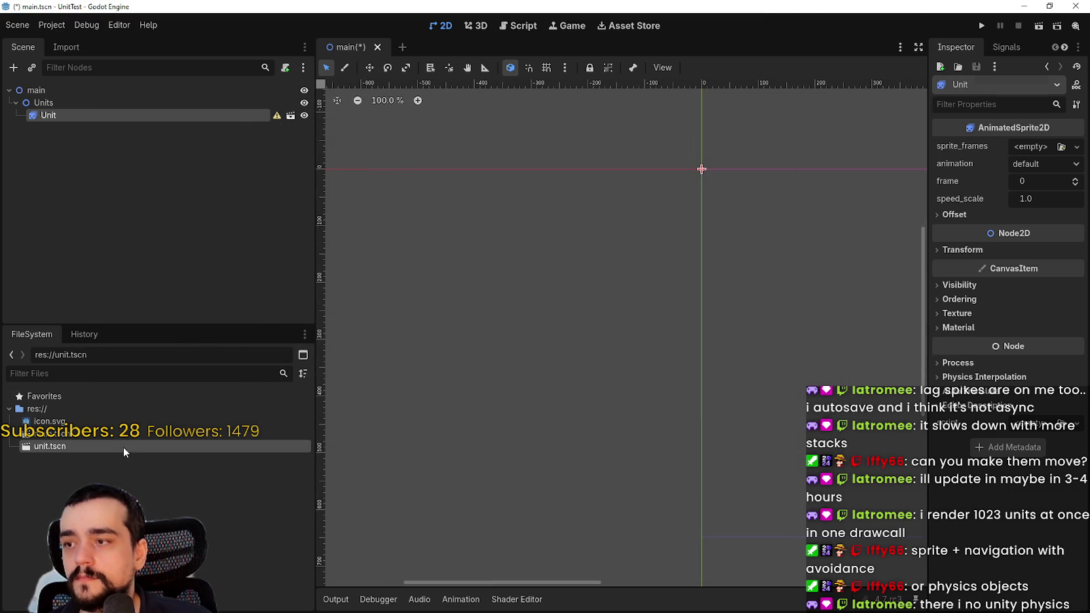
Step: Recentre and zoom the unit.tscn viewport, then select the Unit root node
key("f")
scroll(609, 263, "up", 10)
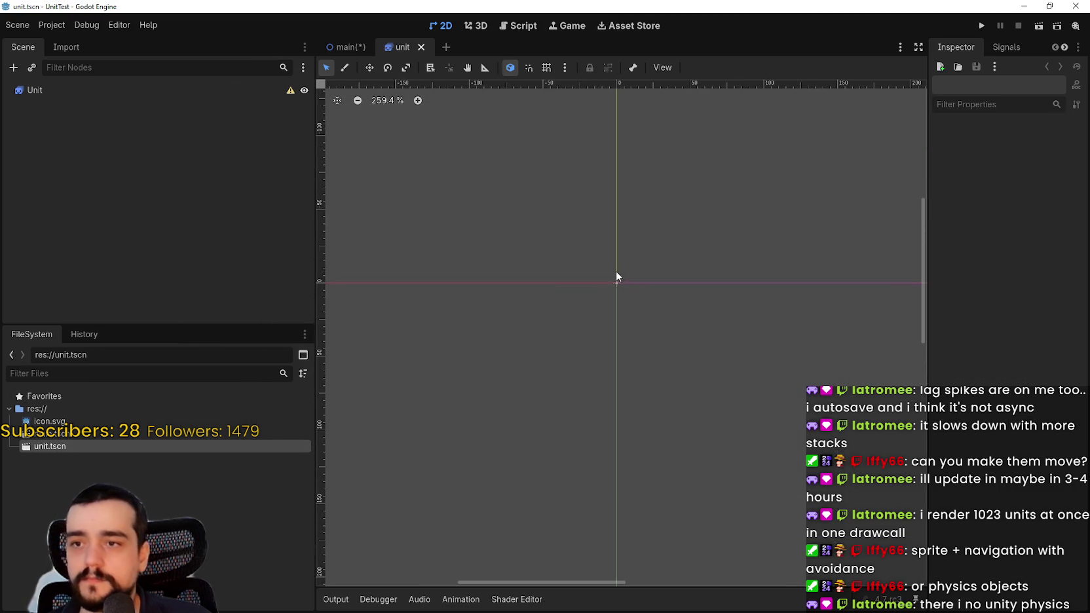
scroll(639, 285, "up", 3)
left_click(34, 89)
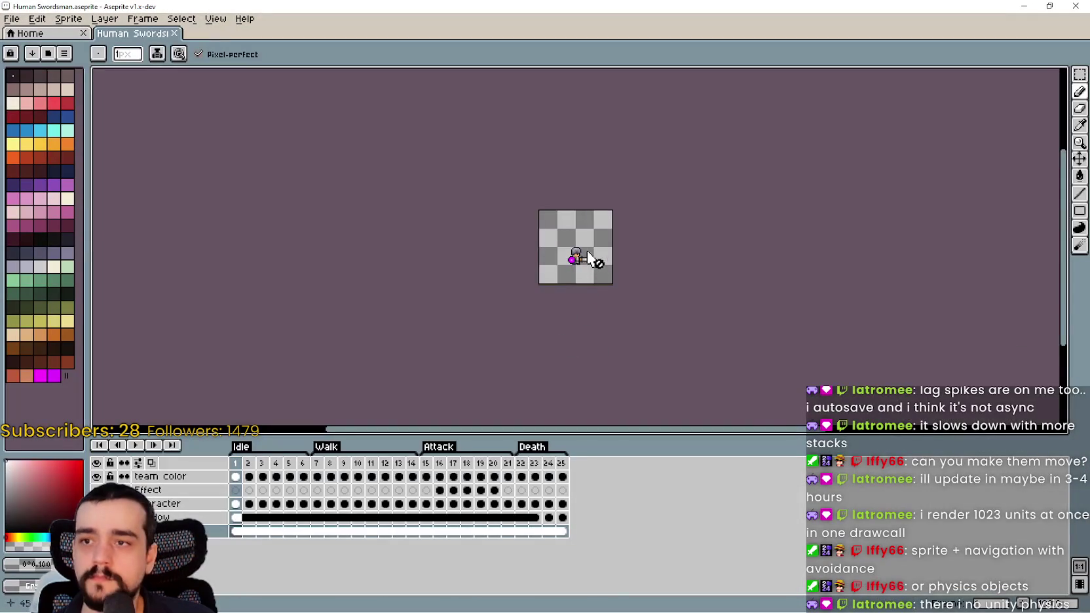
Step: Play the Human Swordsman animation to preview its frames
scroll(598, 266, "up", 4)
scroll(576, 255, "down", 2)
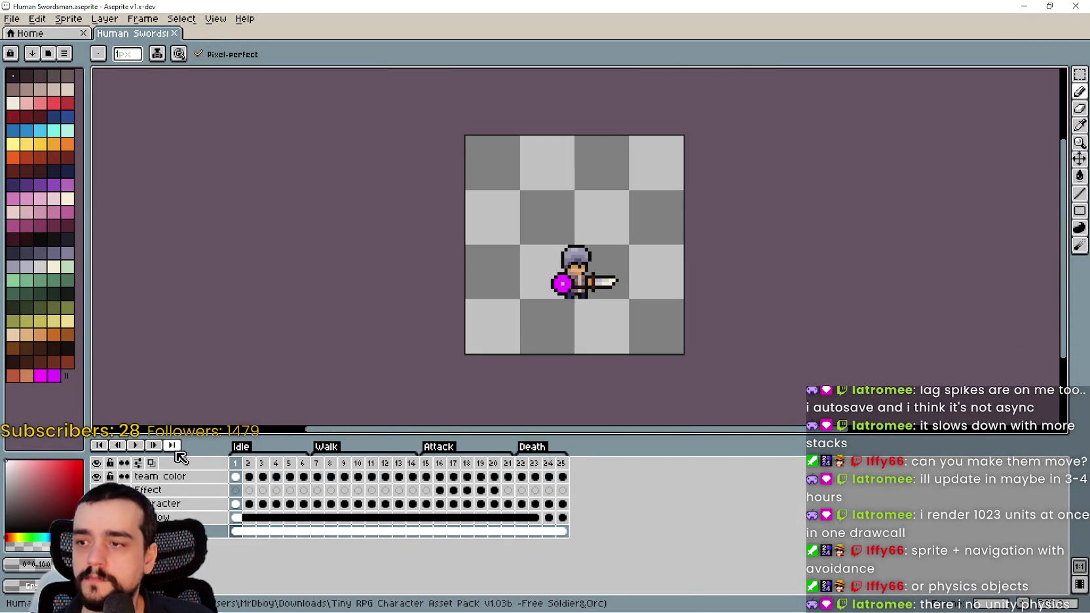
left_click(136, 445)
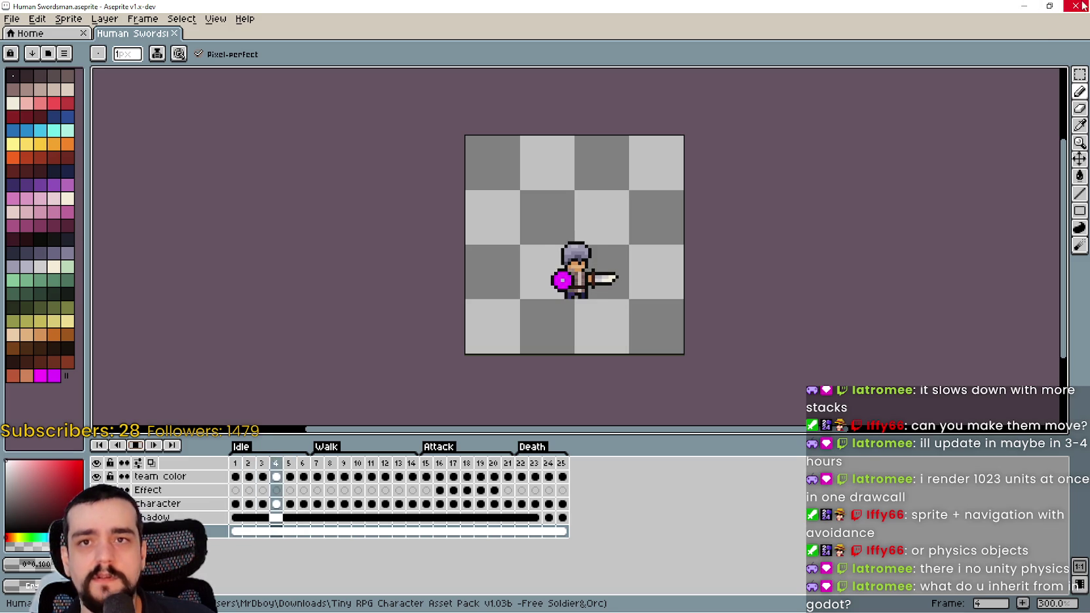
Step: Open Export Sprite Sheet from the File > Export menu
left_click(16, 21)
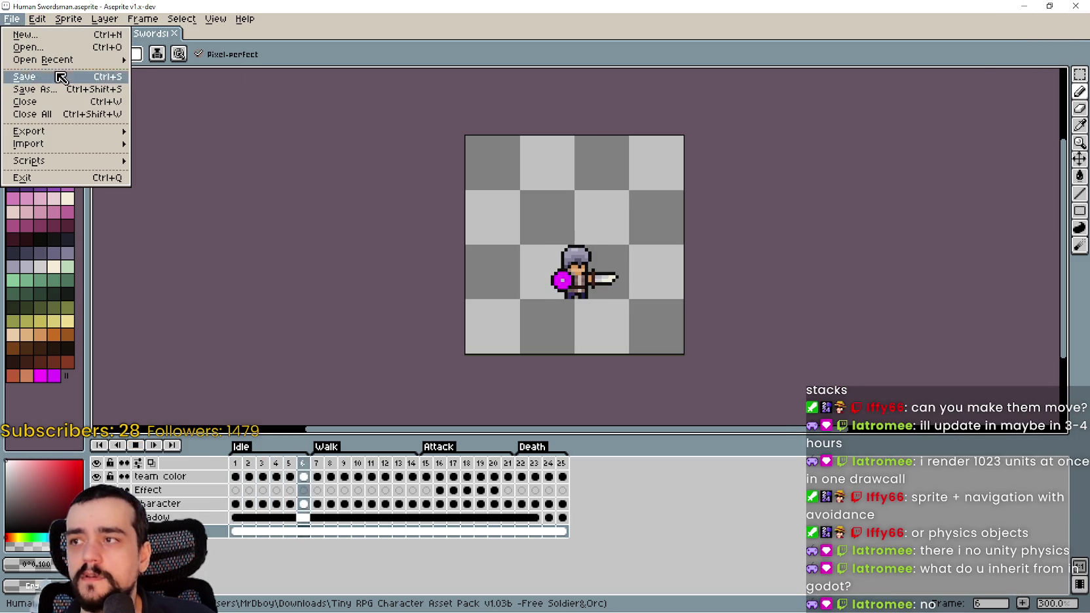
mouse_move(59, 59)
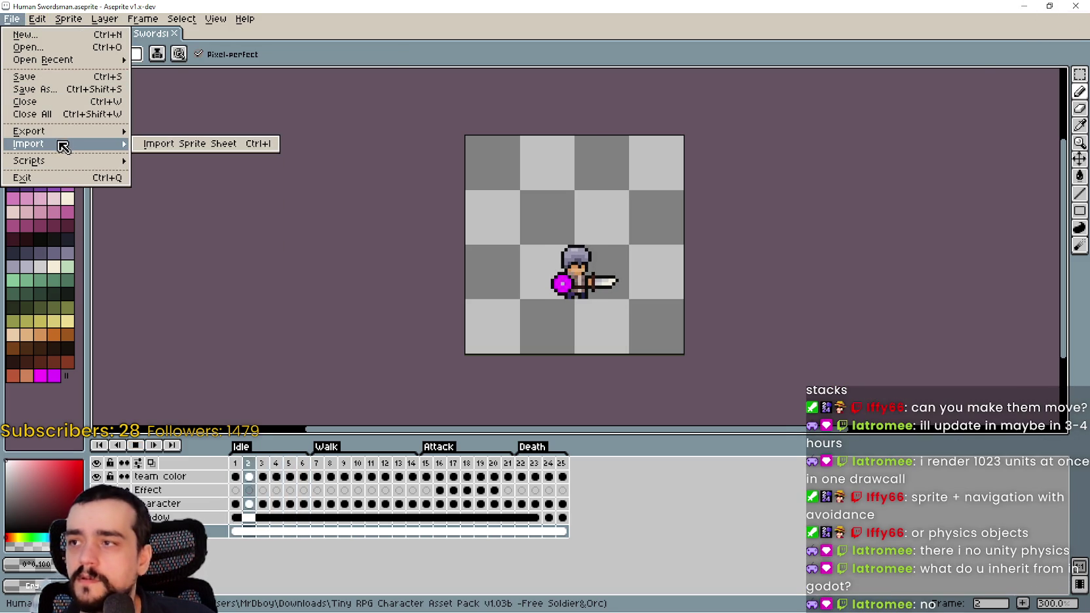
mouse_move(68, 133)
left_click(233, 145)
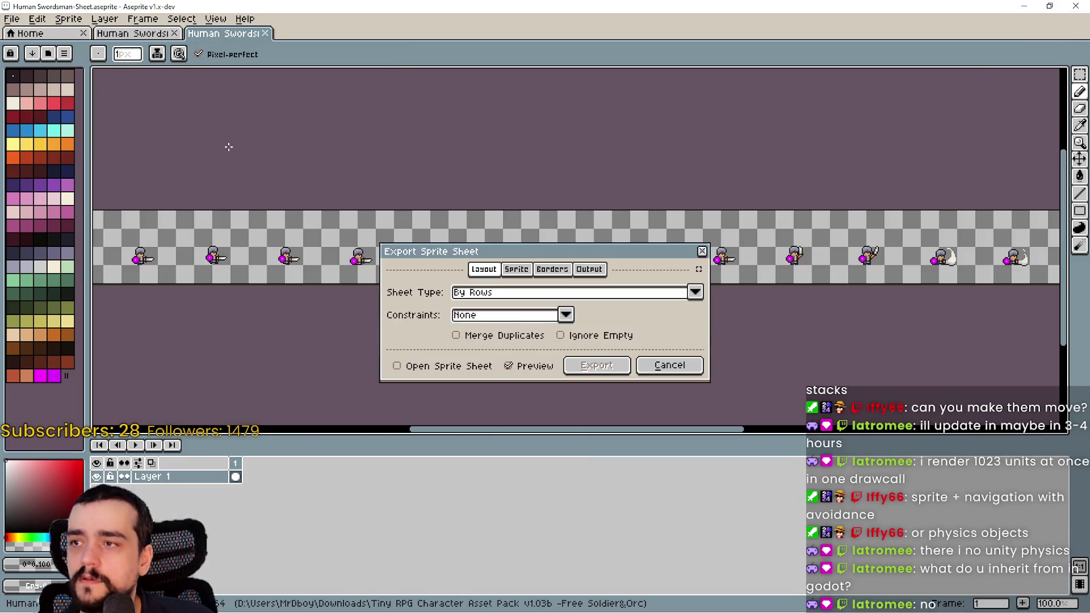
Step: Inspect the By Rows sheet preview and review the Layout, Sprite and Borders settings
scroll(886, 245, "up", 1)
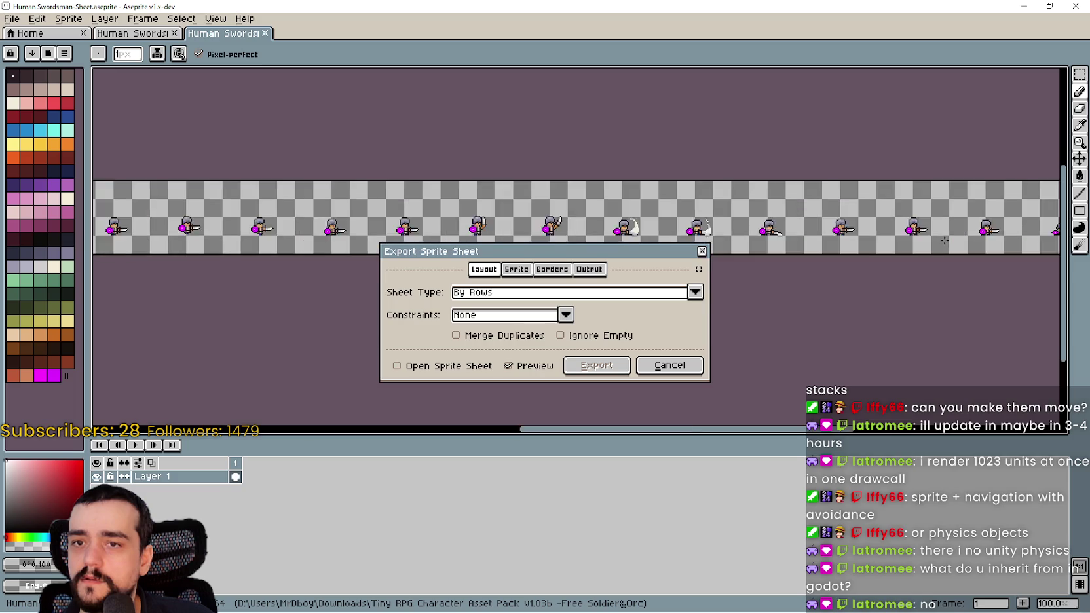
scroll(469, 207, "down", 2)
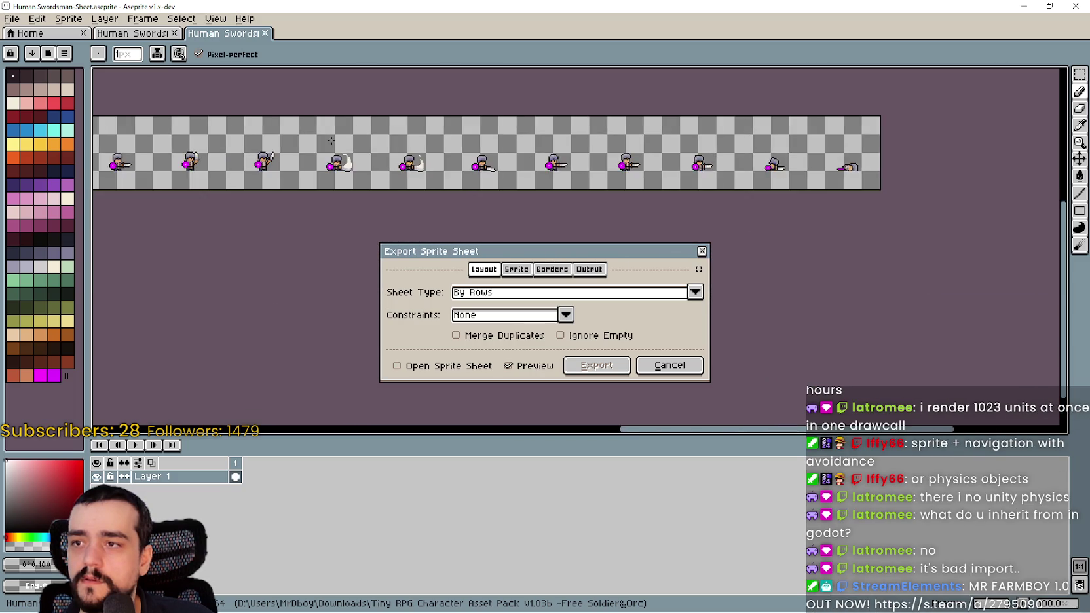
scroll(469, 206, "up", 1)
scroll(469, 206, "left", 5)
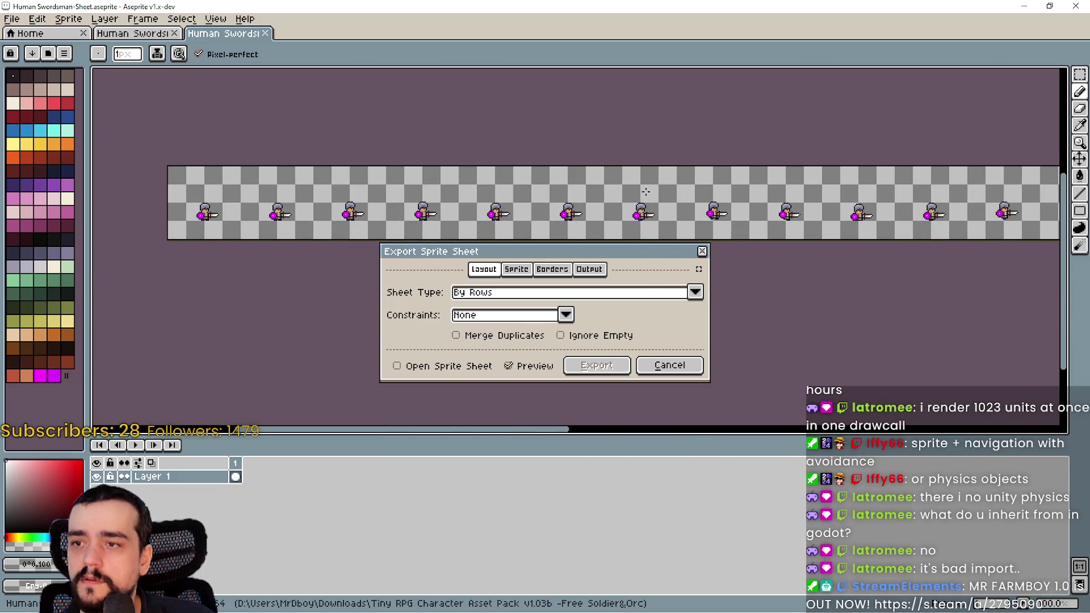
left_click_drag(852, 203, 414, 195)
mouse_move(596, 174)
left_mouse_down()
mouse_move(307, 144)
mouse_move(341, 177)
mouse_move(392, 151)
mouse_move(612, 118)
left_mouse_up()
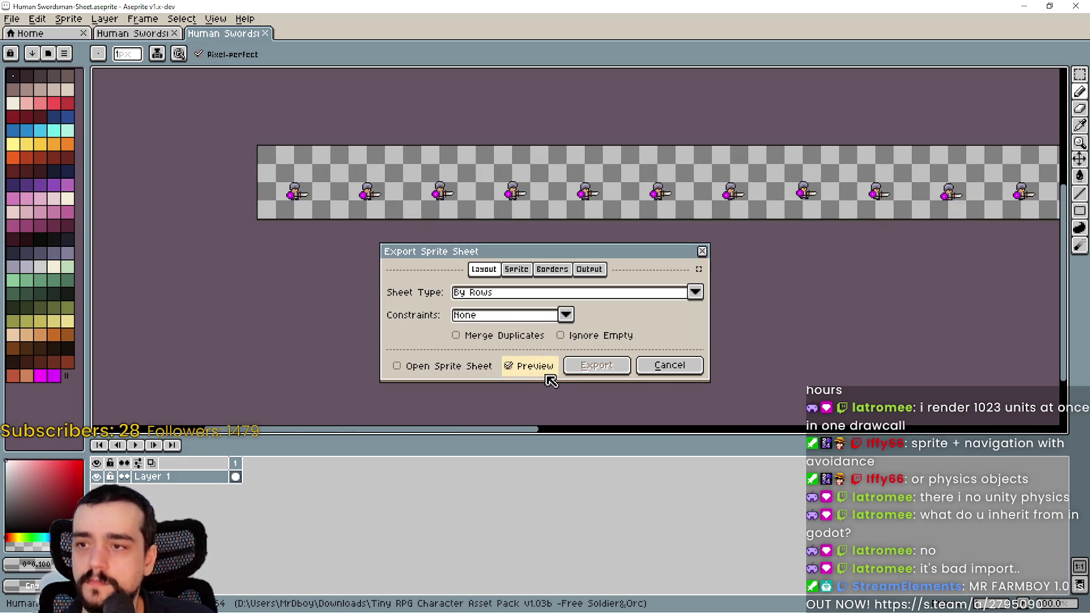
left_click(515, 269)
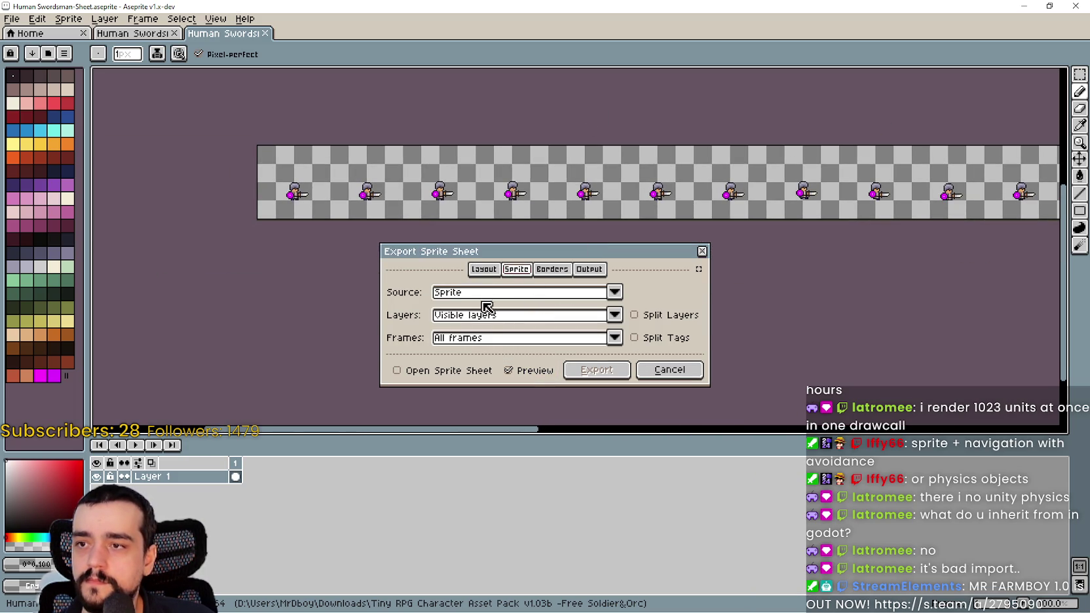
left_click(554, 271)
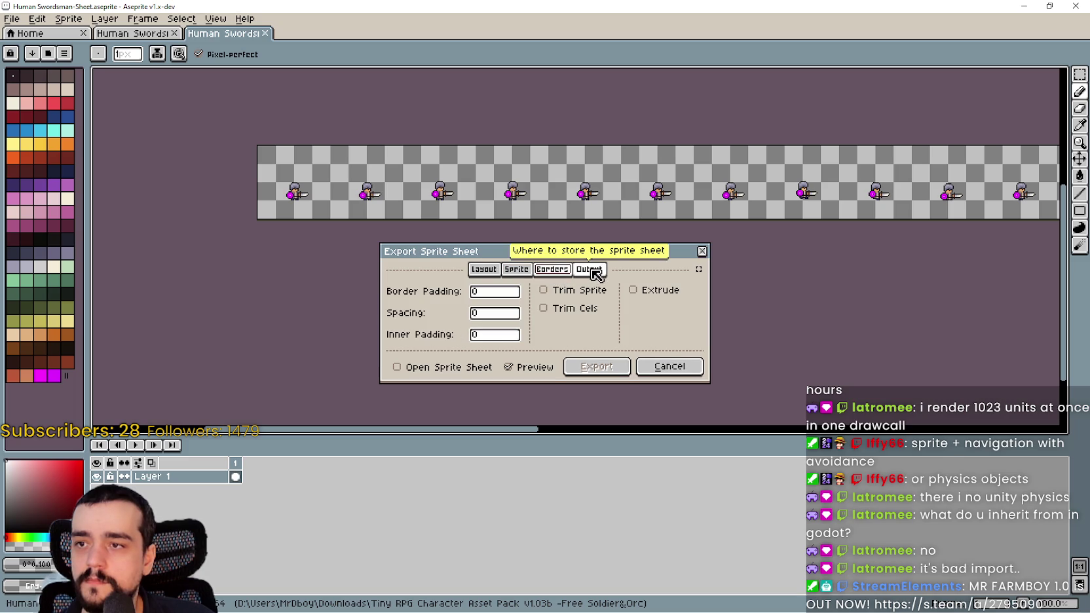
left_click(589, 270)
left_click(486, 269)
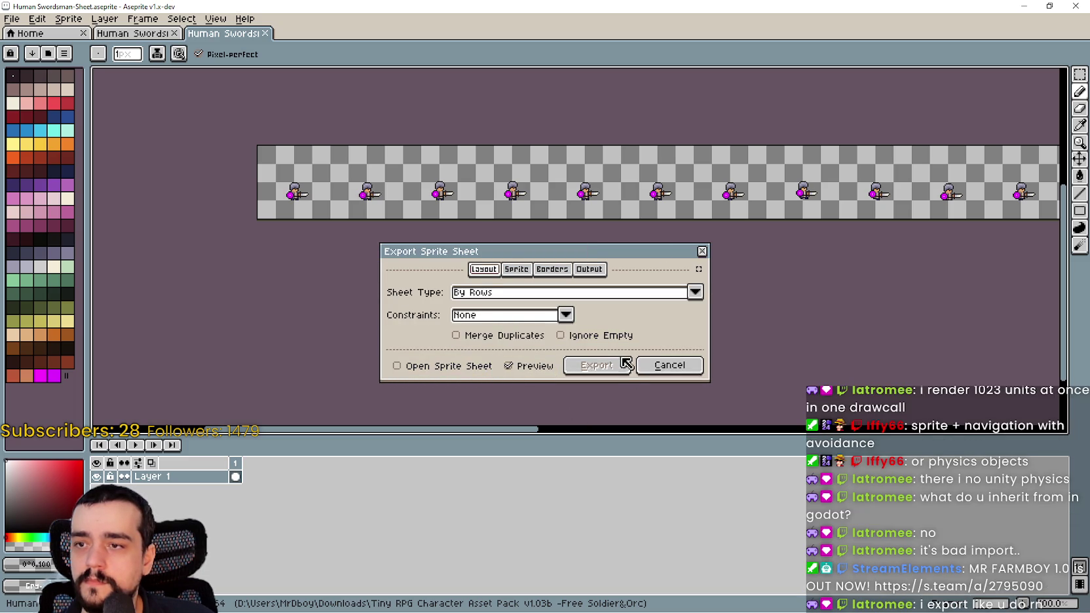
Step: Enable Output File on the Output tab and export Human Swordsman.png
left_click(590, 270)
left_click(439, 294)
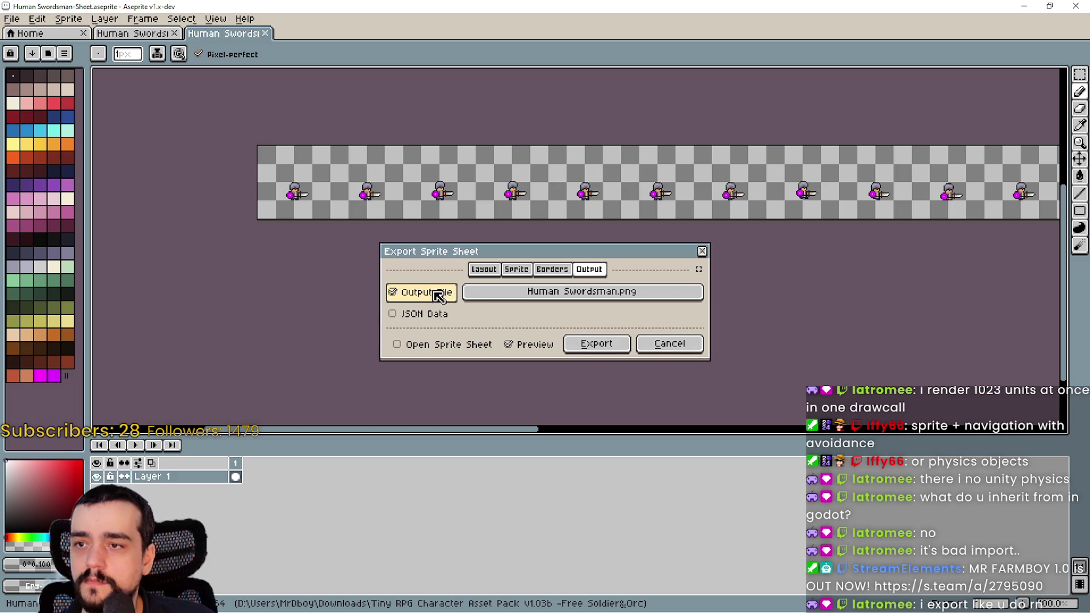
left_click(607, 353)
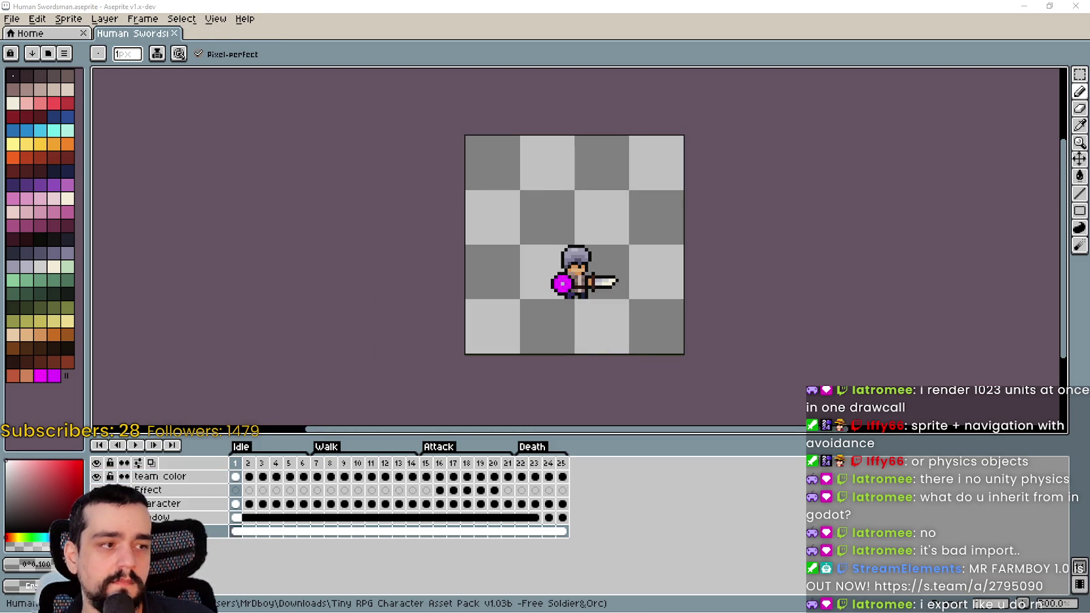
Step: Zoom around the 13-frame Human Swordsman.png strip and test-select its last frames
scroll(503, 226, "down", 2)
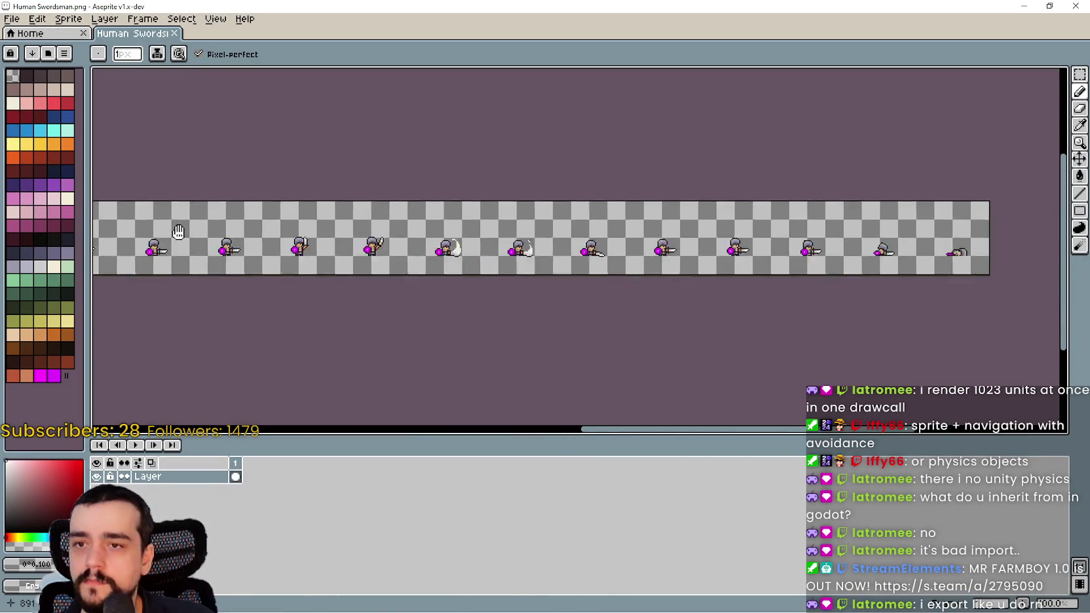
scroll(621, 214, "down", 2)
scroll(621, 214, "up", 2)
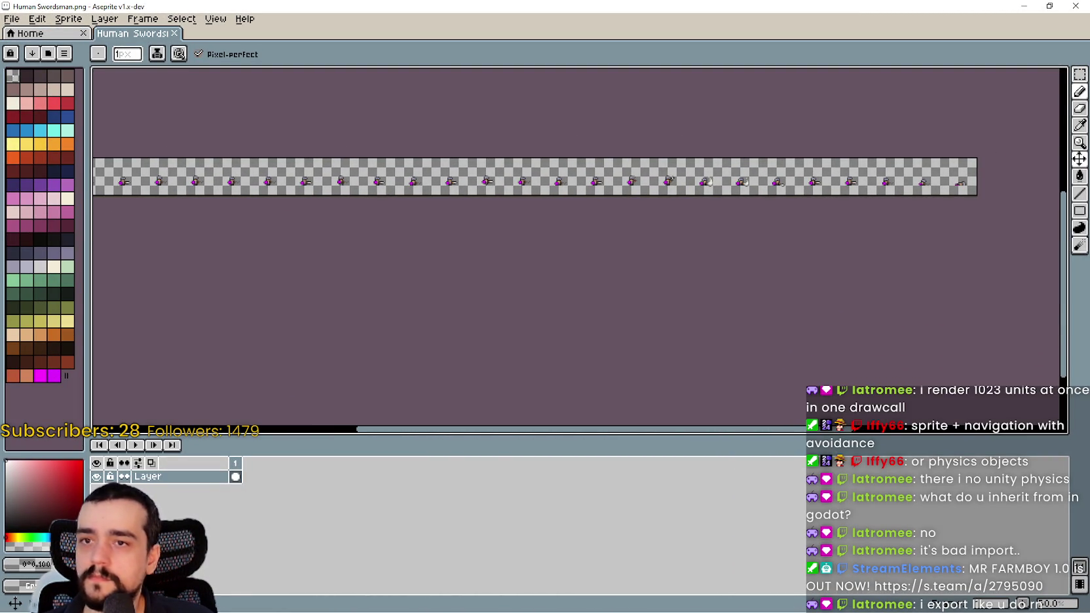
scroll(718, 263, "up", 4)
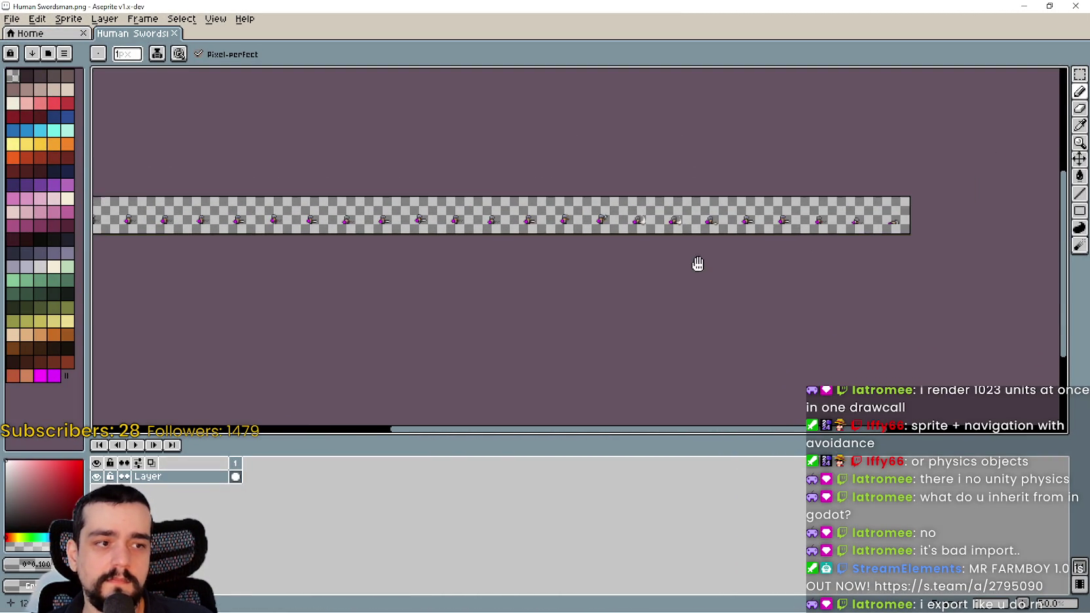
scroll(966, 200, "down", 3)
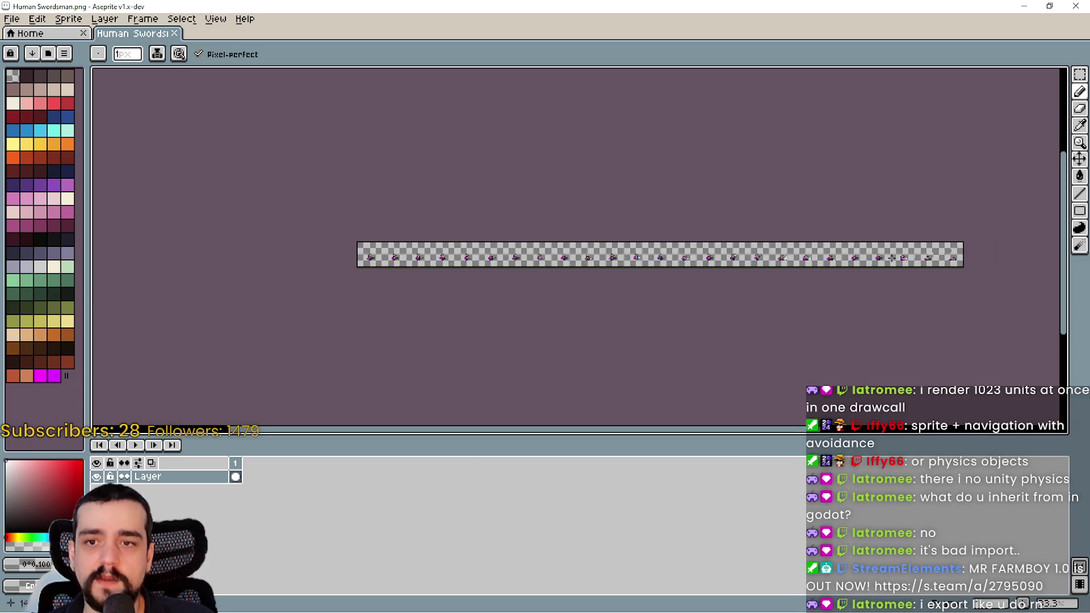
scroll(962, 250, "up", 1)
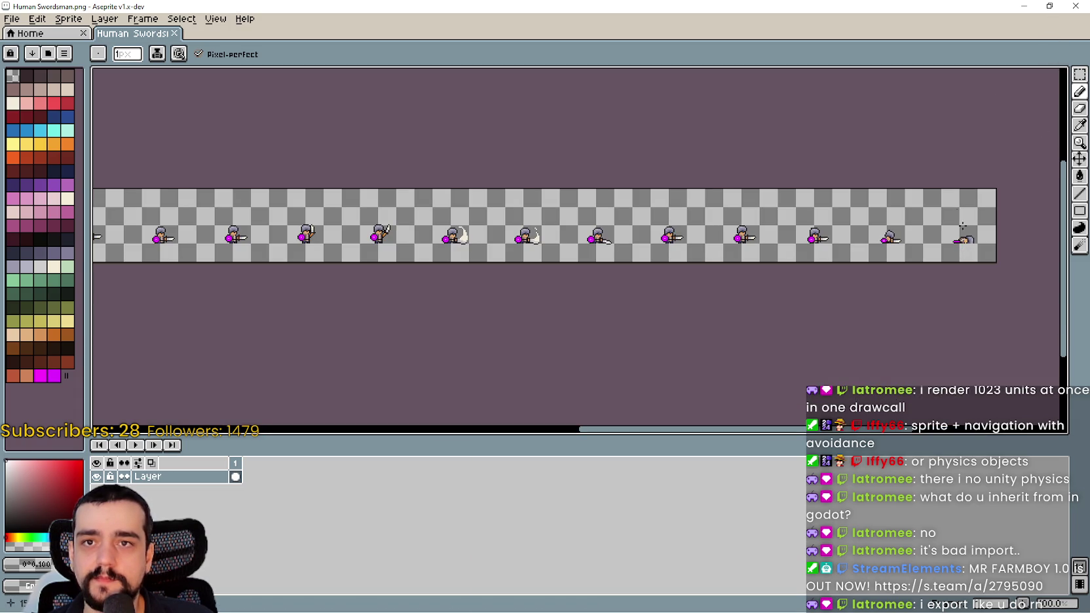
left_click(1080, 74)
left_click_drag(1023, 228, 806, 189)
left_click(751, 288)
scroll(752, 190, "down", 1)
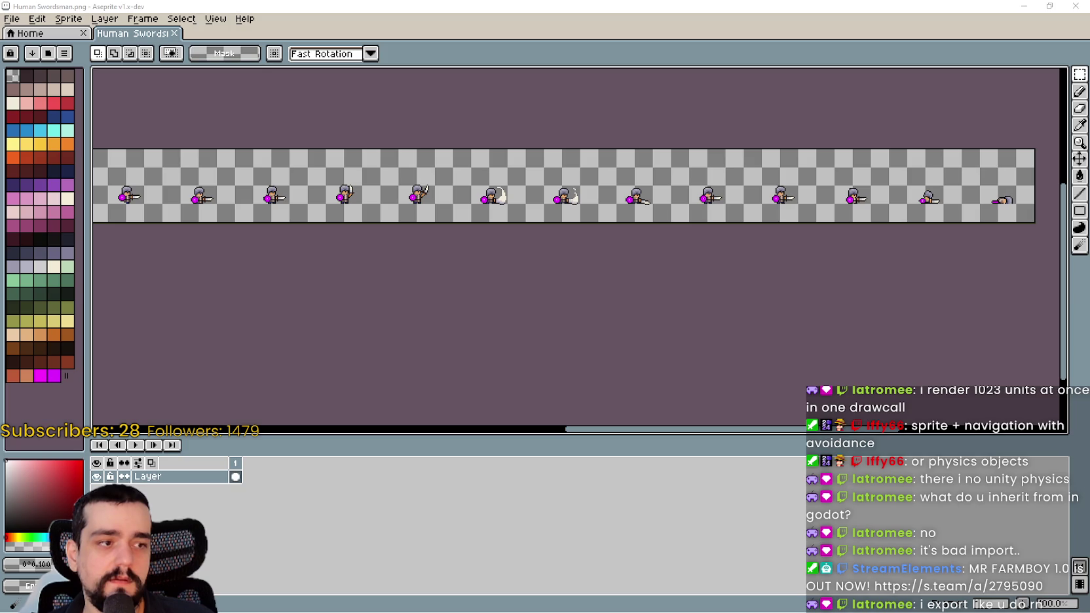
mouse_move(763, 243)
left_mouse_down()
mouse_move(708, 224)
mouse_move(740, 209)
left_mouse_up()
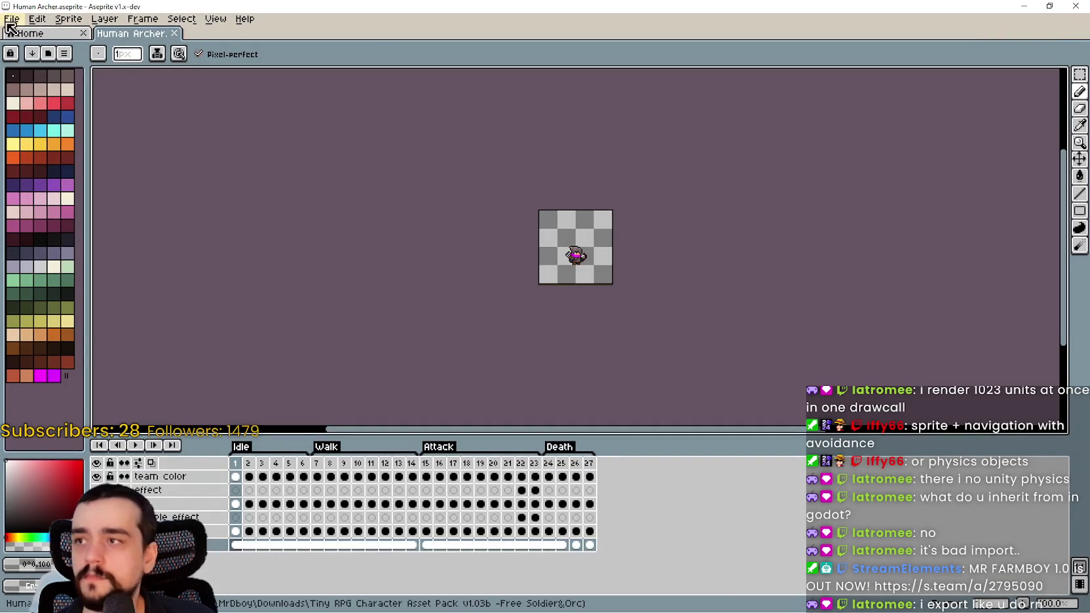
Step: Export the archer animation as Human Archer.png with Output File enabled
left_click(28, 20)
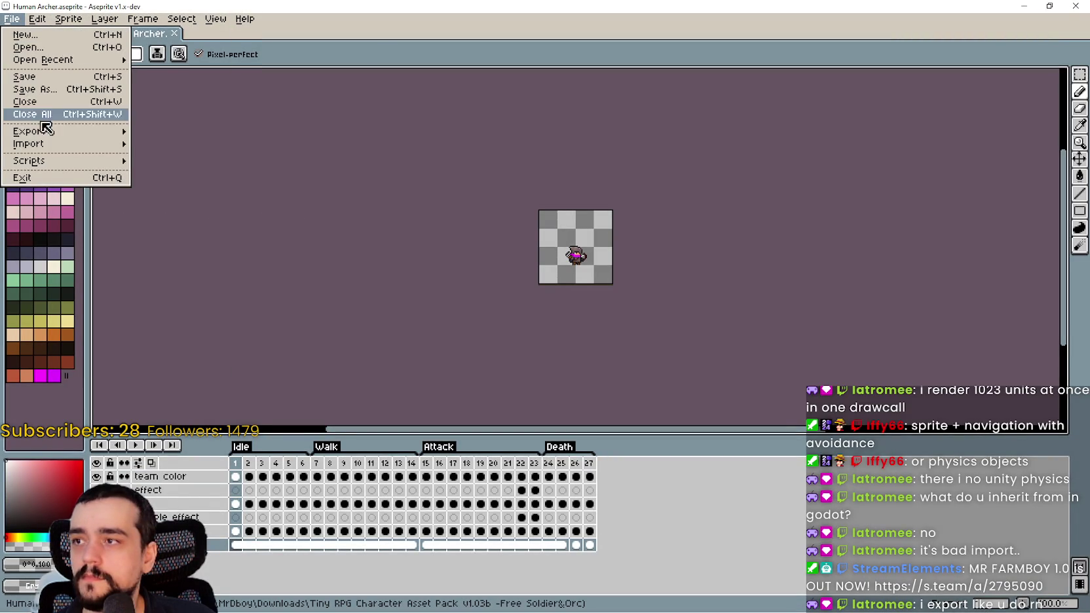
mouse_move(53, 134)
left_click(236, 141)
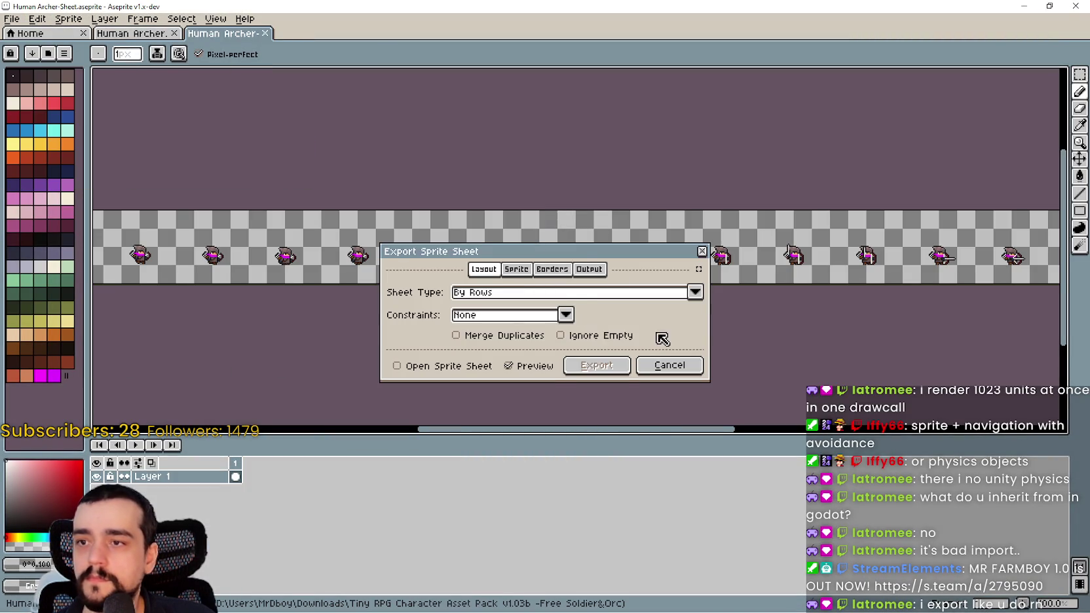
left_click(589, 269)
left_click(426, 292)
left_click(608, 343)
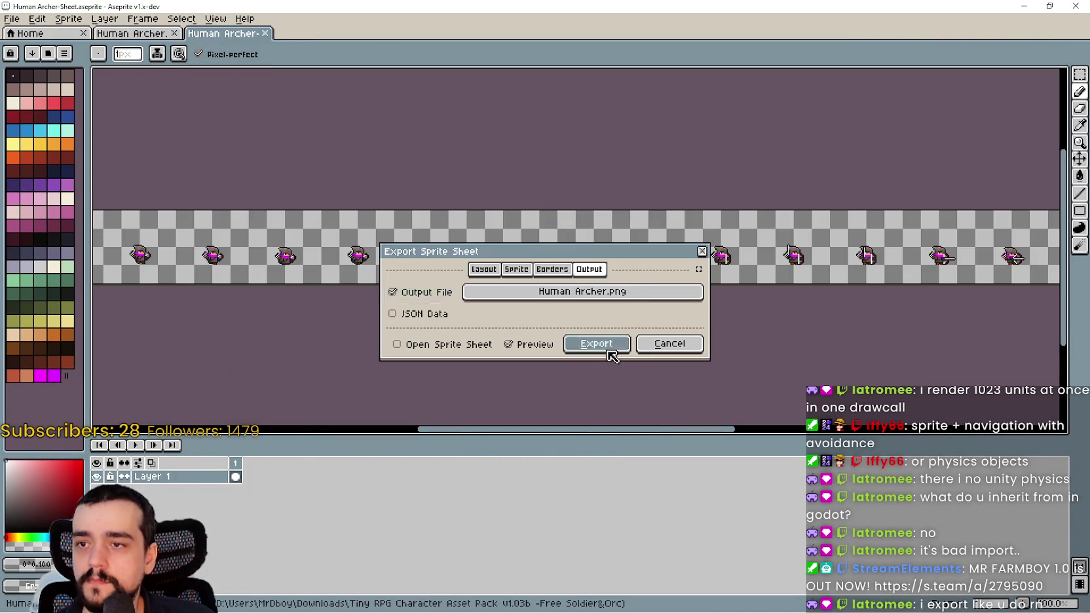
Step: Close the archer source, inspect the Human Archer.png strip, and start a new sprite
key("ctrl+w")
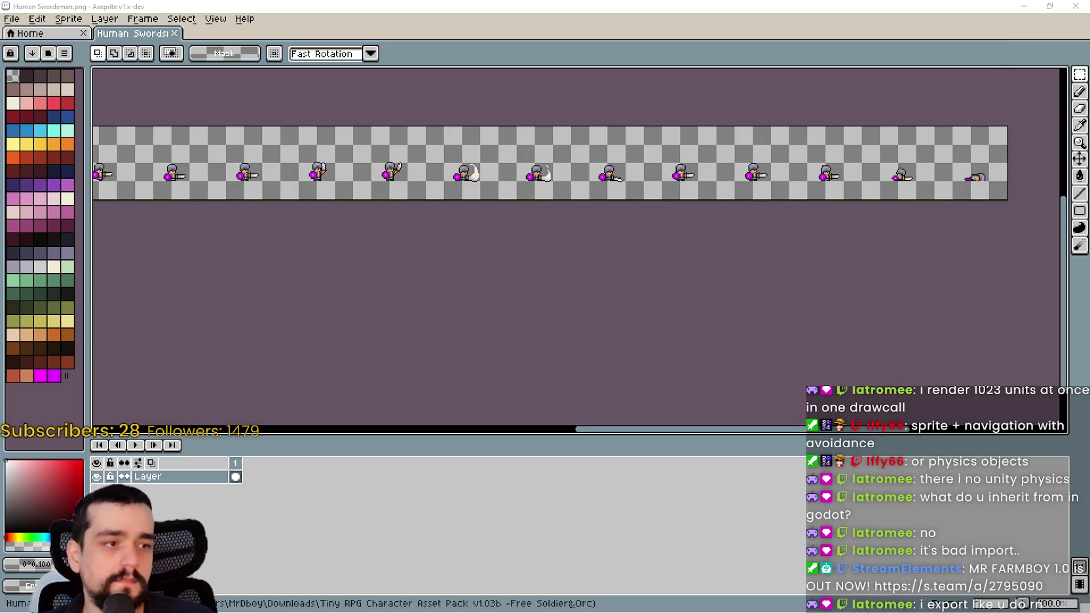
key("ctrl+w")
key("ctrl+w")
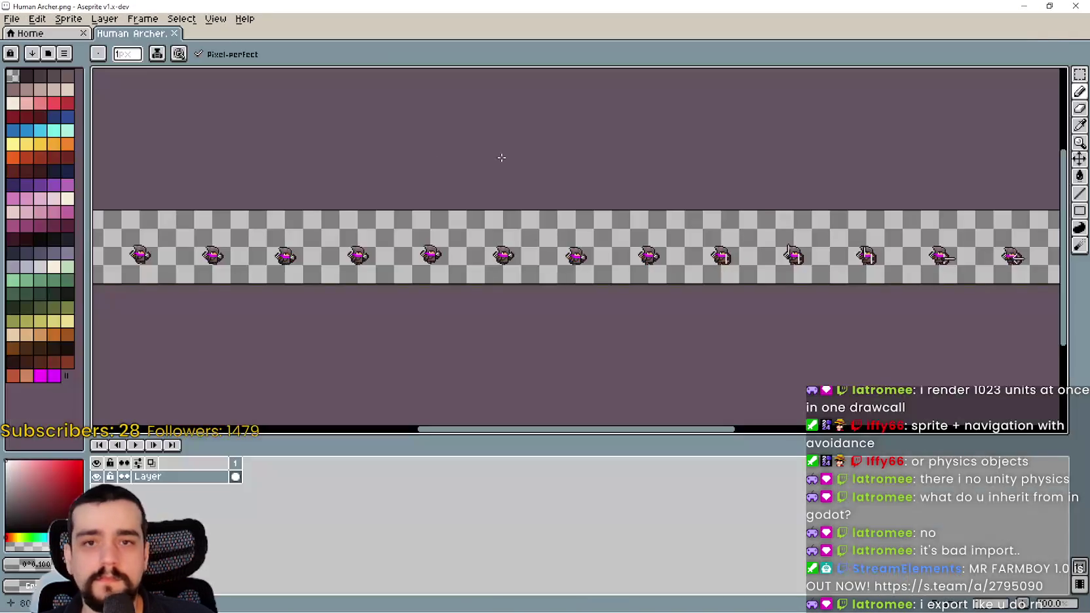
left_click(1080, 74)
scroll(677, 272, "down", 1)
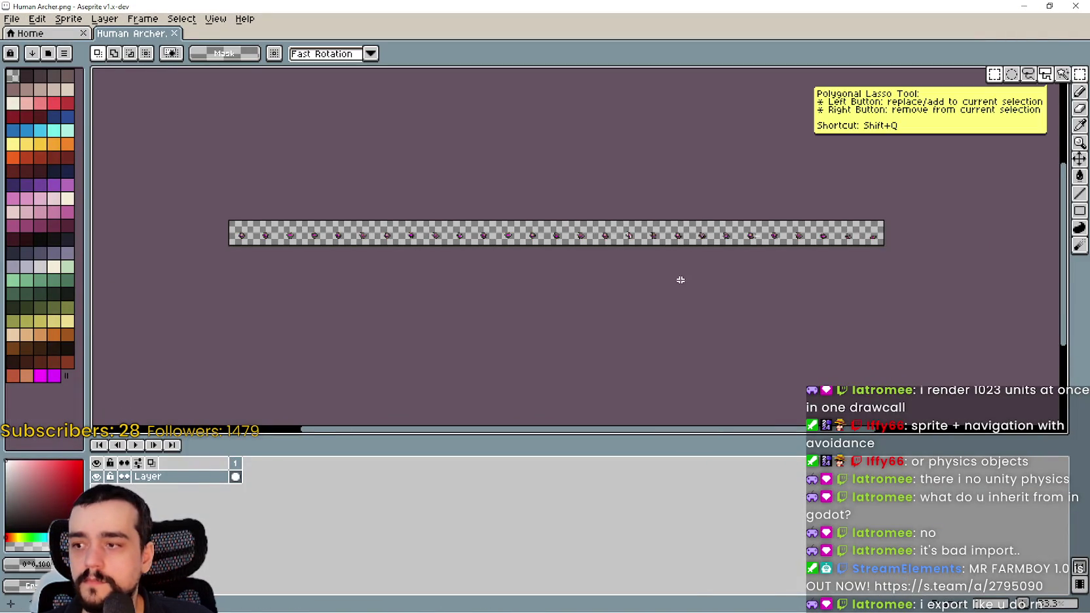
scroll(737, 265, "up", 1)
scroll(917, 223, "up", 3)
scroll(876, 246, "down", 3)
scroll(852, 251, "down", 1)
scroll(834, 254, "up", 1)
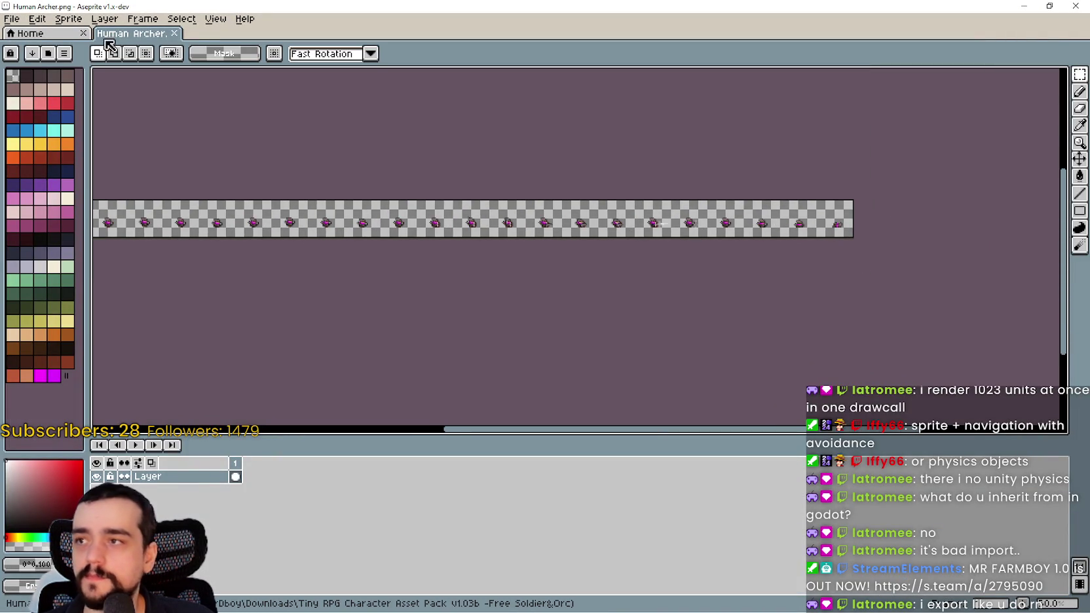
left_click(12, 19)
left_click(25, 37)
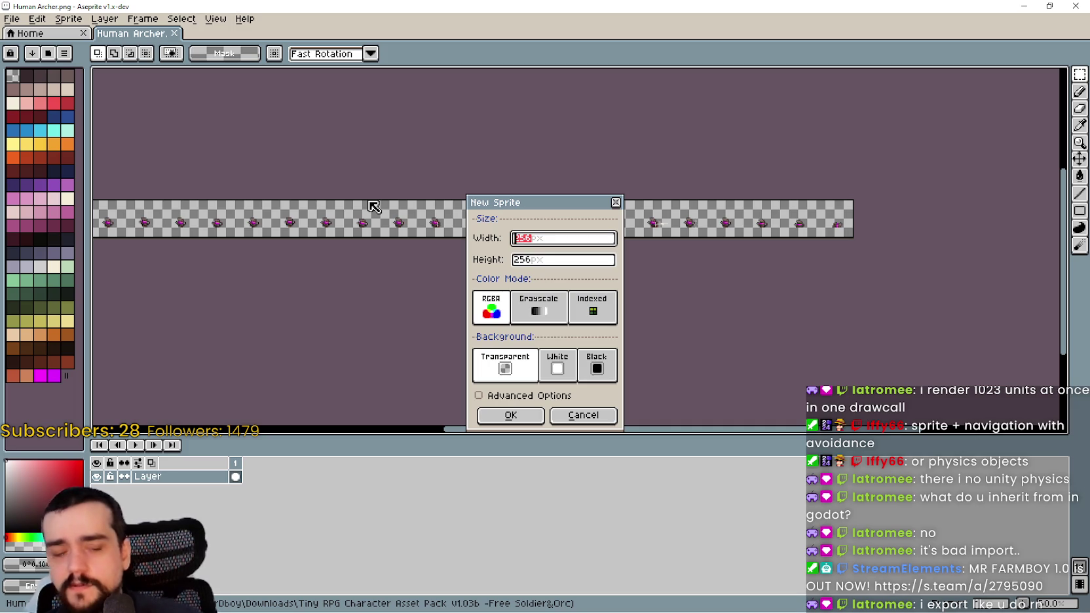
Step: Try a 1536 width in the New Sprite dialog, then cancel it
left_click(559, 240)
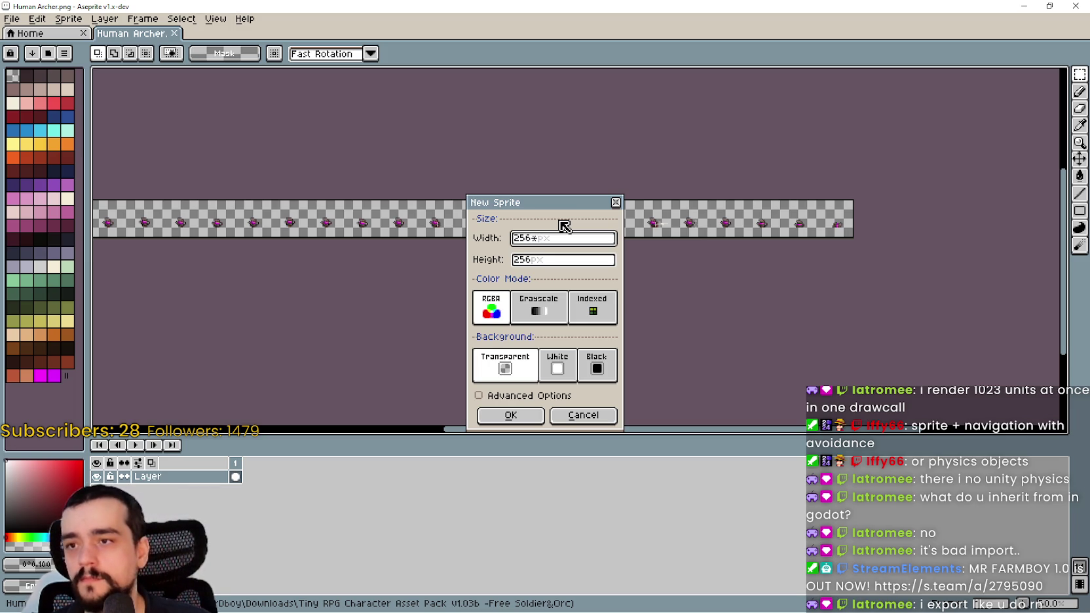
type("6")
left_click(576, 260)
left_click(567, 241)
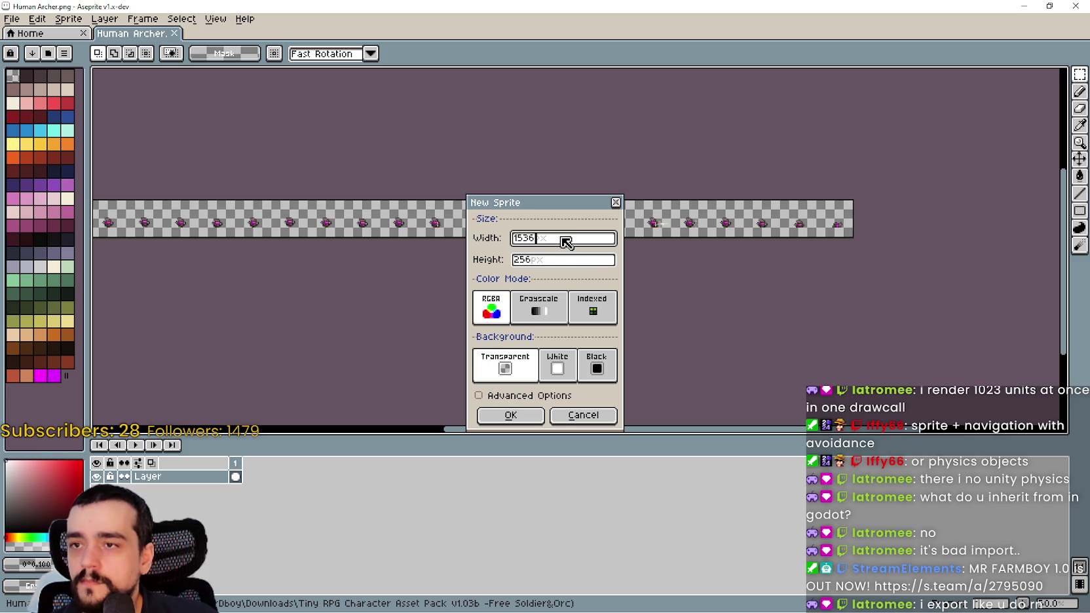
left_click(552, 265)
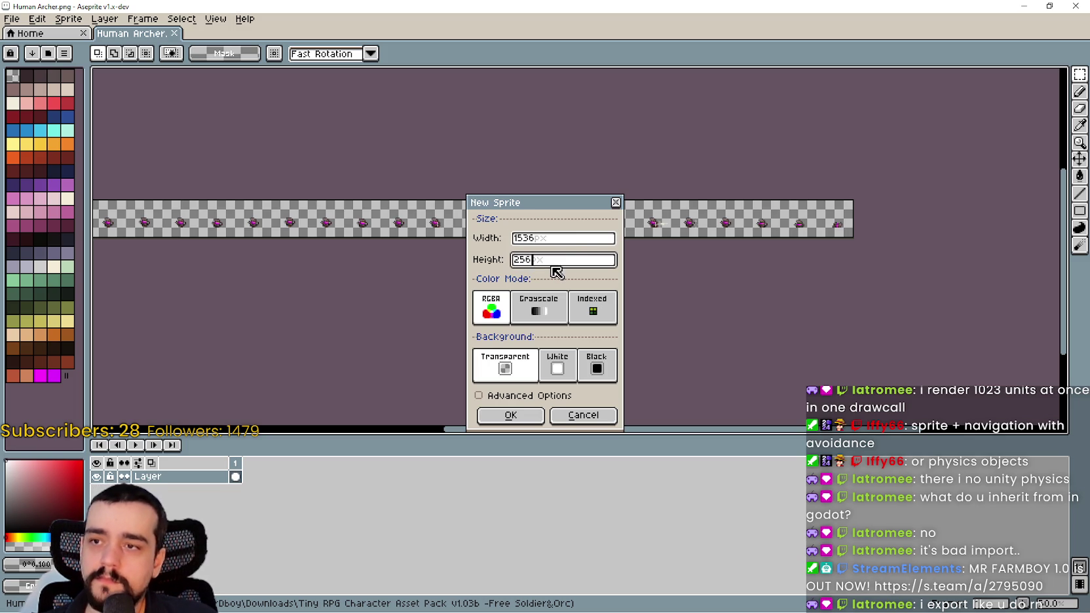
left_click(583, 415)
Step: Create a new 2048 × 2048 blank sprite, then return to the Human Archer tab
left_click(23, 19)
left_click(23, 34)
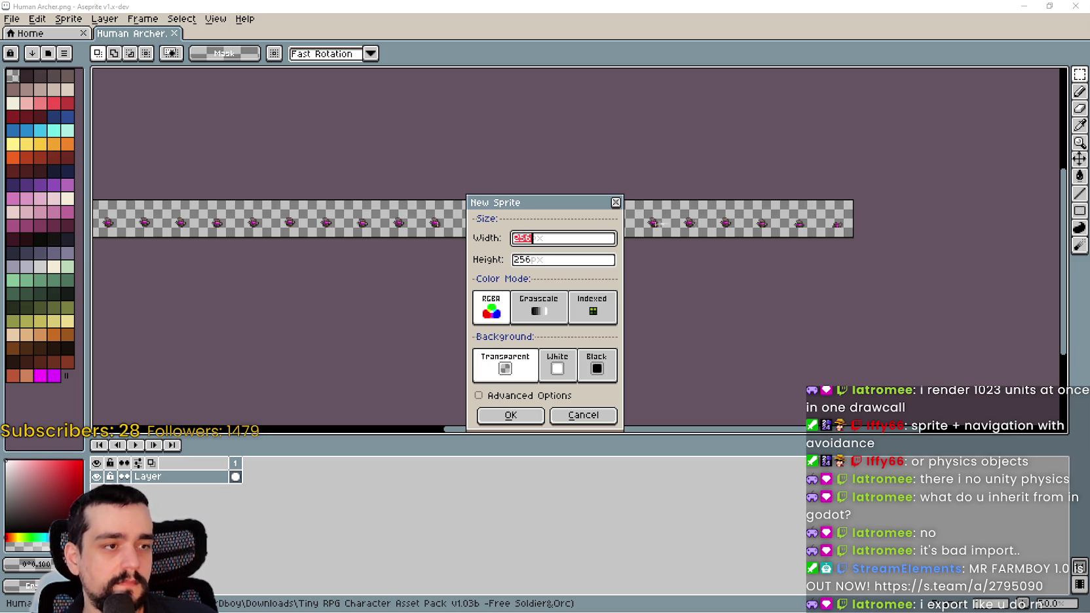
key("alt+Tab")
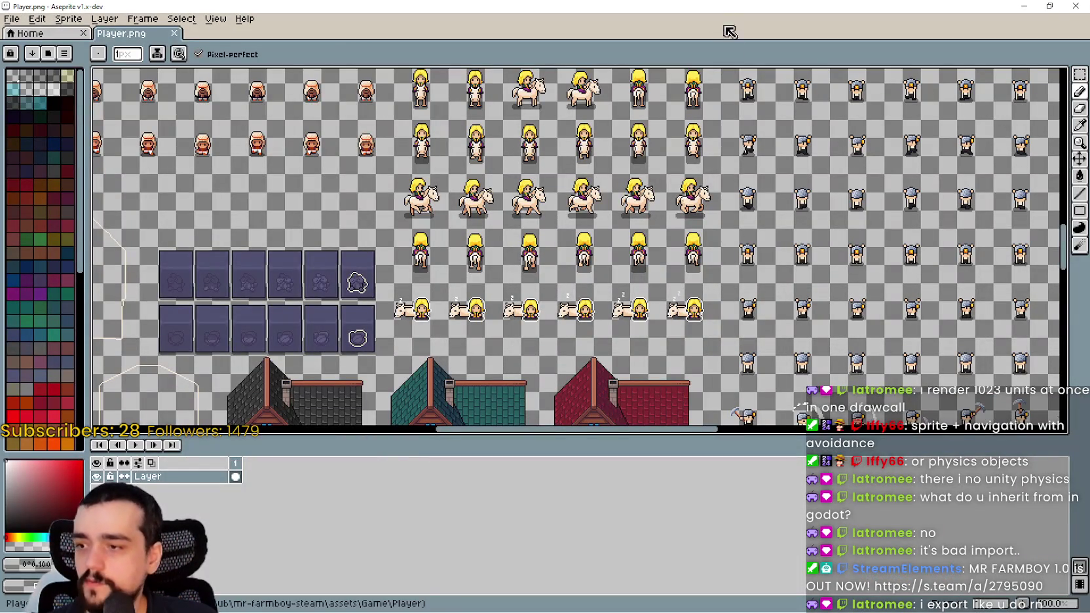
key("alt+Tab")
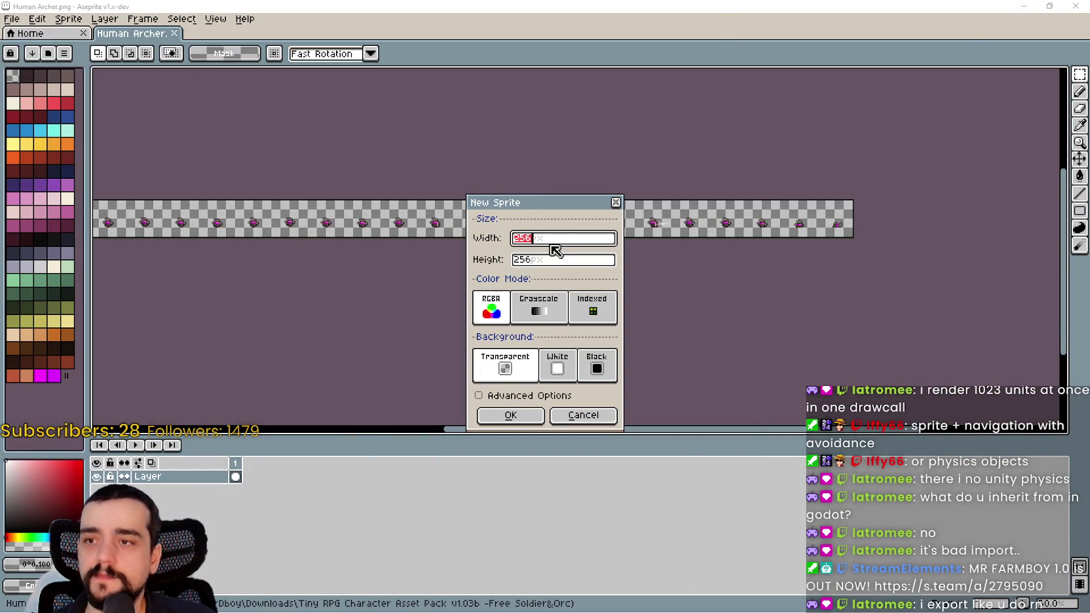
type("2048")
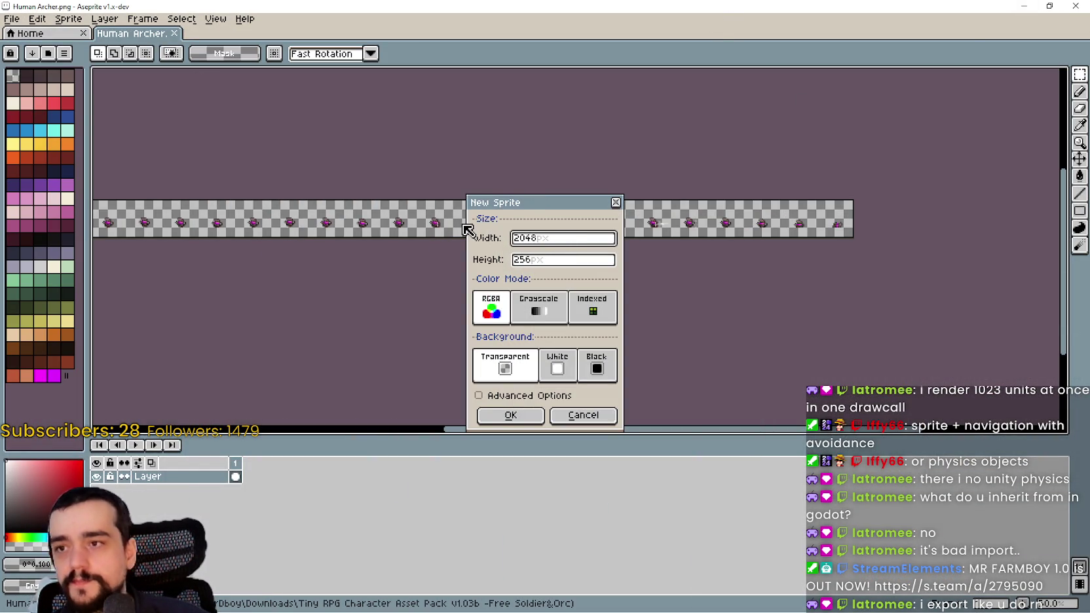
key("Tab")
type("2048")
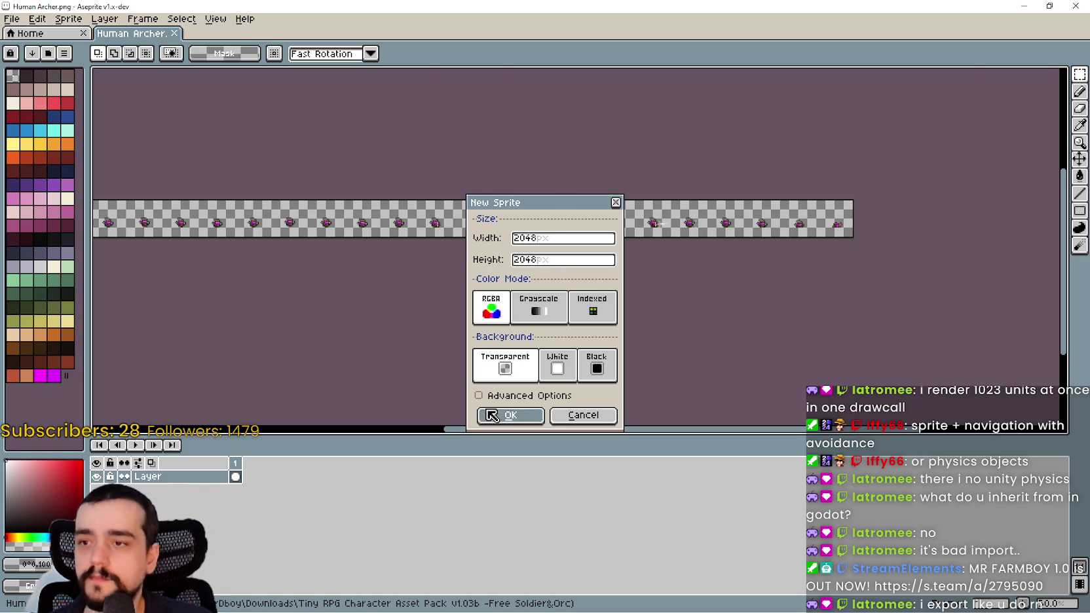
left_click(492, 415)
left_click(134, 33)
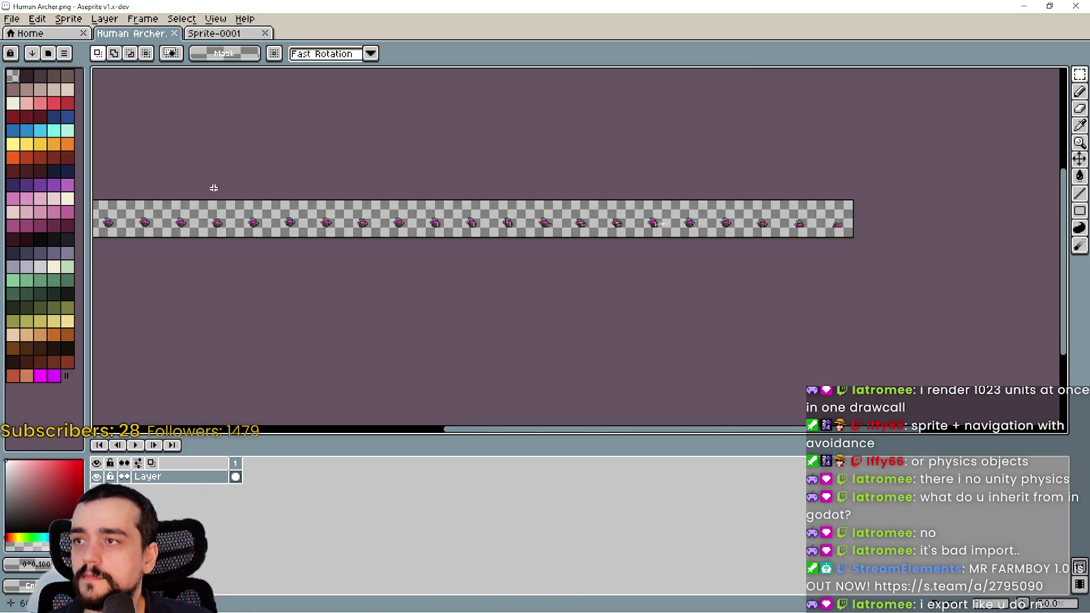
Step: Select the whole archer strip and paste it into Sprite-0001
scroll(848, 294, "up", 2)
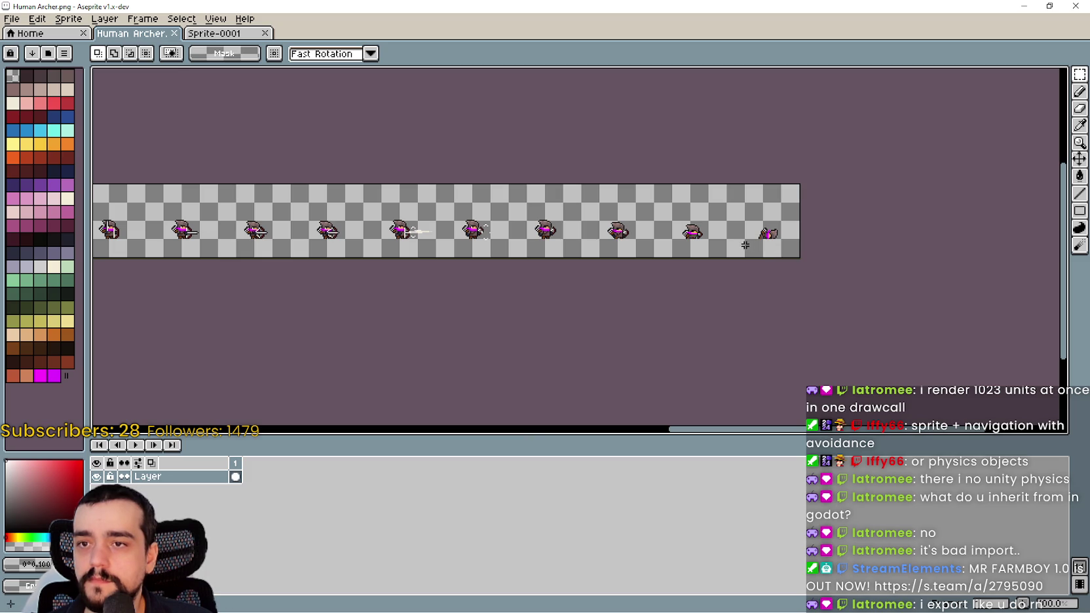
scroll(787, 245, "left", 5)
scroll(99, 75, "left", 5)
key("ctrl+a")
left_click(214, 33)
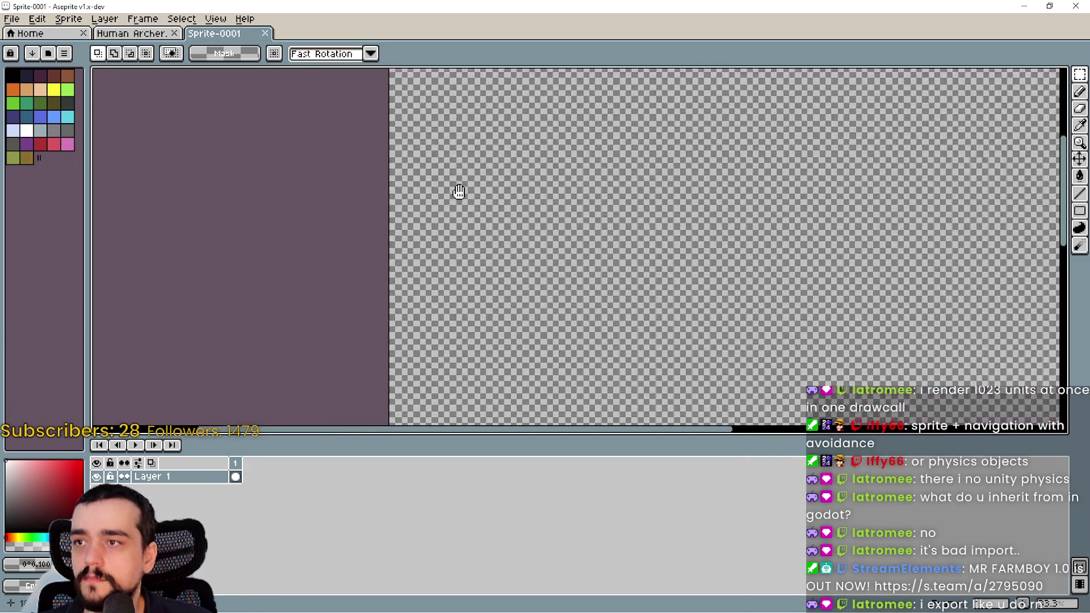
scroll(406, 171, "up", 3)
key("ctrl+v")
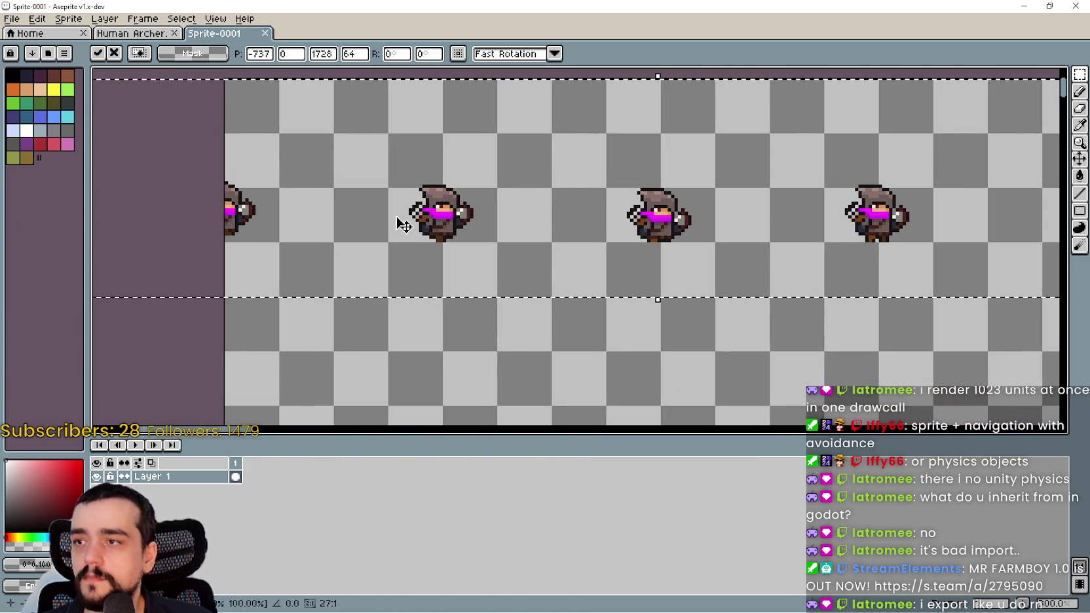
Step: Position the pasted archer strip at x 0, y 64 and commit it
left_click_drag(654, 177, 922, 182)
scroll(732, 161, "down", 3)
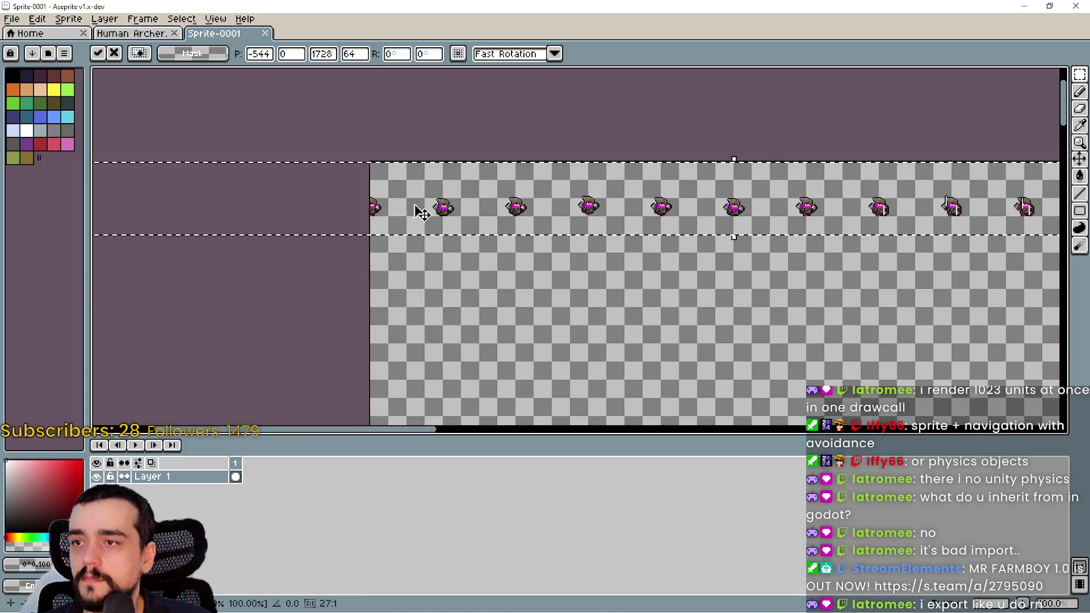
left_click_drag(372, 184, 614, 195)
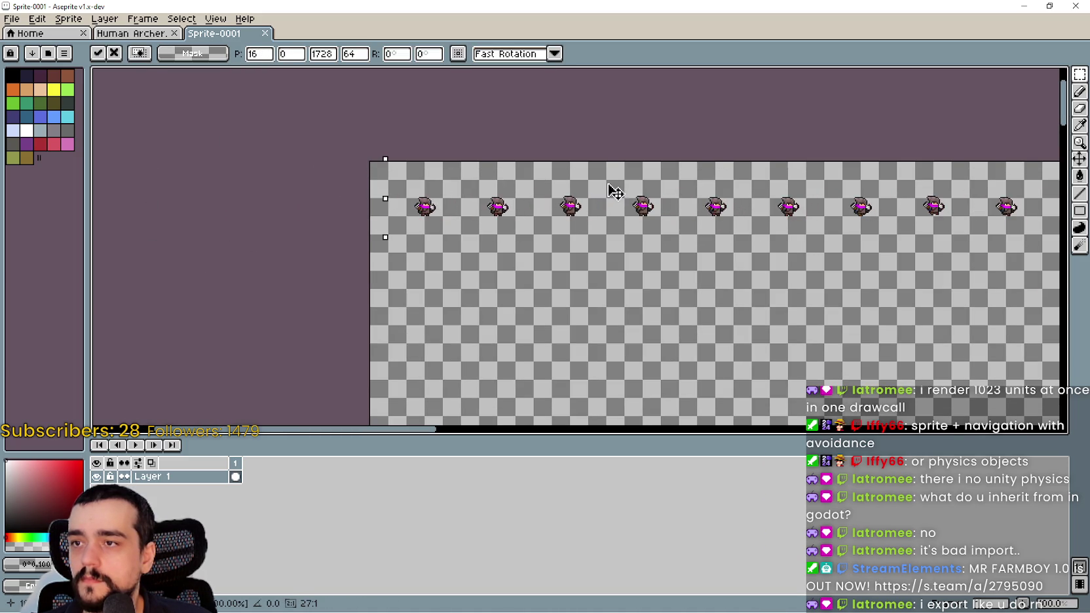
left_click_drag(482, 239, 519, 156)
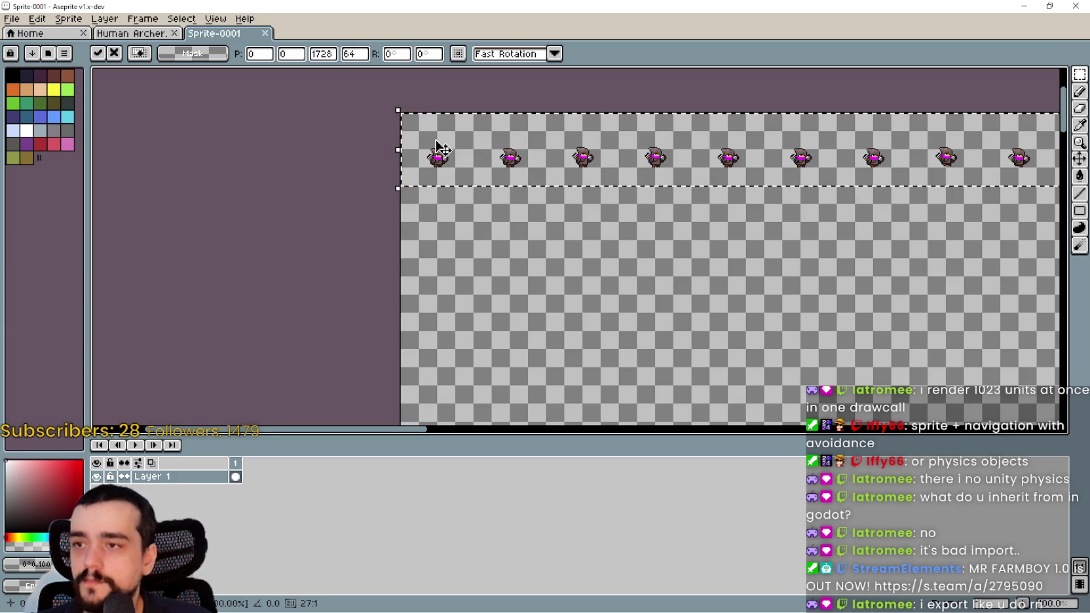
mouse_move(455, 170)
left_mouse_down()
mouse_move(465, 251)
mouse_move(456, 245)
left_mouse_up()
scroll(688, 315, "down", 3)
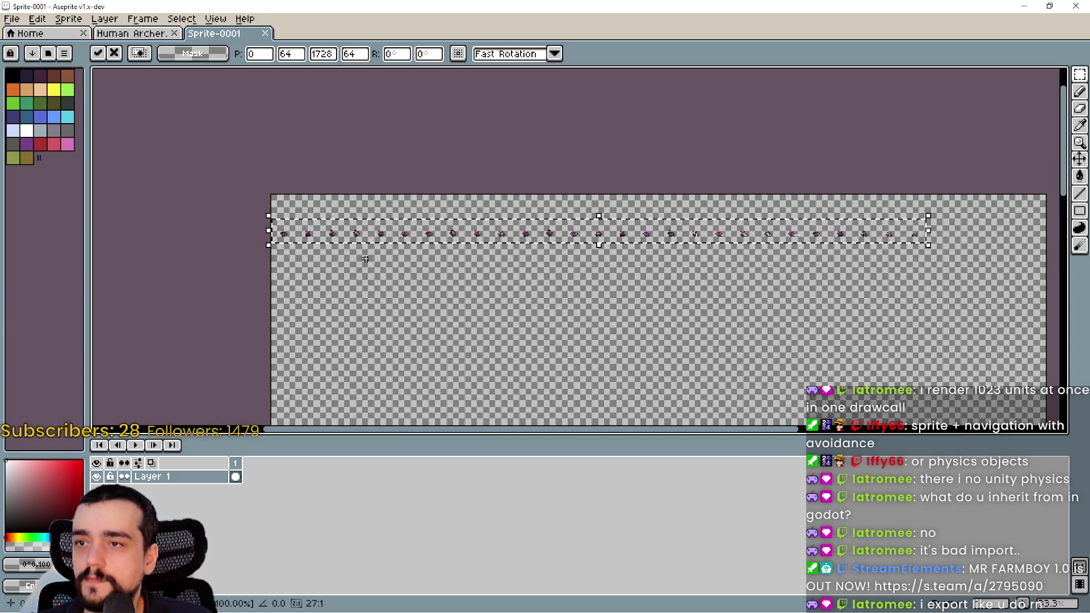
key("Return")
Step: Close the Human Archer file
scroll(399, 182, "up", 1)
left_click(170, 34)
left_click(175, 36)
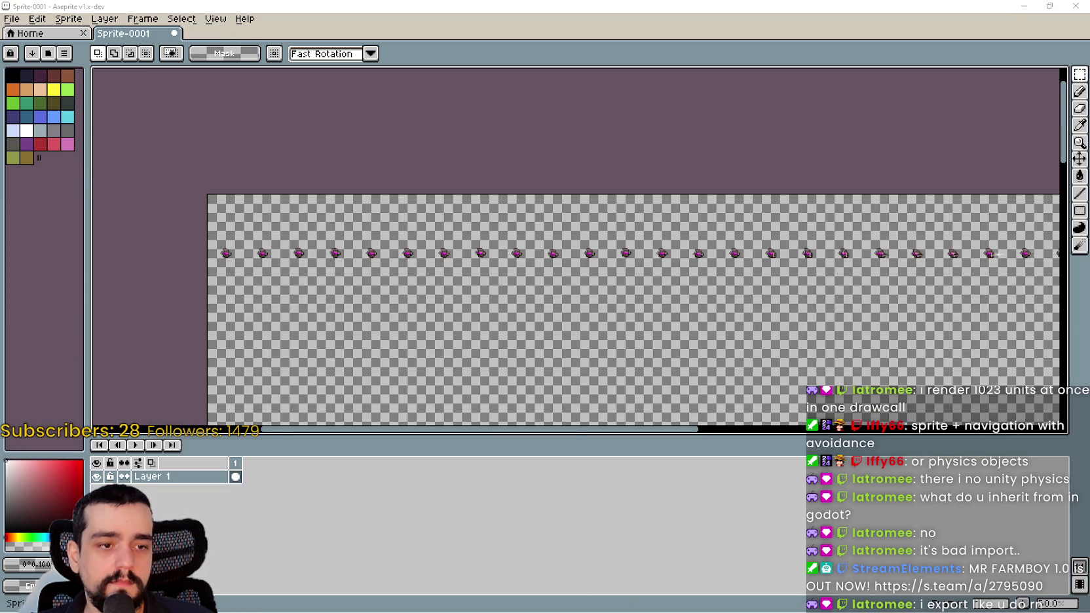
scroll(474, 214, "down", 3)
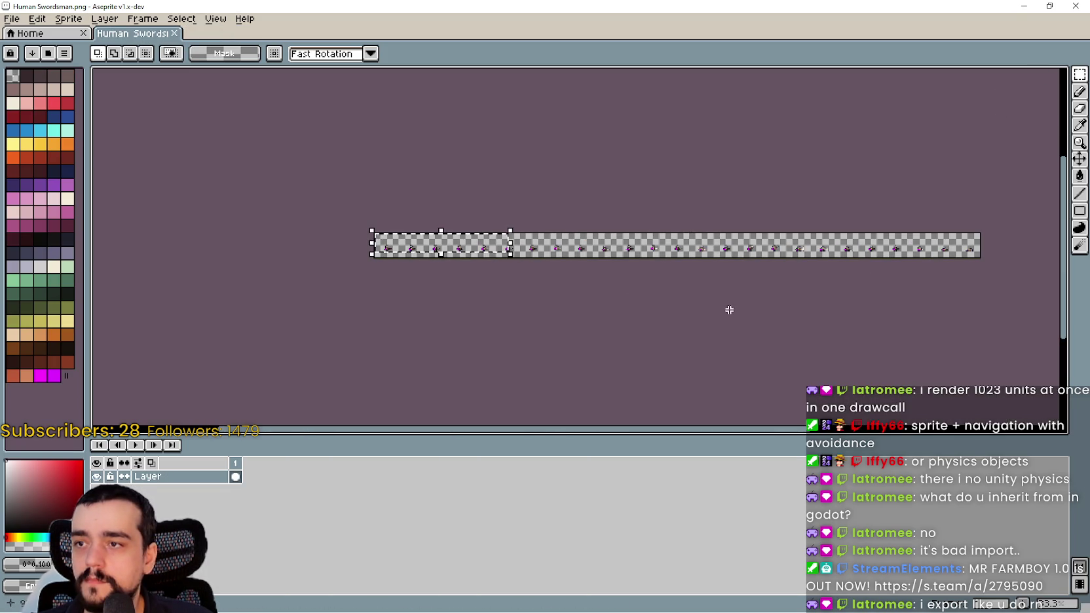
Step: Select the whole swordsman strip and paste it into Sprite-0001
key("ctrl+a")
key("ctrl+w")
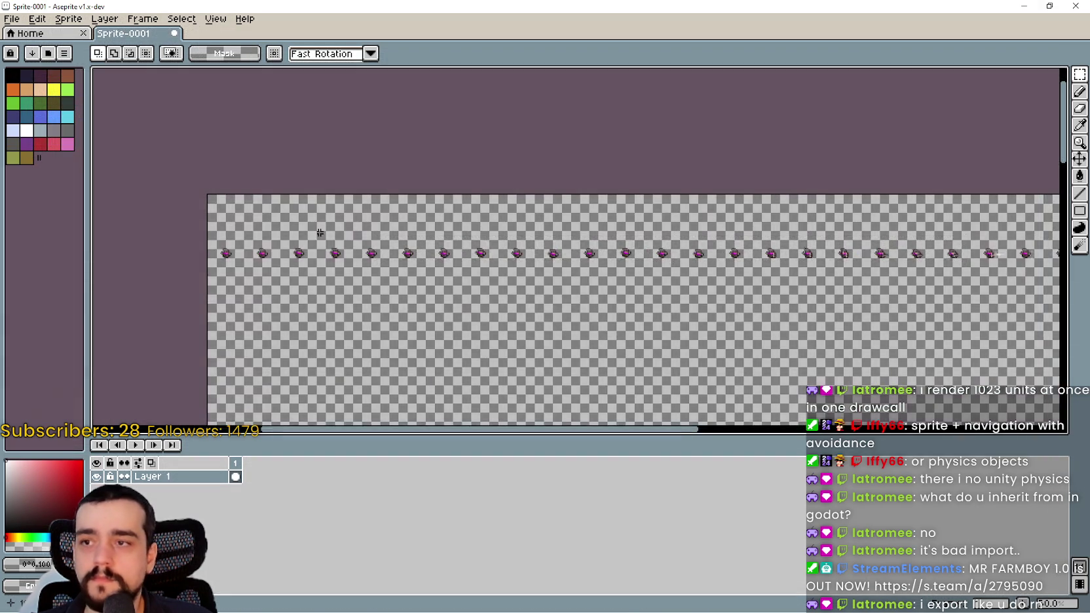
scroll(407, 201, "up", 3)
key("ctrl+v")
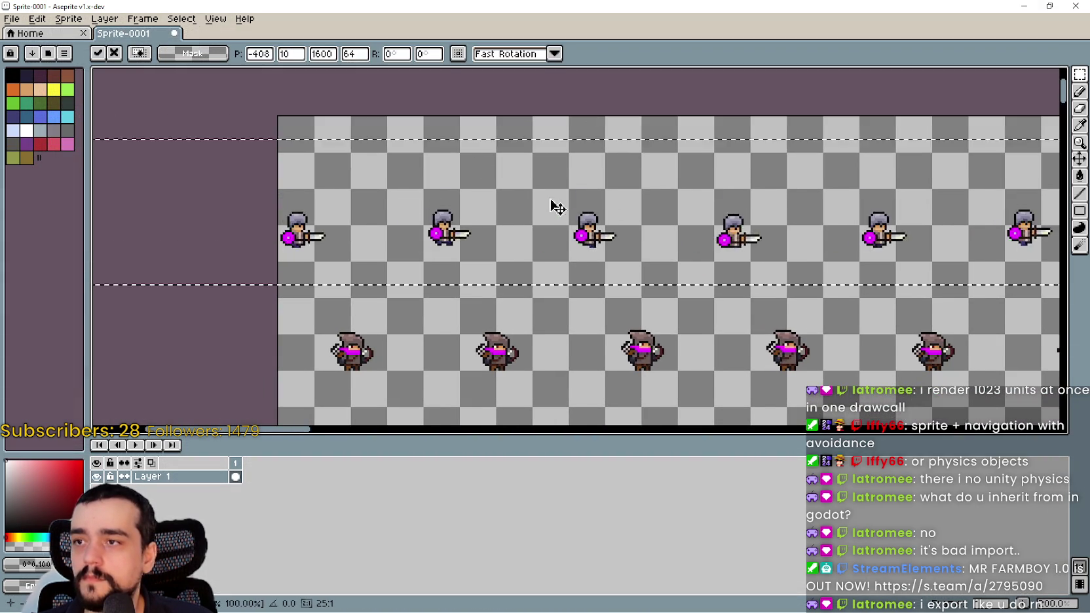
Step: Move the swordsman row to 0,0 above the archer row and commit it
scroll(419, 215, "down", 3)
mouse_move(419, 215)
left_mouse_down()
mouse_move(548, 199)
mouse_move(288, 189)
left_mouse_up()
scroll(548, 199, "up", 1)
scroll(603, 207, "up", 1)
scroll(288, 191, "down", 1)
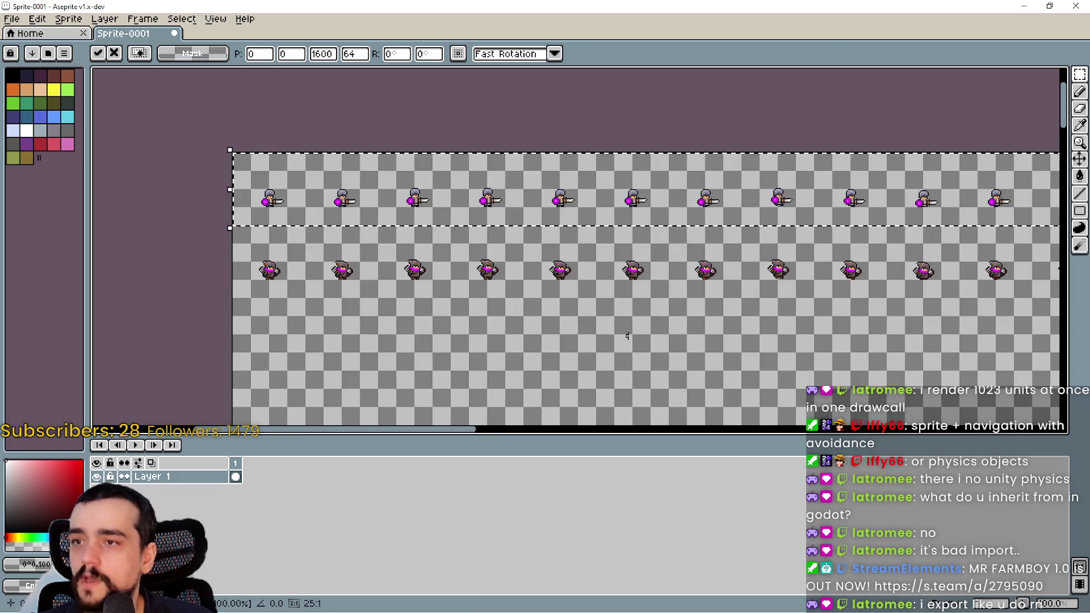
key("Return")
scroll(281, 251, "down", 2)
scroll(281, 251, "up", 2)
scroll(281, 251, "down", 3)
left_click_drag(330, 243, 556, 218)
left_click(11, 18)
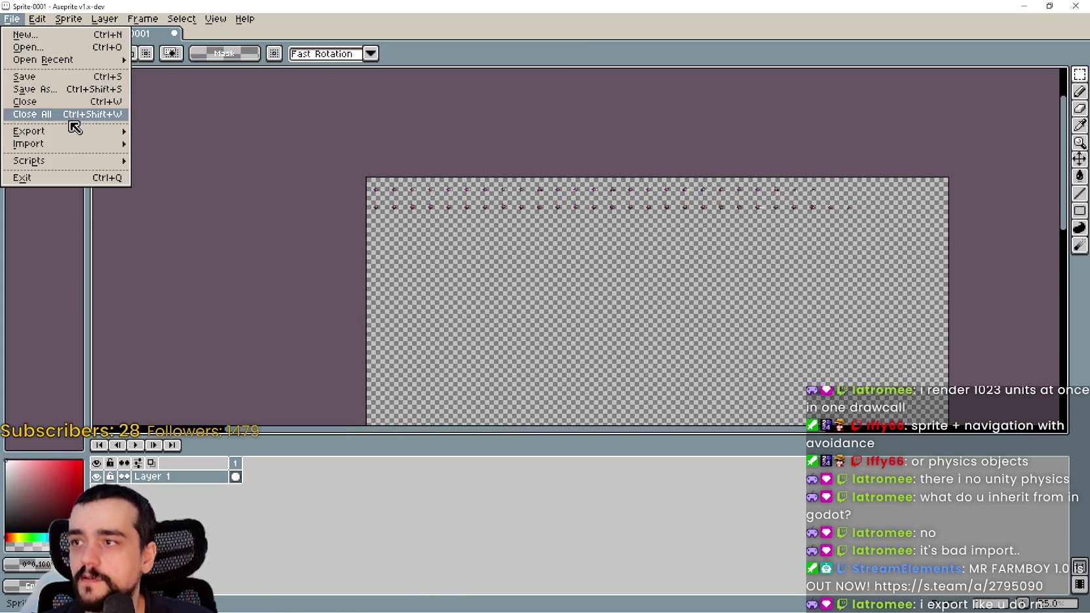
Step: Export the combined archer and swordsman sheet from Aseprite as Units.png, then return to Godot
mouse_move(86, 132)
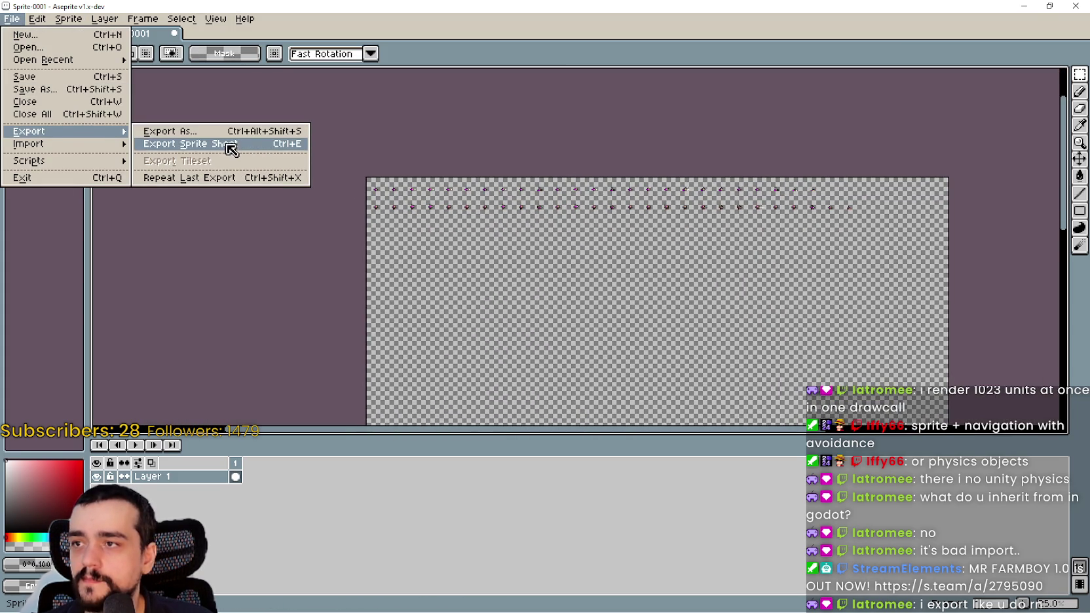
left_click(231, 133)
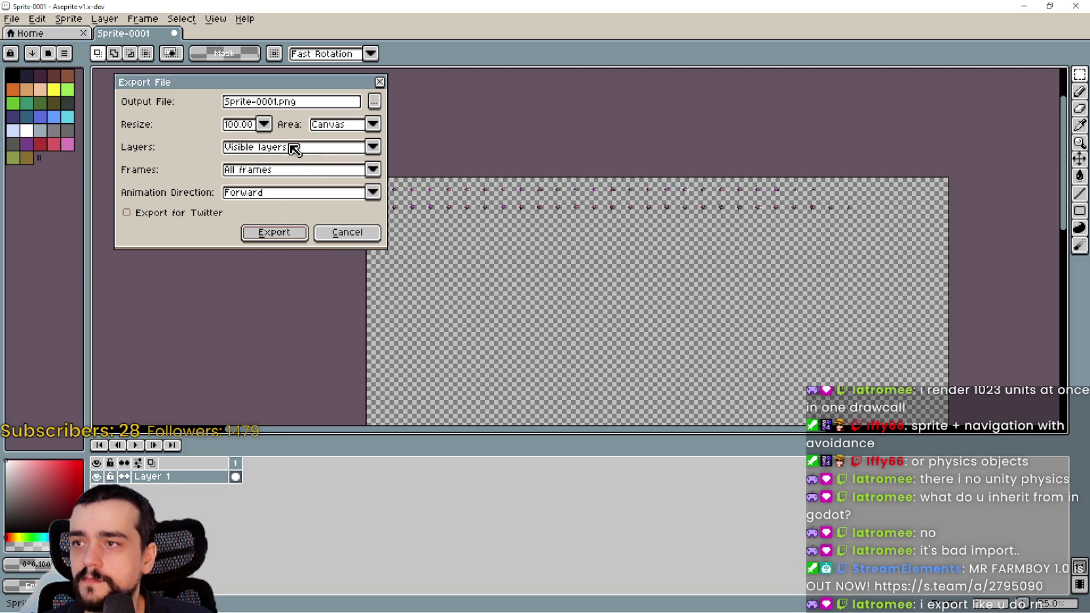
left_click_drag(277, 101, 182, 102)
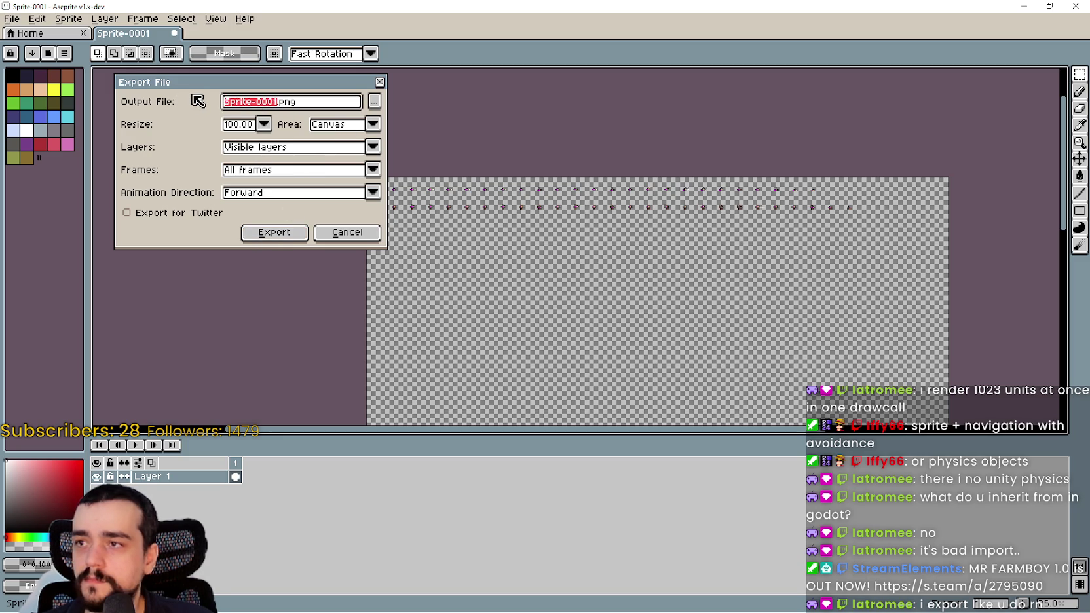
type("Units")
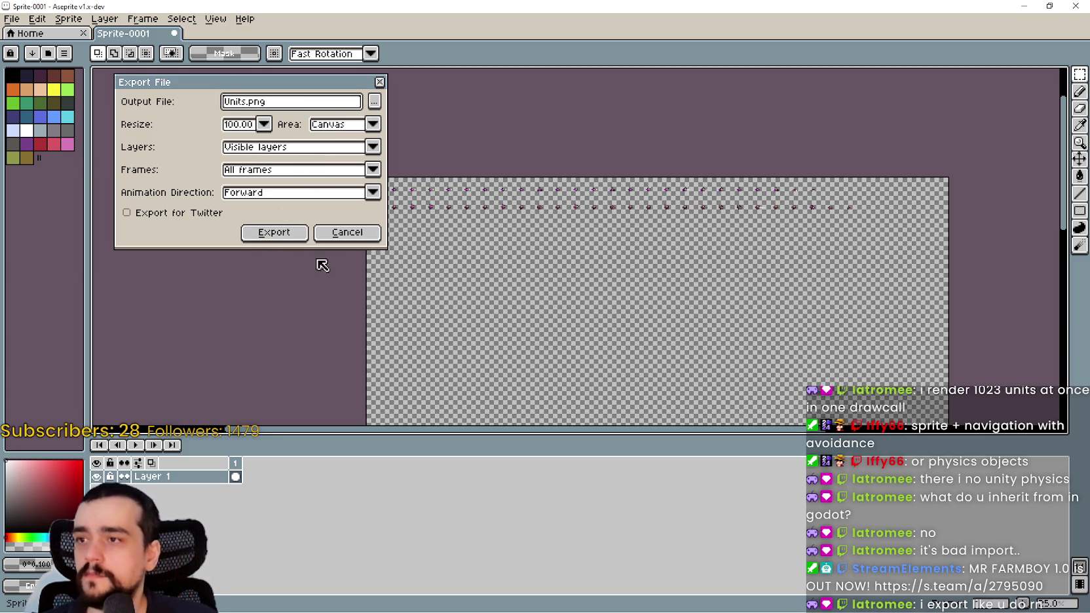
left_click(295, 239)
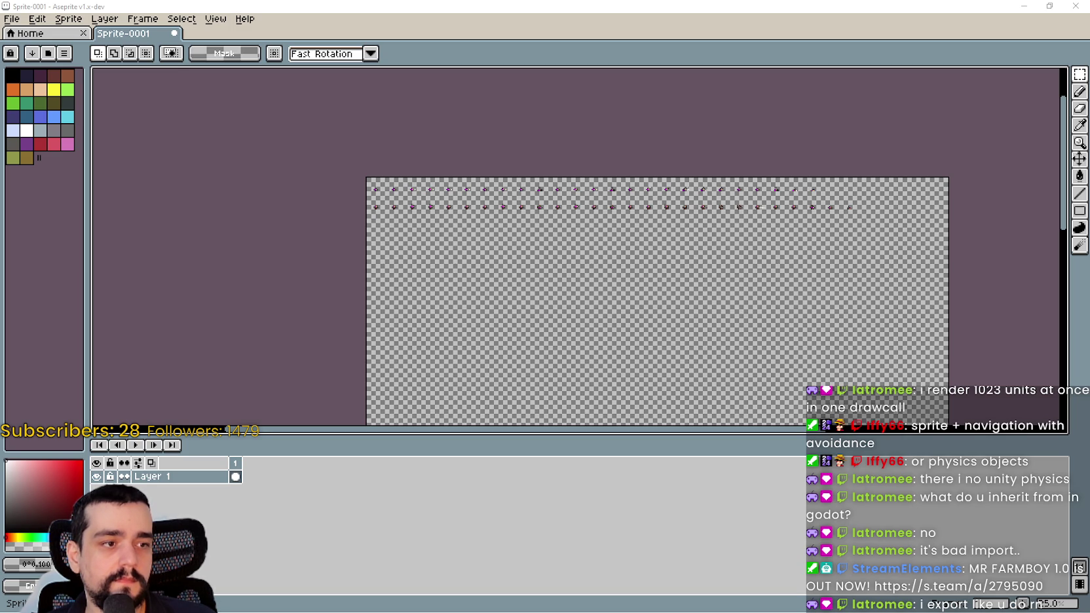
key("alt+Tab")
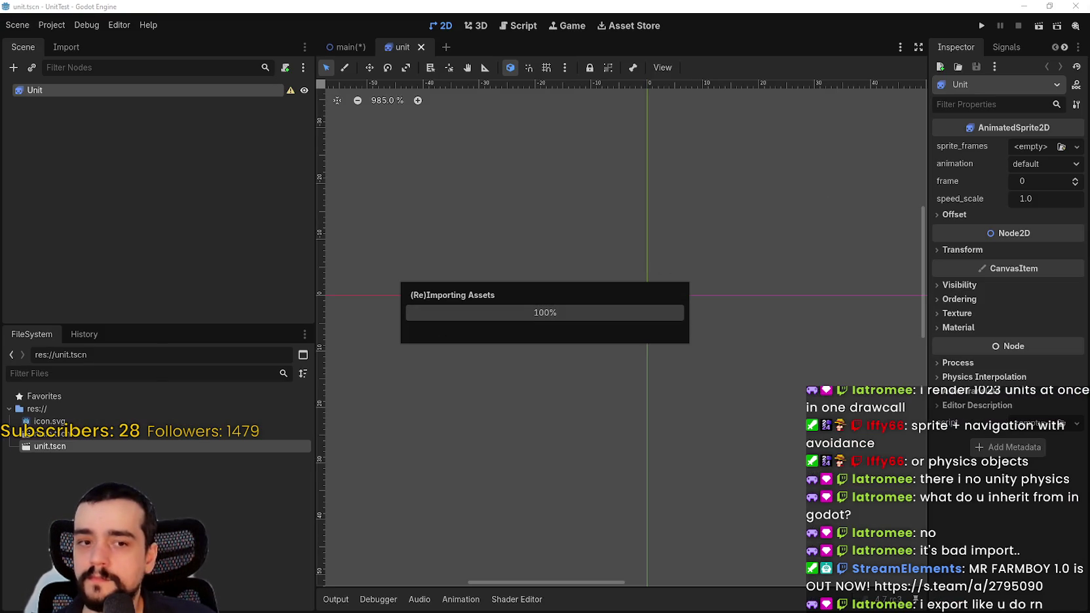
Step: Look through the editor menus and the FileSystem dock's position options
left_click(117, 24)
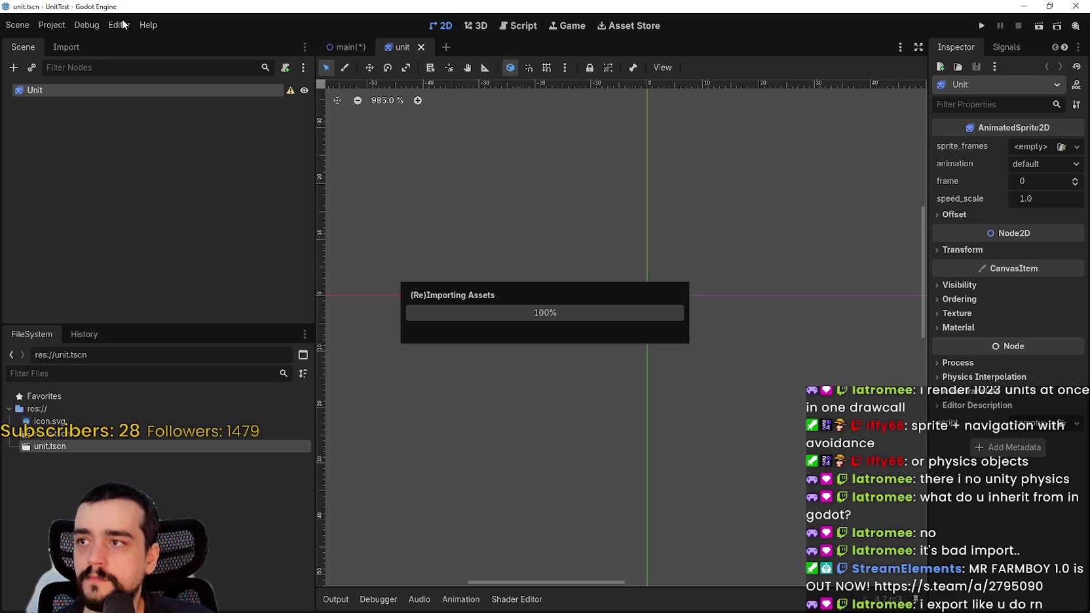
left_click(119, 25)
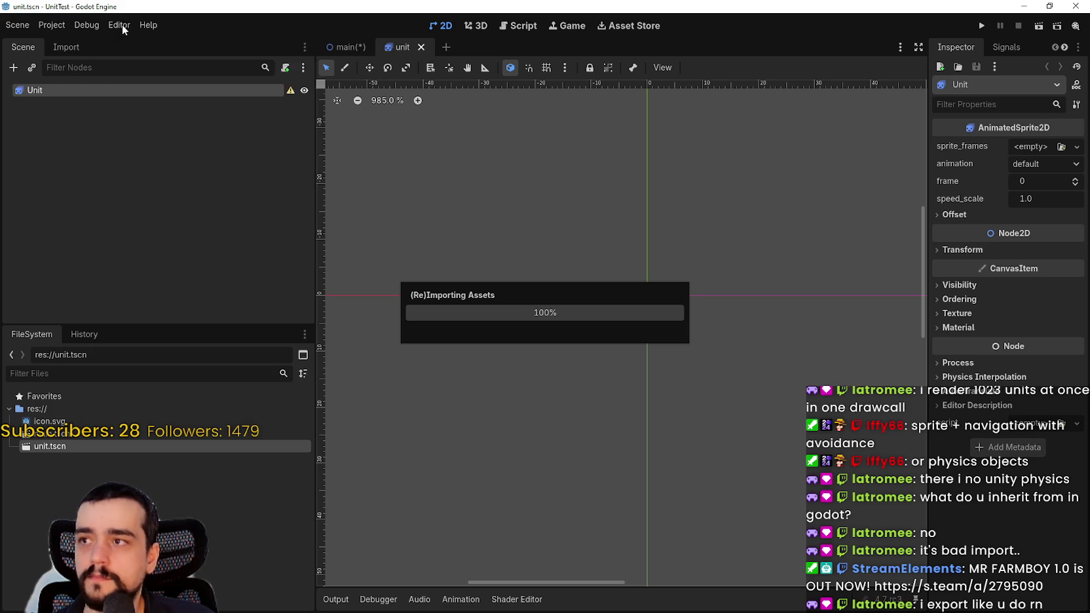
left_click(145, 26)
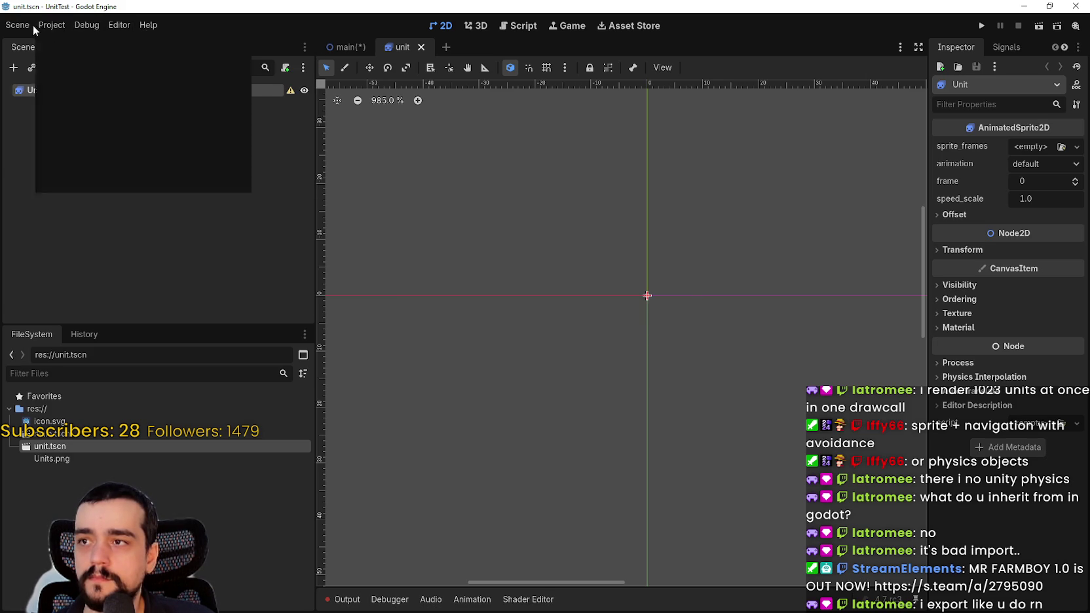
left_click(257, 290)
left_click(305, 334)
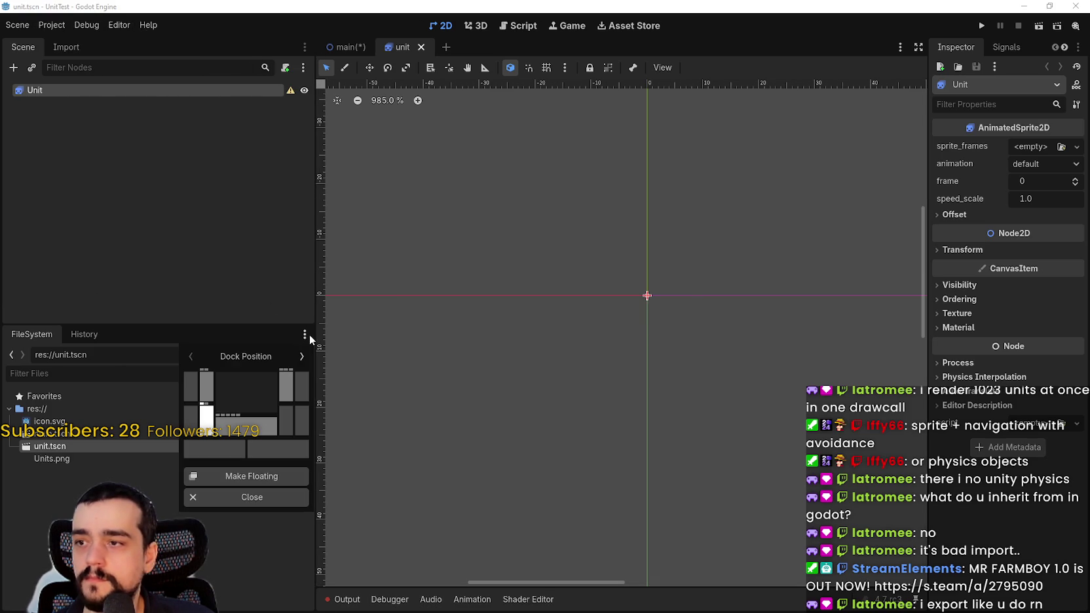
left_click(274, 187)
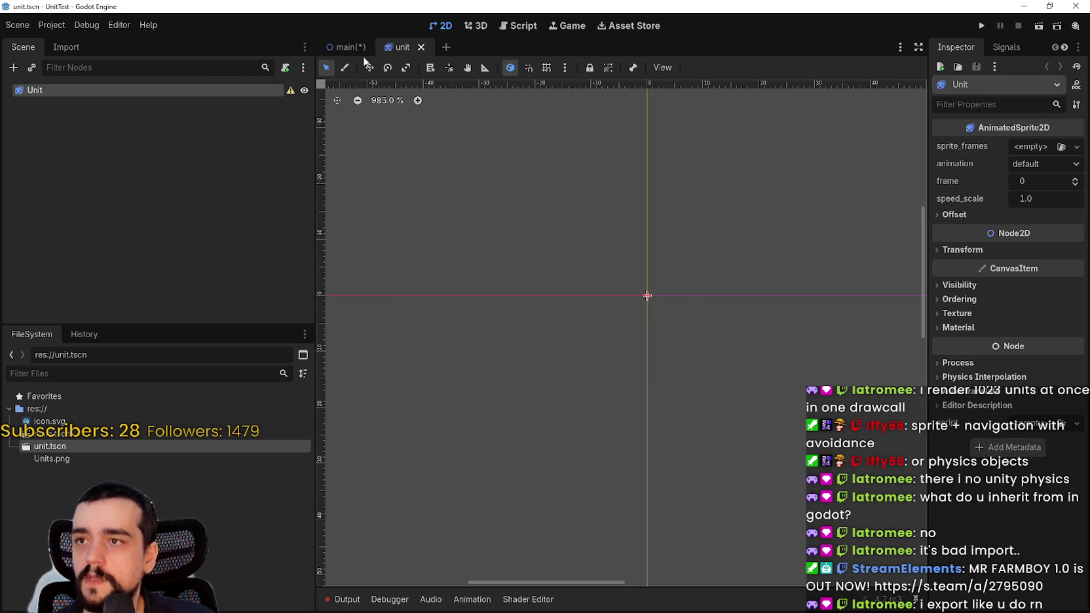
Step: Switch the editor to the saved MrDboy layout
left_click(119, 24)
mouse_move(192, 87)
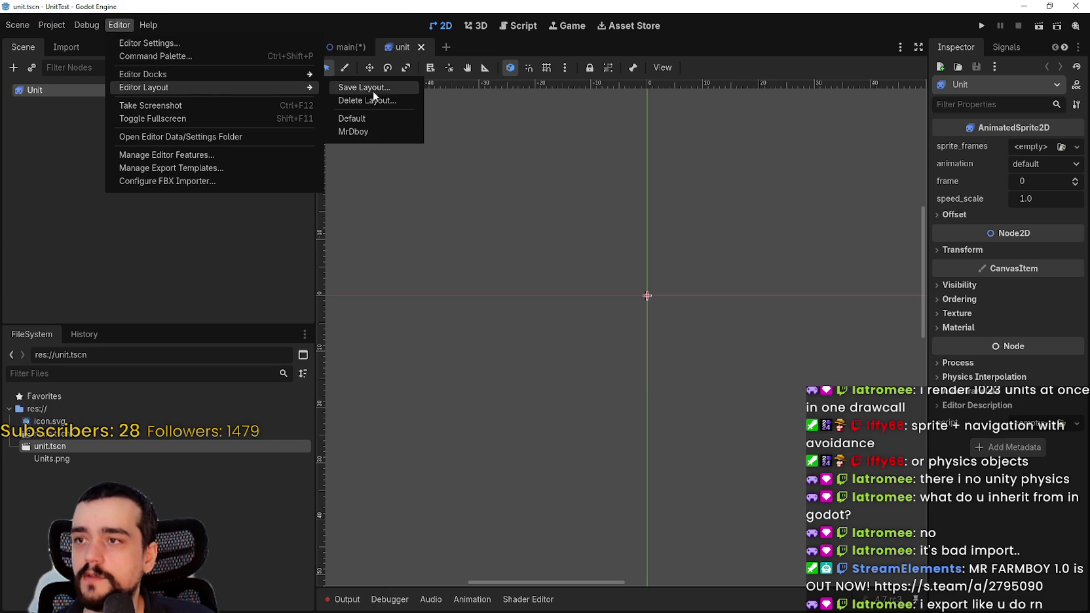
left_click(366, 131)
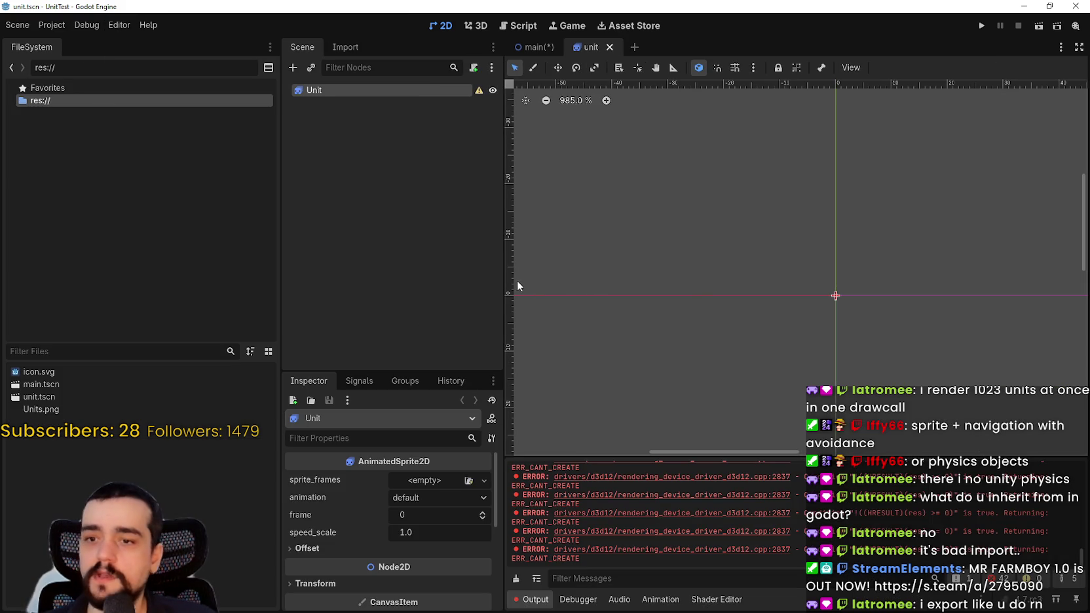
Step: Resize the FileSystem dock and 2D viewport, select Units.png, and save the unit scene
left_click_drag(281, 285, 196, 306)
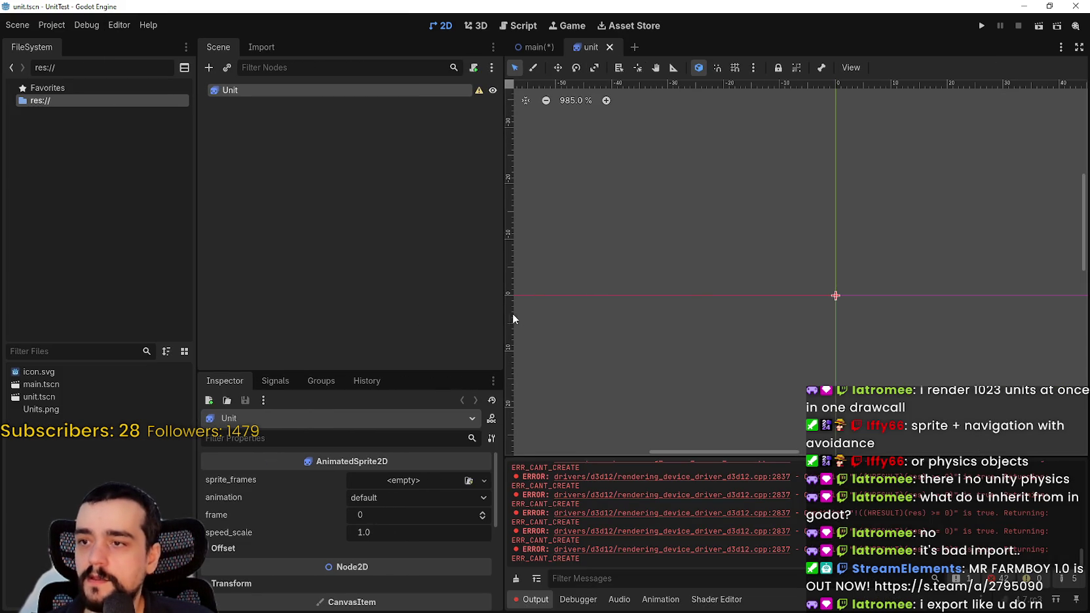
left_click_drag(503, 312, 388, 314)
left_click(66, 411)
key("ctrl+s")
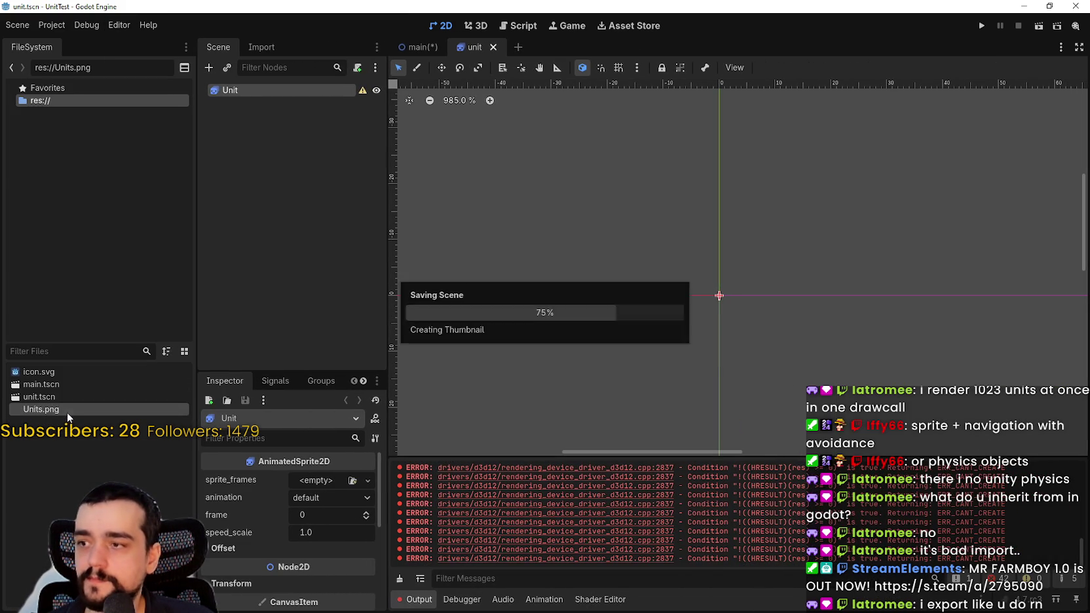
Step: Give Unit a new SpriteFrames resource, open it, and start renaming the default animation
right_click(247, 90)
key("Escape")
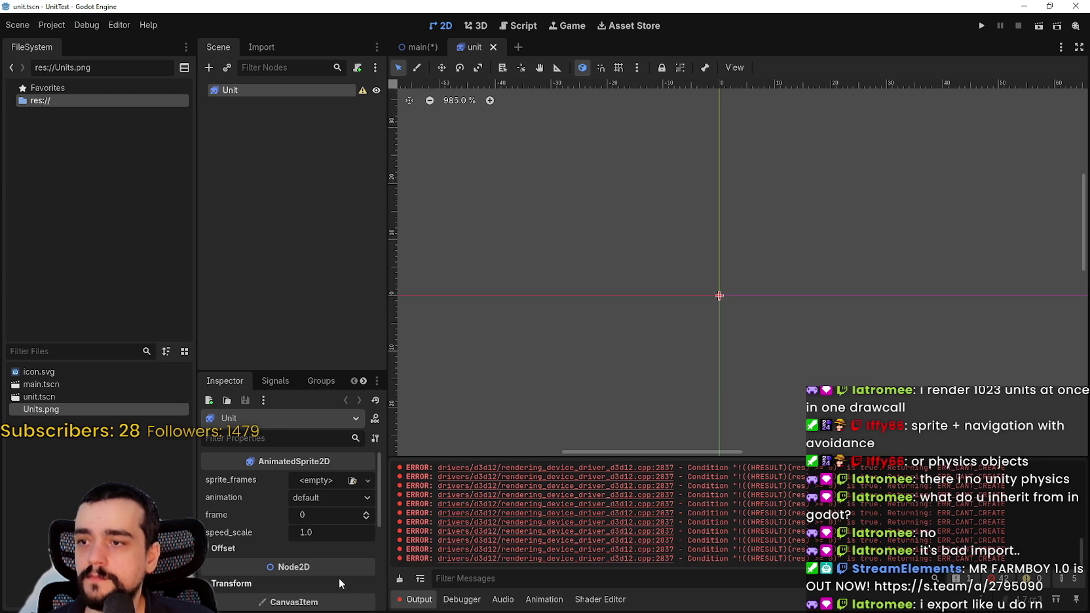
left_click(368, 481)
left_click(323, 513)
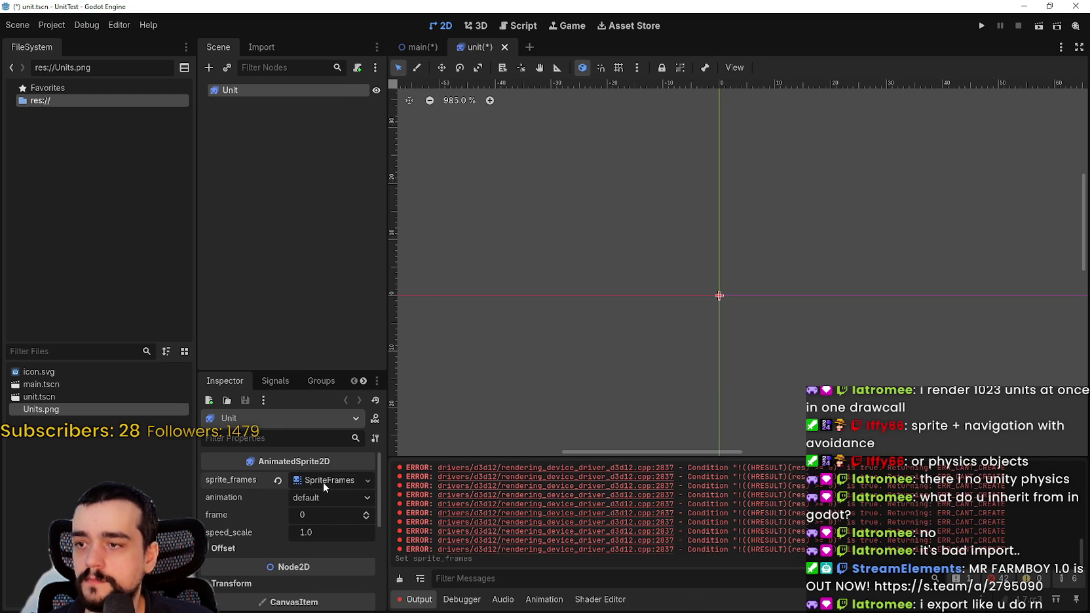
left_click(323, 481)
double_click(477, 482)
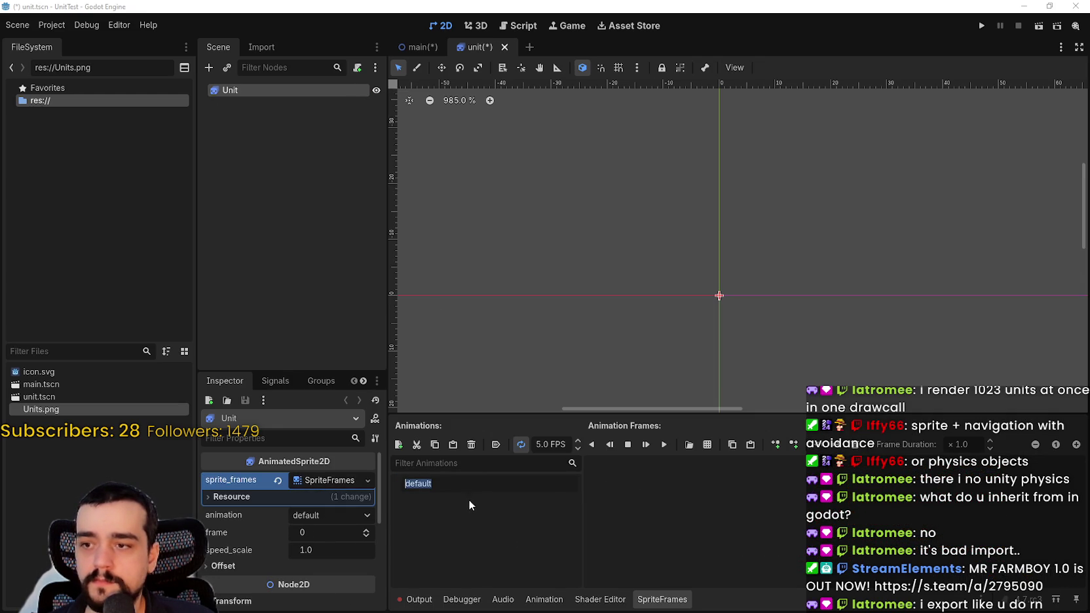
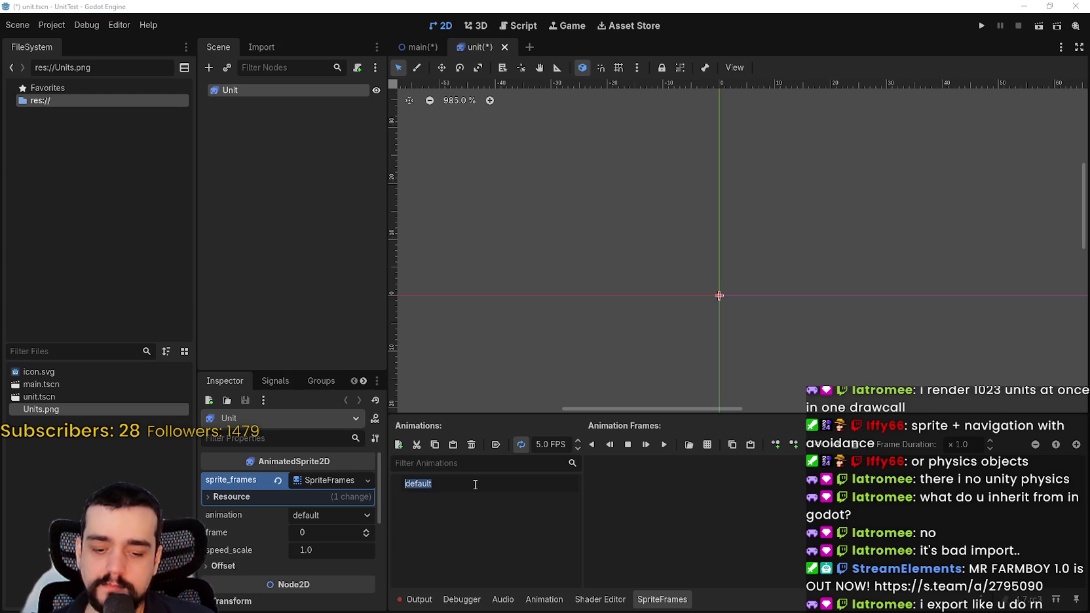
Step: Name the animation 'idle' and load Units.png into the sprite-sheet frame picker
type("idle")
key("Return")
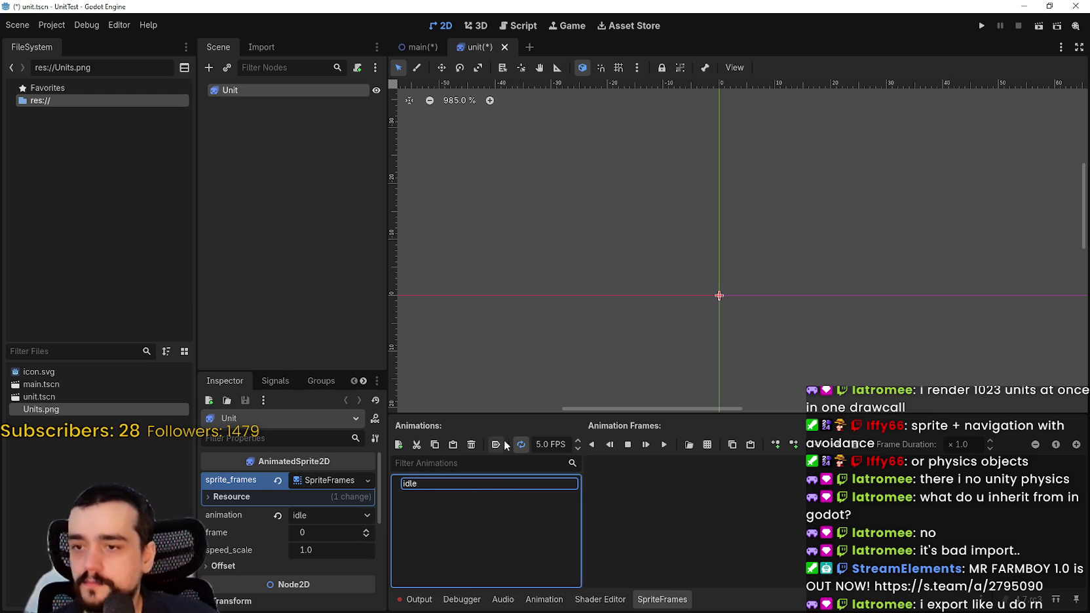
left_click(688, 444)
left_click(427, 184)
double_click(434, 181)
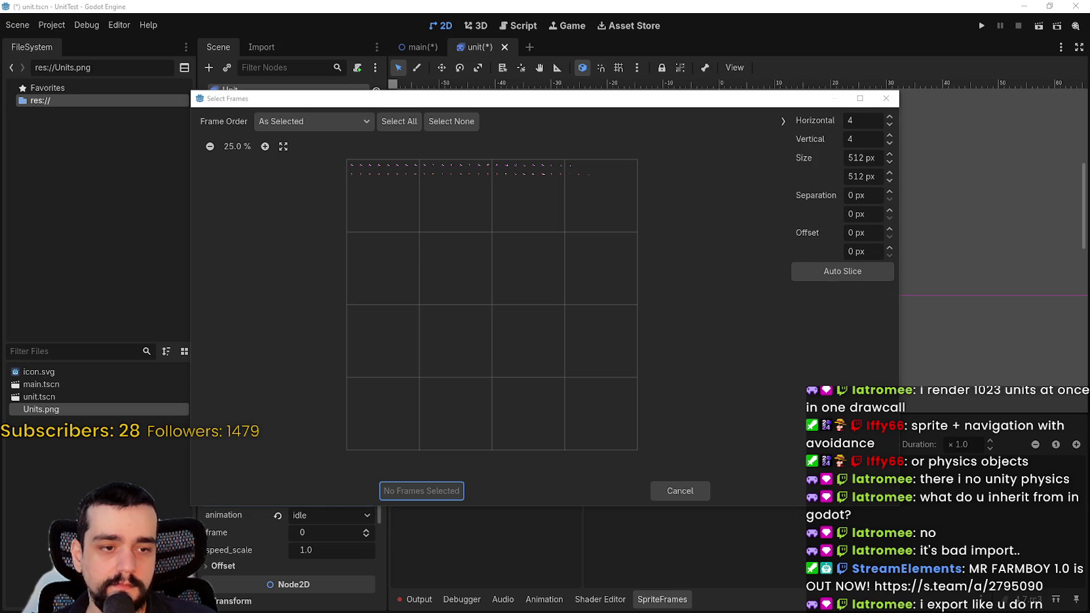
Step: Set the Units.png slice size to 64×64 px
key("alt+Tab")
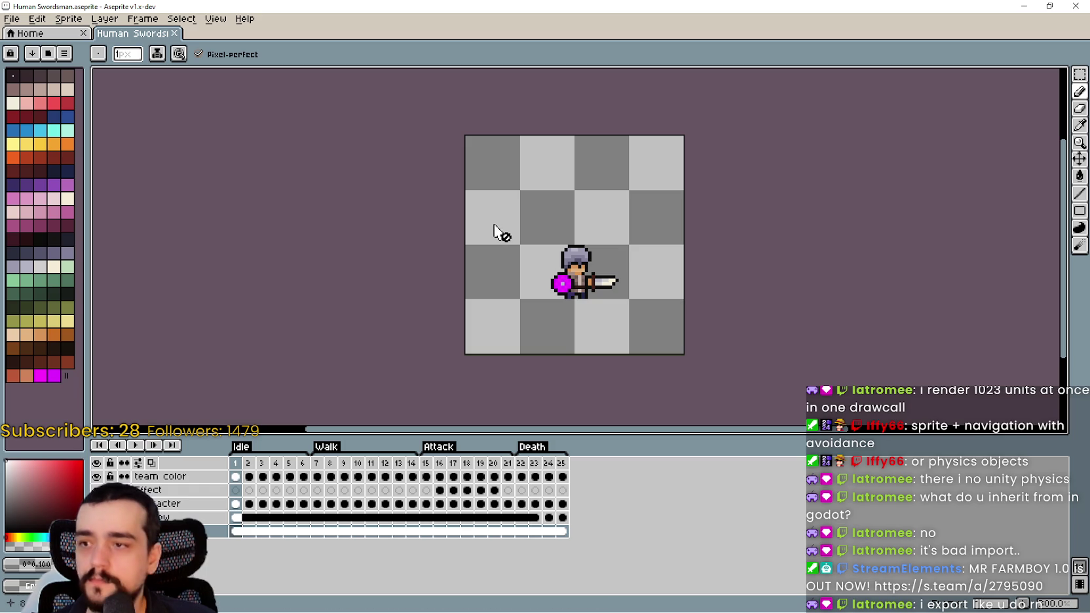
left_click(1024, 7)
left_click(855, 157)
type("64")
key("Tab")
type("64")
left_click(864, 159)
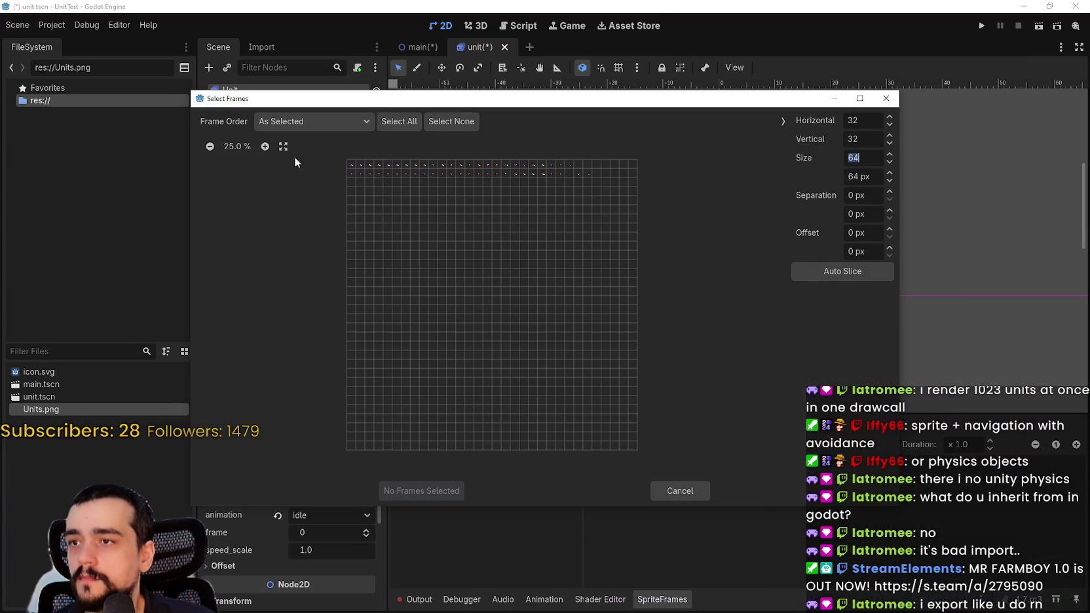
Step: Zoom the sheet preview in, clearing an unwanted drag selection of frames
left_click(265, 146)
left_click(265, 146)
left_click(265, 146)
left_click(265, 146)
left_click(265, 146)
left_click(265, 146)
left_click(264, 146)
left_click_drag(360, 232, 422, 264)
mouse_move(519, 315)
left_mouse_down()
mouse_move(441, 246)
mouse_move(355, 222)
left_mouse_up()
left_click(451, 286)
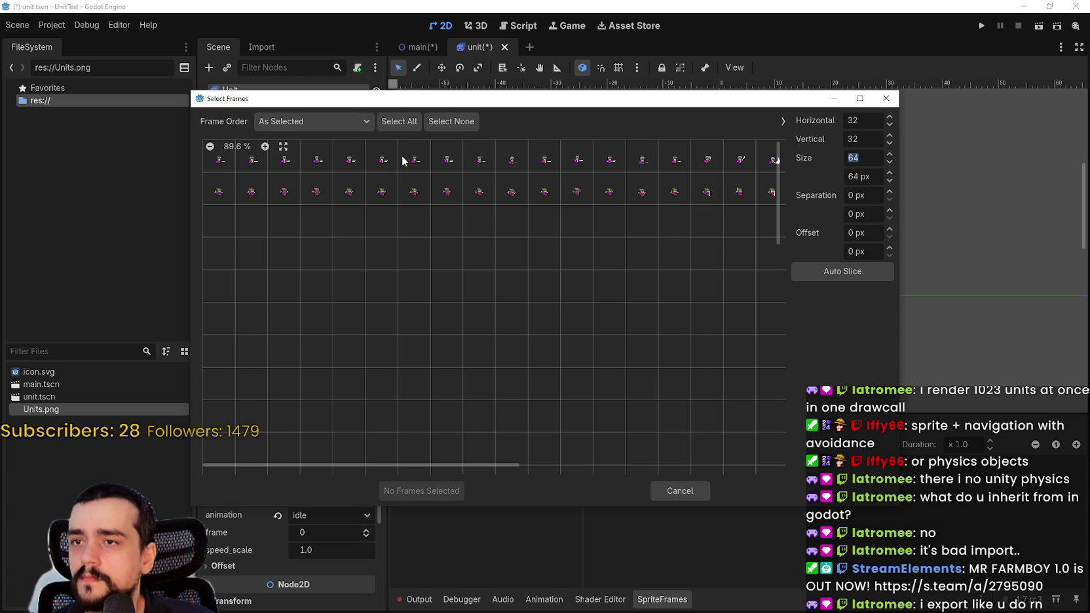
left_click(265, 146)
left_click(270, 146)
left_click(270, 146)
left_click(270, 146)
left_click(270, 146)
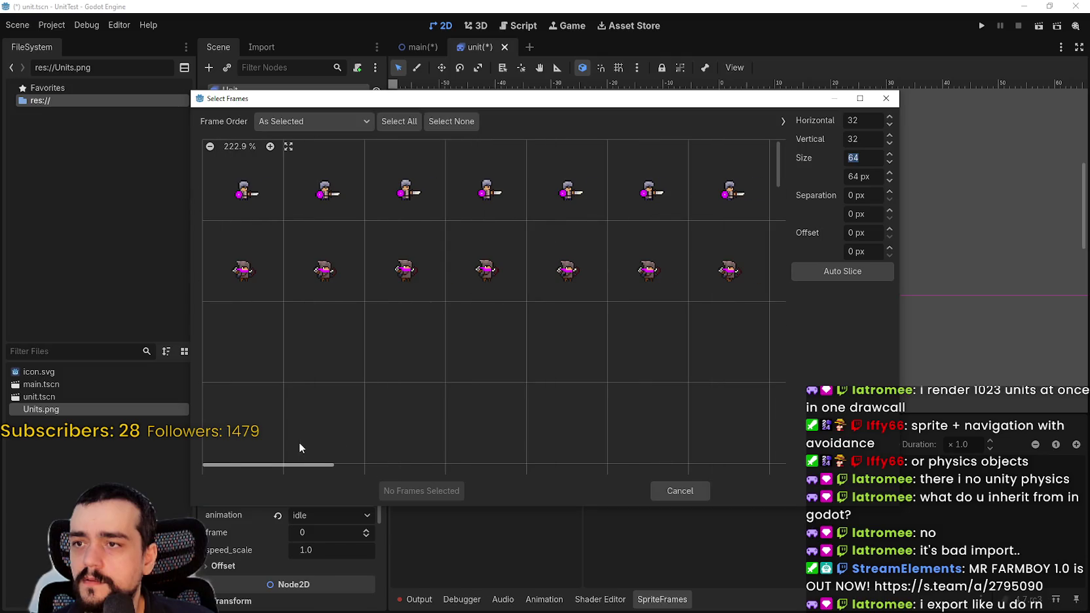
Step: Pick the six top-row swordsman frames, checking the count in Aseprite, and add them to idle
left_click(236, 208)
left_click(355, 193)
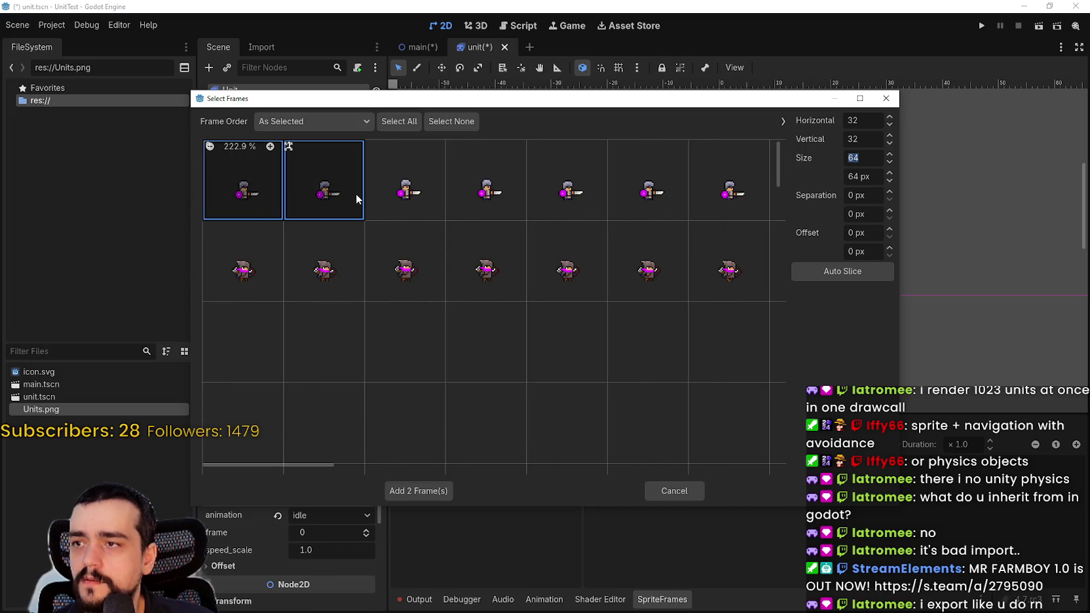
left_click(388, 194)
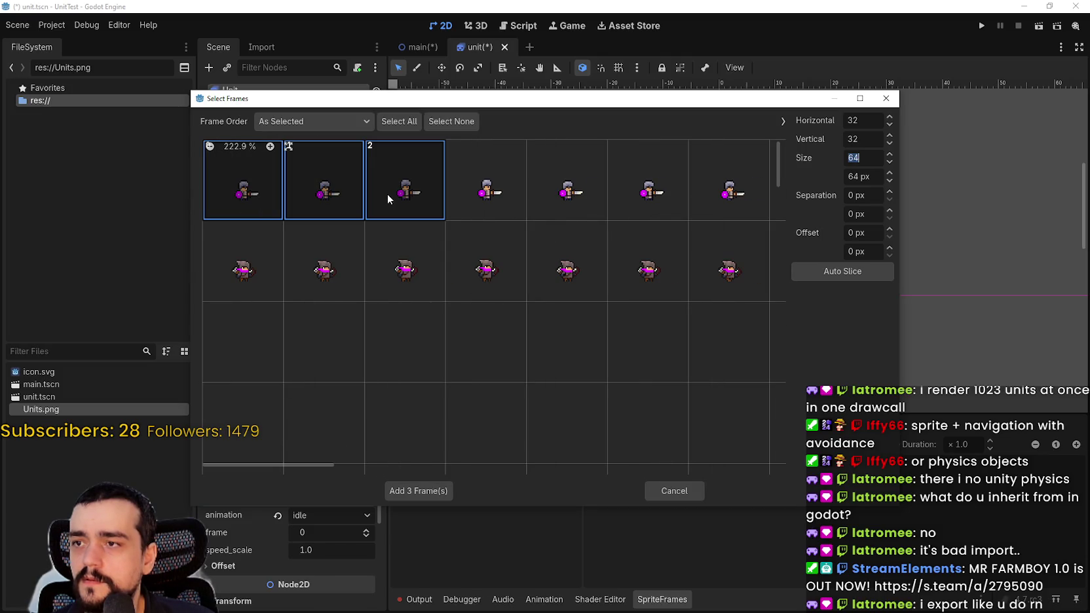
left_click(452, 194)
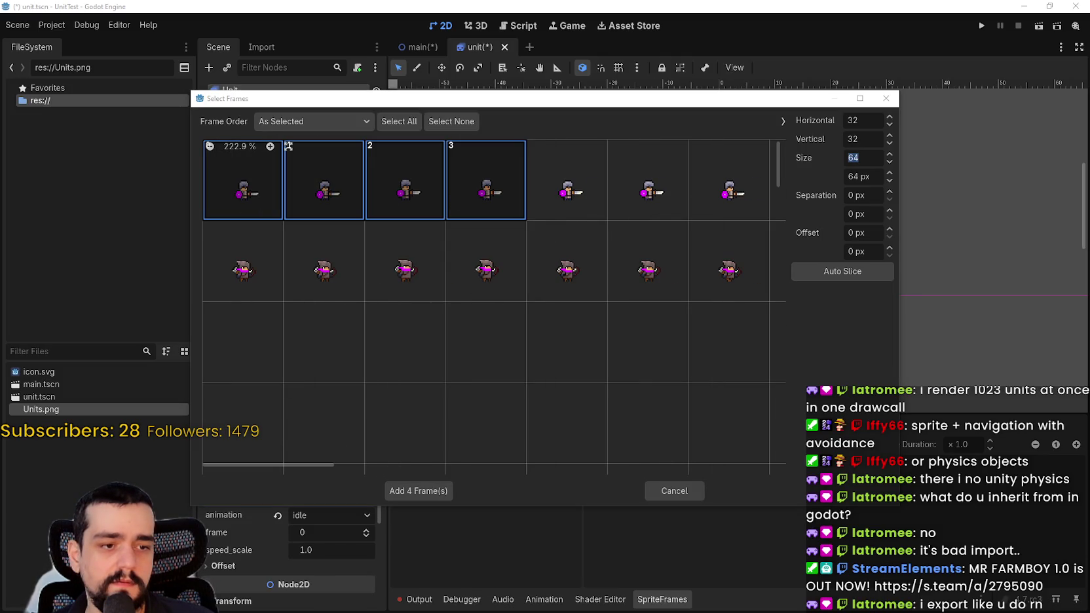
key("alt+Tab")
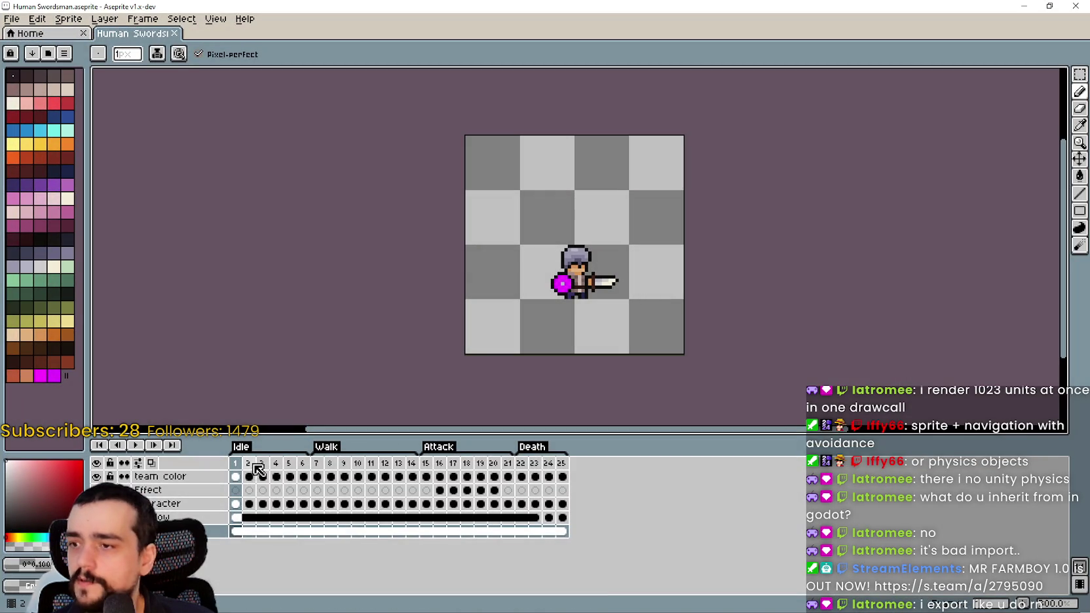
left_click_drag(253, 466, 313, 466)
key("alt+Tab")
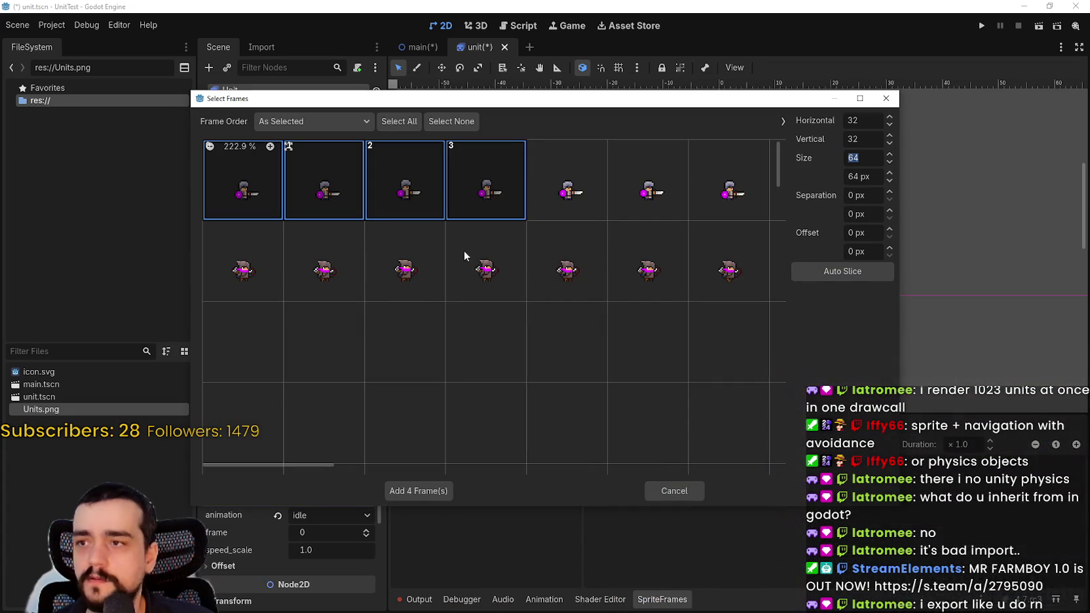
left_click(600, 185)
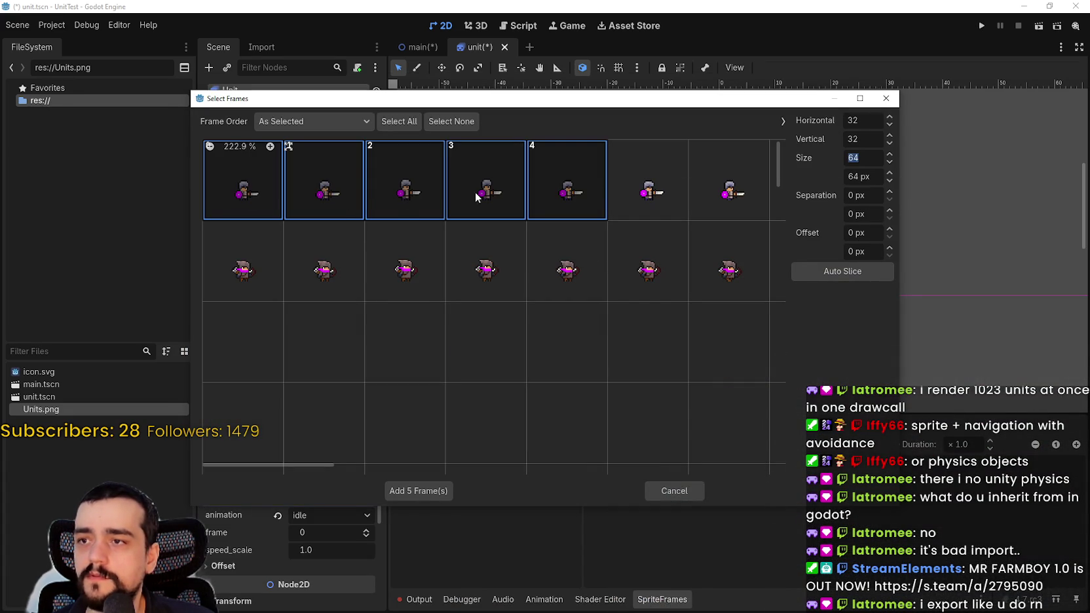
left_click(653, 197)
left_click(419, 492)
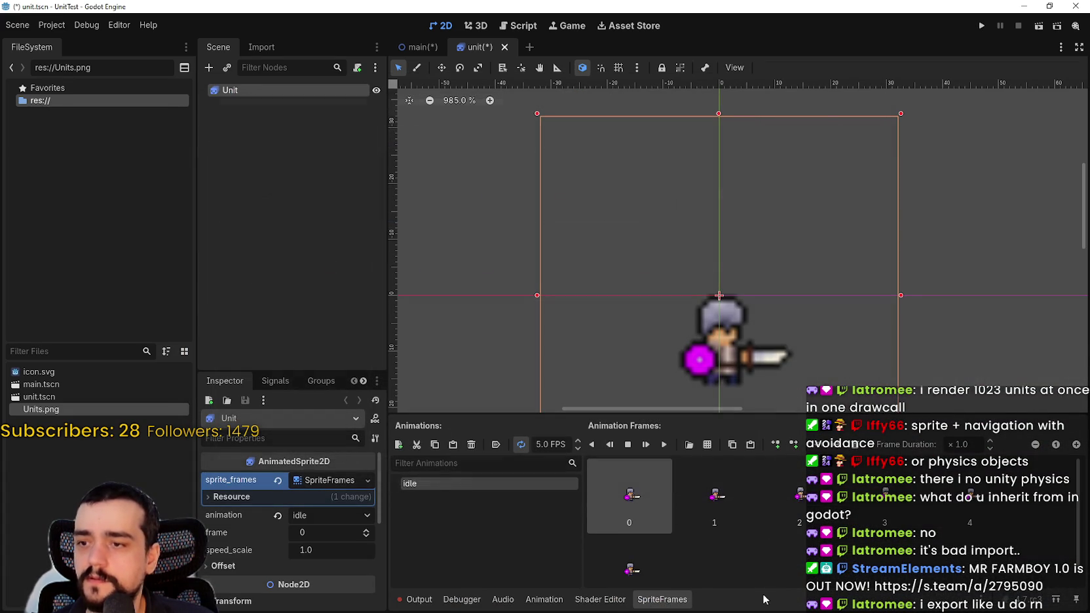
Step: Preview the idle animation and add a new animation named walk
scroll(741, 286, "up", 1)
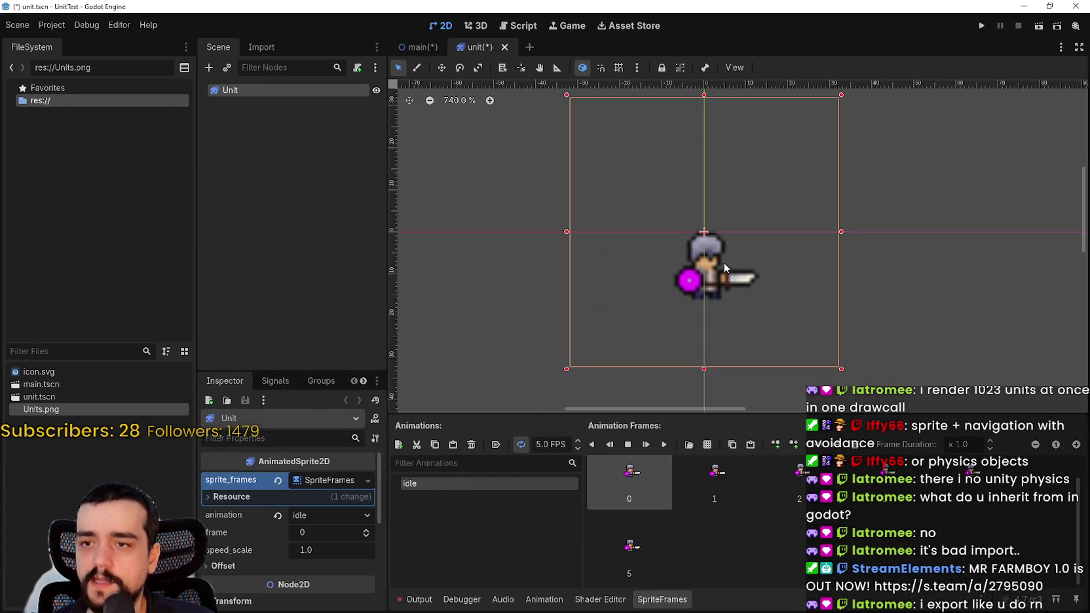
left_click(665, 446)
scroll(912, 276, "up", 3)
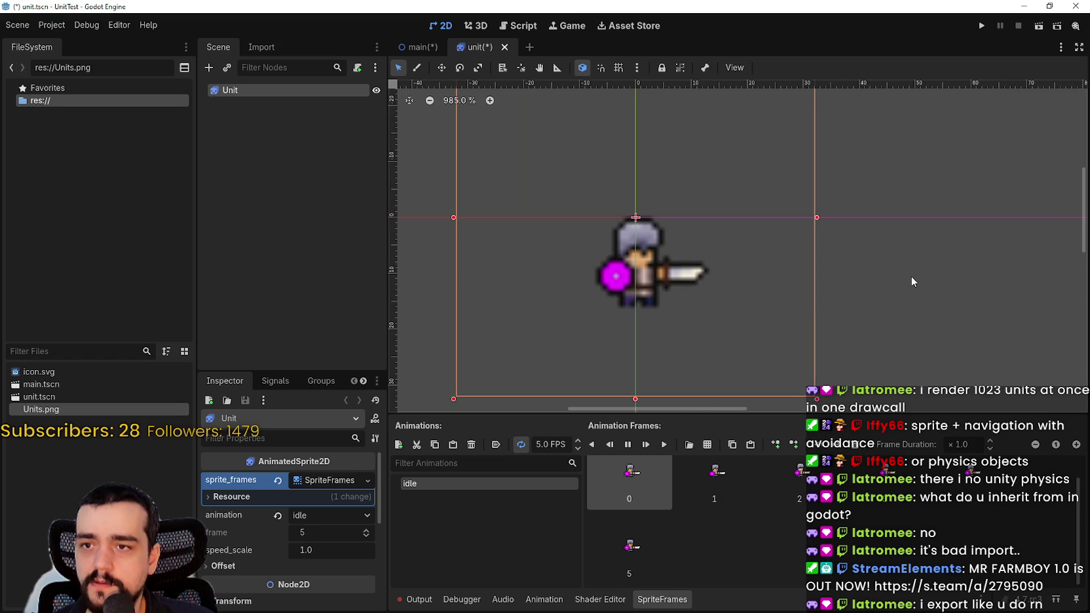
scroll(881, 255, "left", 1)
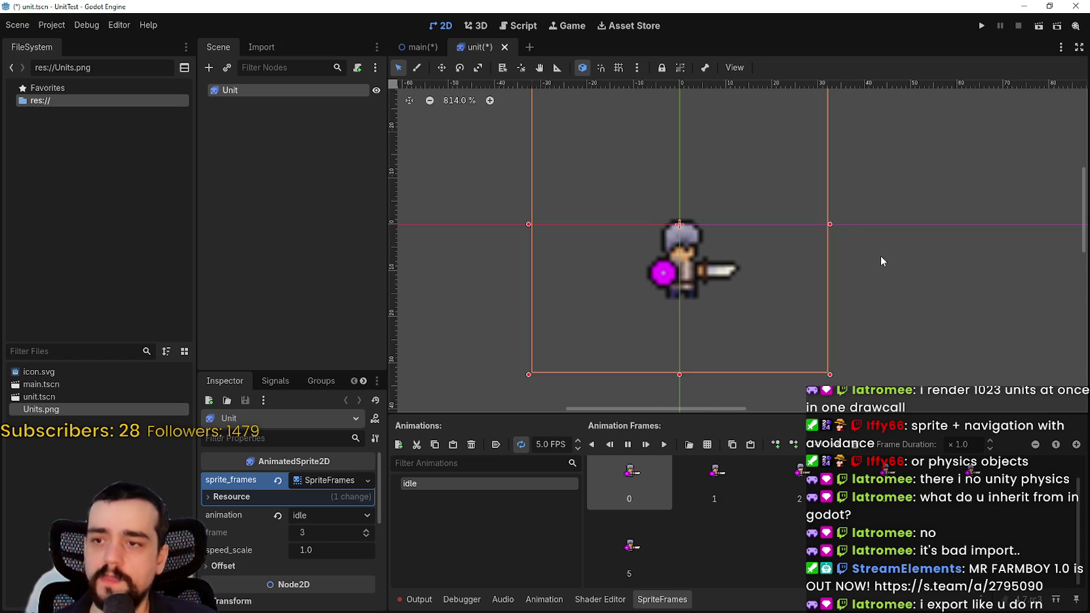
scroll(706, 242, "down", 3)
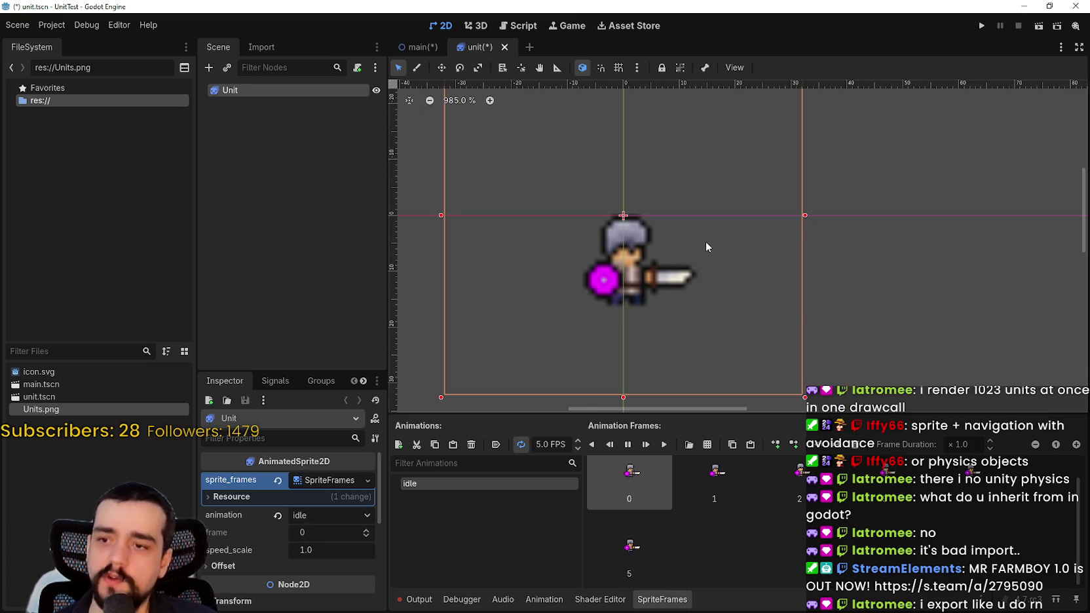
left_click(399, 445)
type("wa")
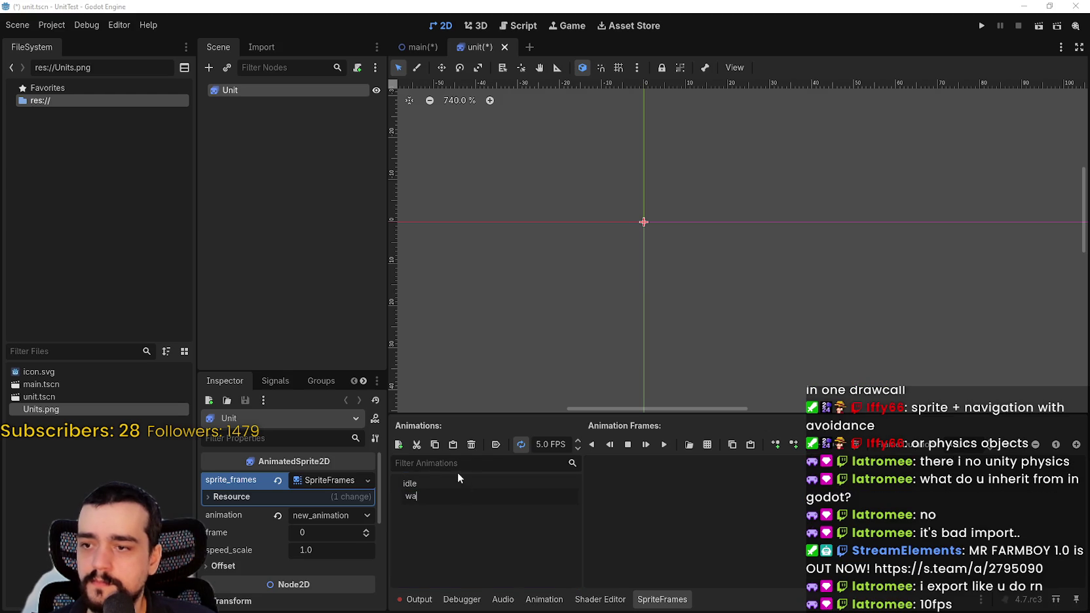
type("lk")
key("Return")
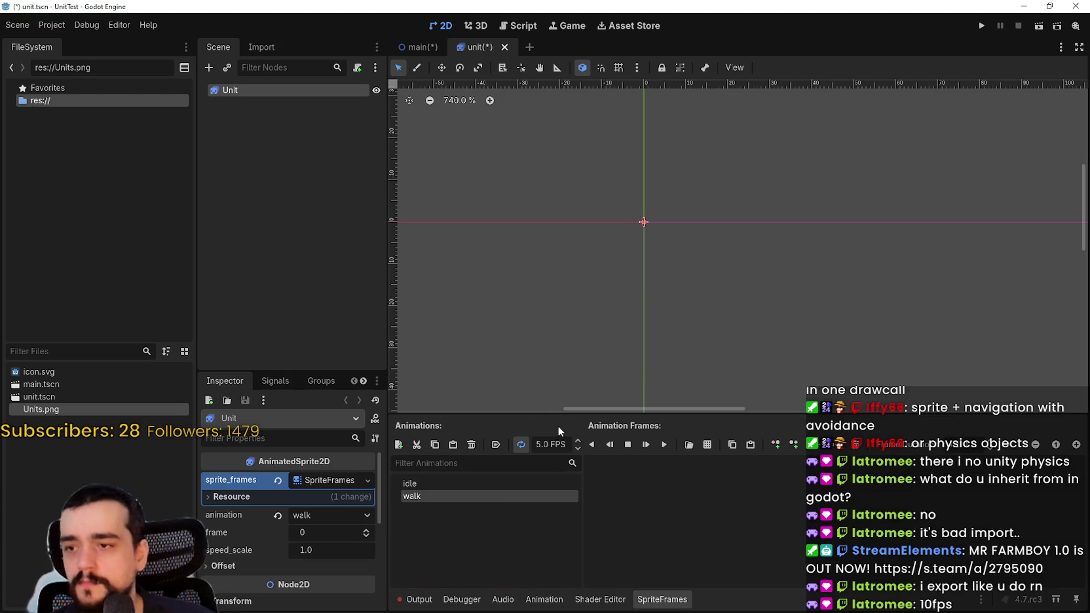
Step: Reselect idle and open Project Settings to the Rendering section
left_click(556, 483)
scroll(669, 133, "up", 6)
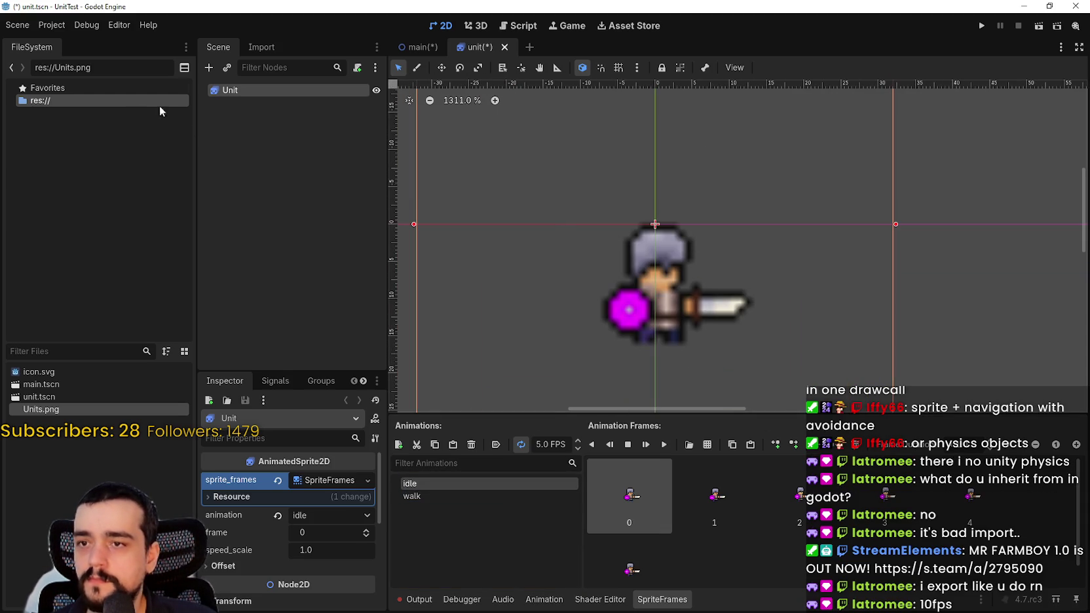
left_click(45, 25)
left_click(66, 42)
scroll(253, 341, "down", 5)
scroll(253, 356, "down", 5)
left_click(267, 235)
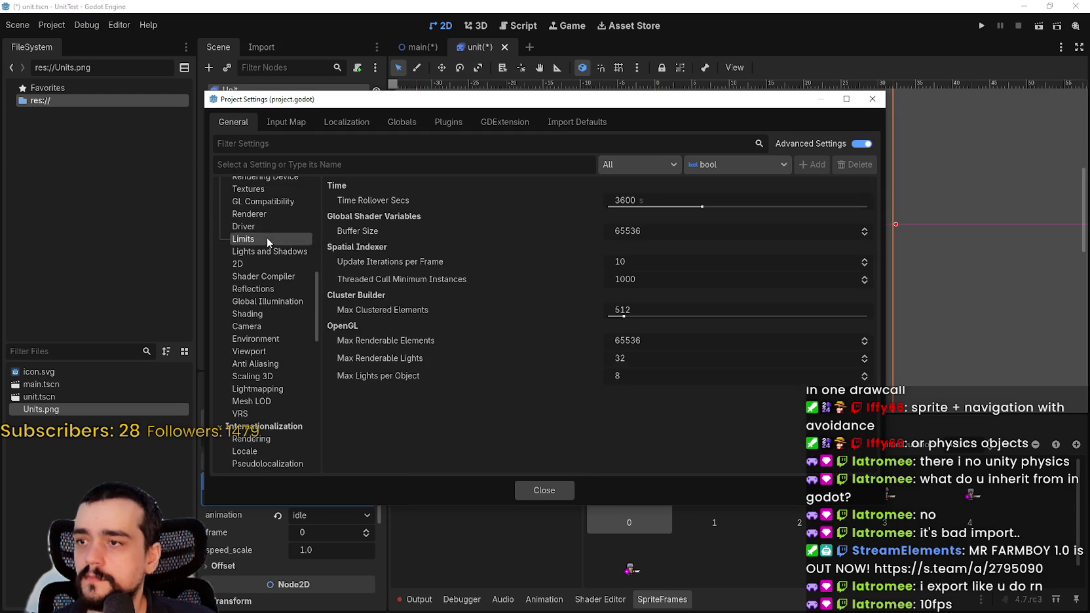
Step: Set Rendering > Textures > Default Texture Filter to Nearest and save the unit scene
left_click(268, 215)
scroll(294, 245, "up", 3)
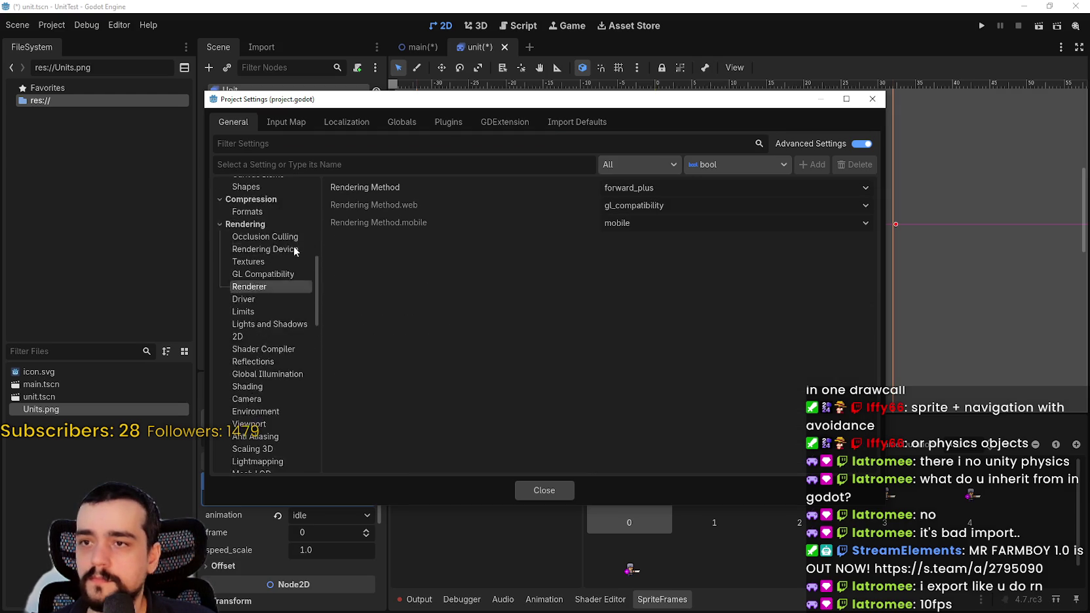
left_click(276, 262)
left_click(646, 201)
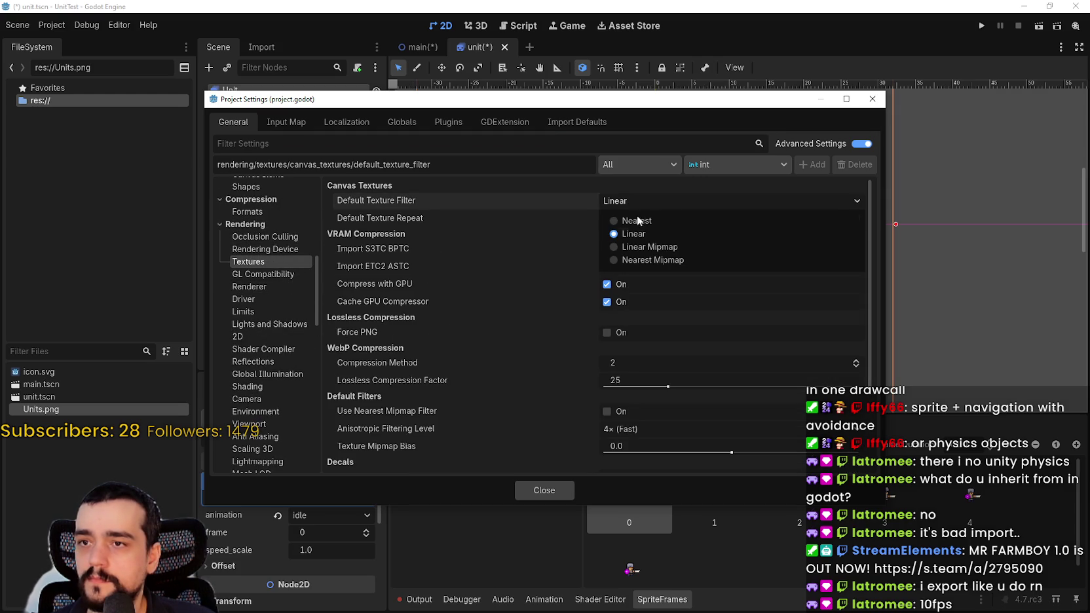
left_click(644, 215)
left_click(544, 490)
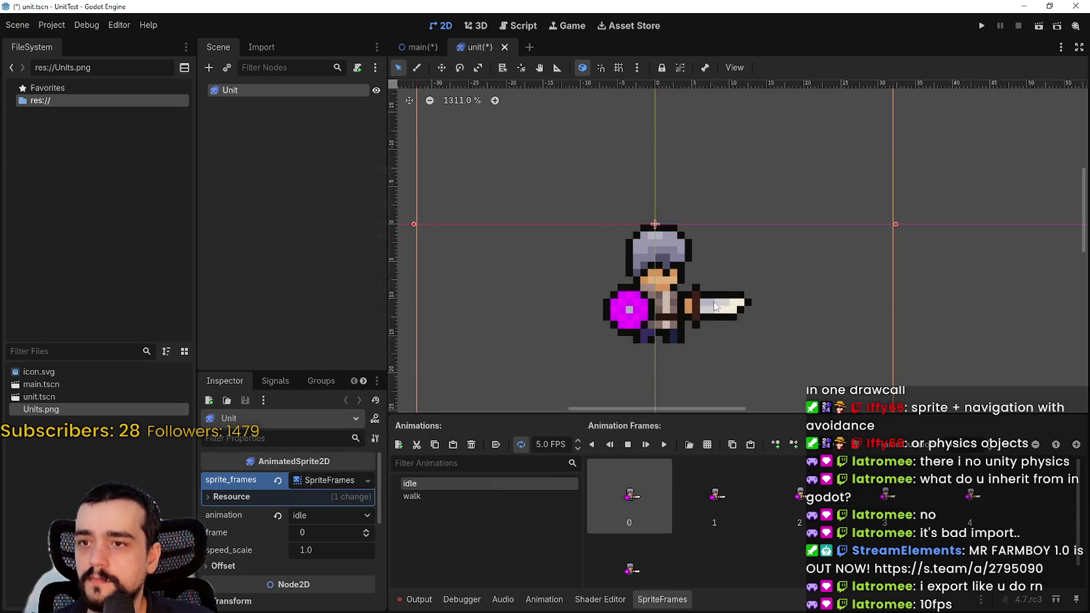
key("ctrl+s")
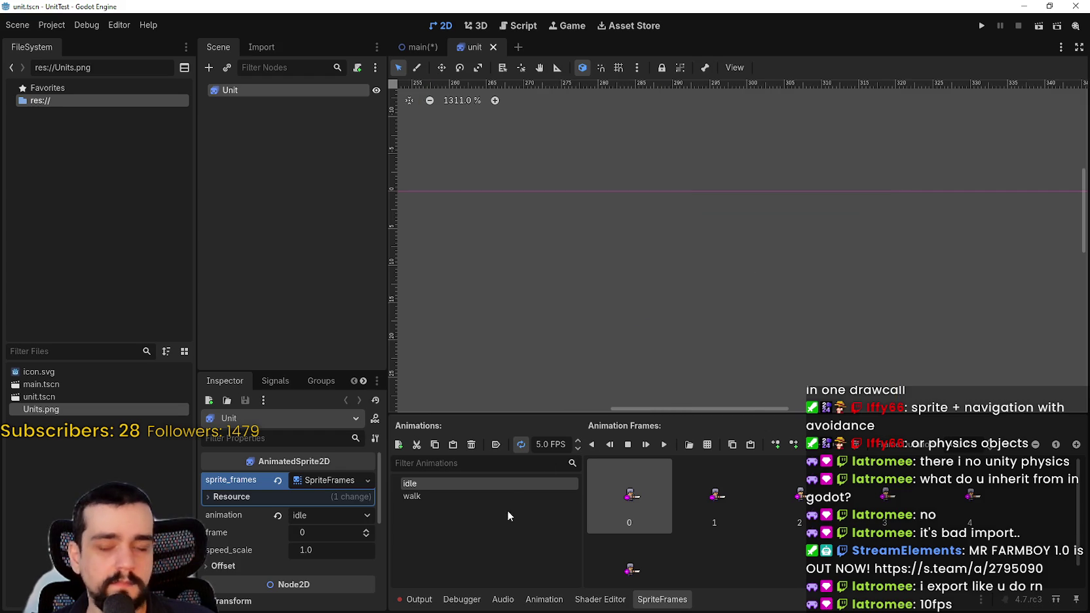
Step: Raise the idle animation to 10 FPS, play it, and save the scene
left_click(577, 440)
scroll(622, 281, "down", 3)
scroll(621, 280, "down", 10)
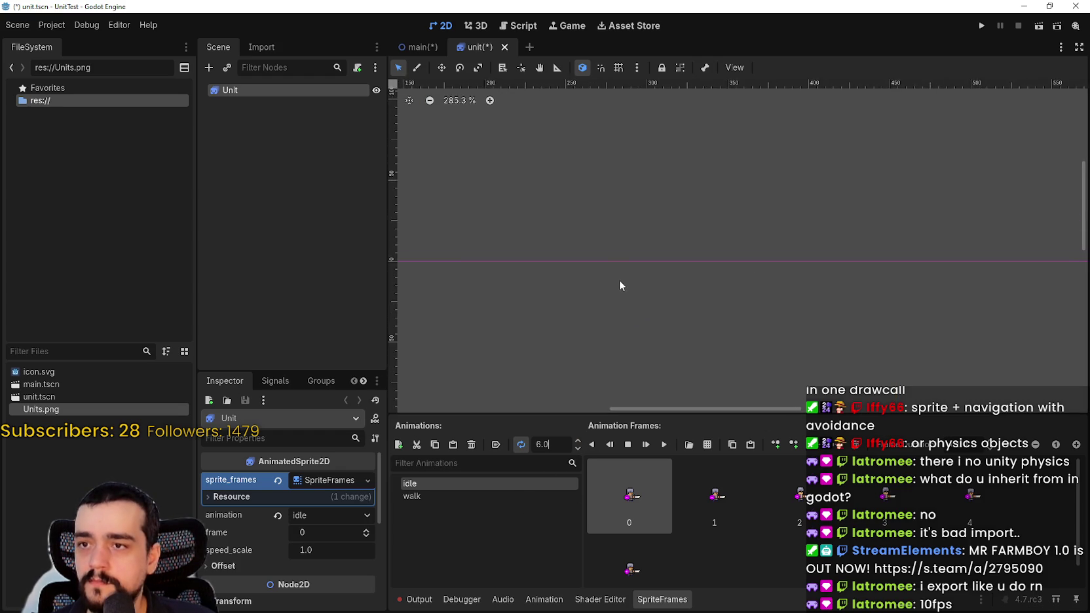
scroll(619, 288, "up", 10)
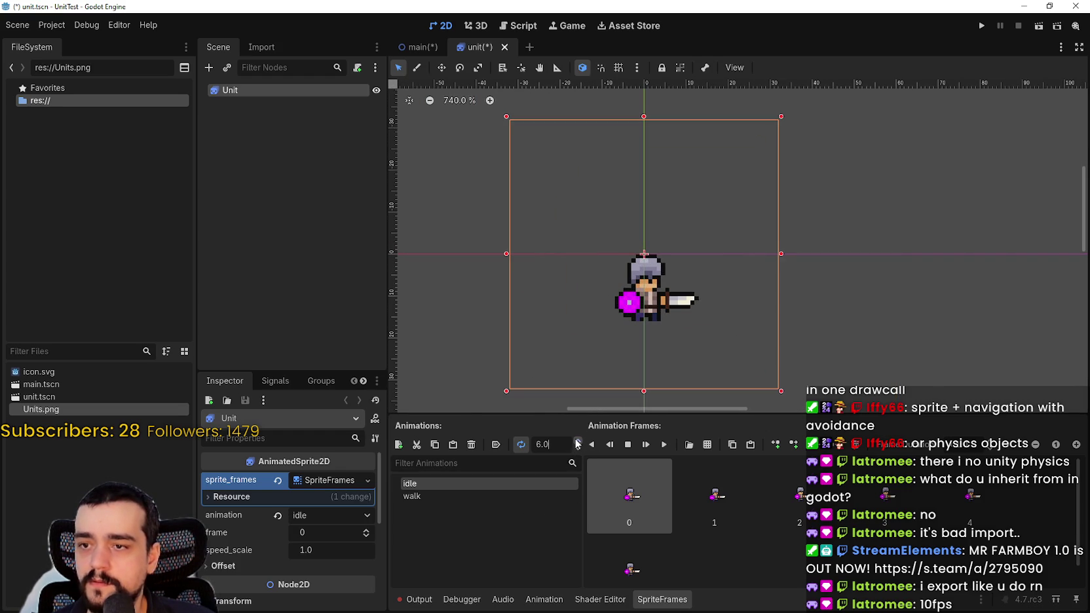
left_click(664, 445)
left_click(577, 440)
scroll(692, 261, "down", 2)
scroll(695, 275, "up", 2)
key("ctrl+s")
left_click(482, 498)
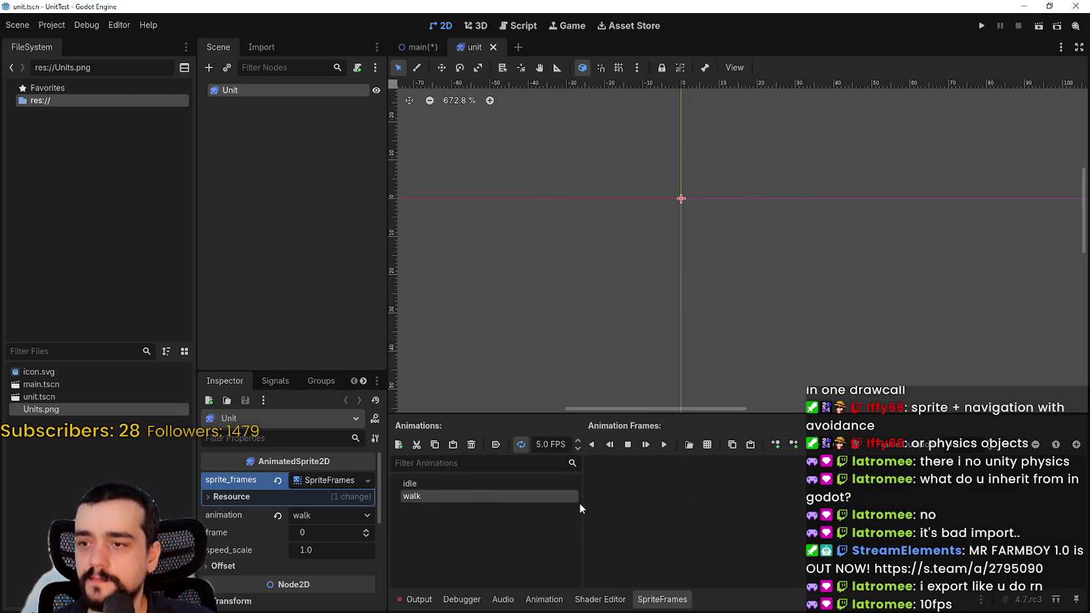
Step: Load Units.png into the frame picker for walk and zoom the preview in
left_click(709, 446)
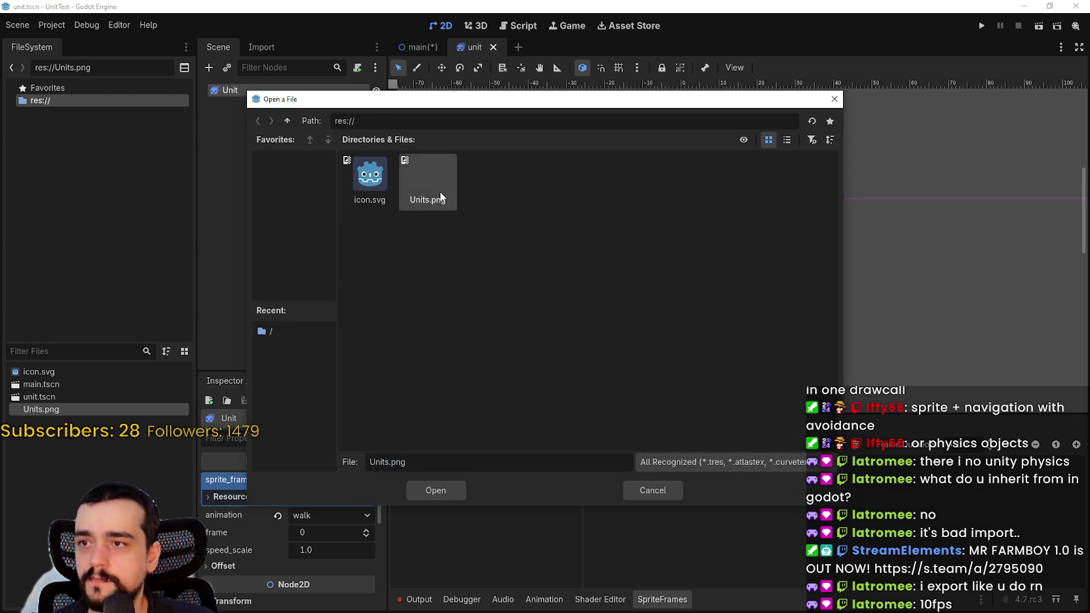
double_click(433, 191)
left_click(270, 147)
left_click(270, 146)
left_click(270, 147)
left_click(270, 147)
left_click(270, 147)
left_click(270, 147)
left_click(270, 147)
left_click(270, 147)
left_click(270, 147)
left_click(270, 147)
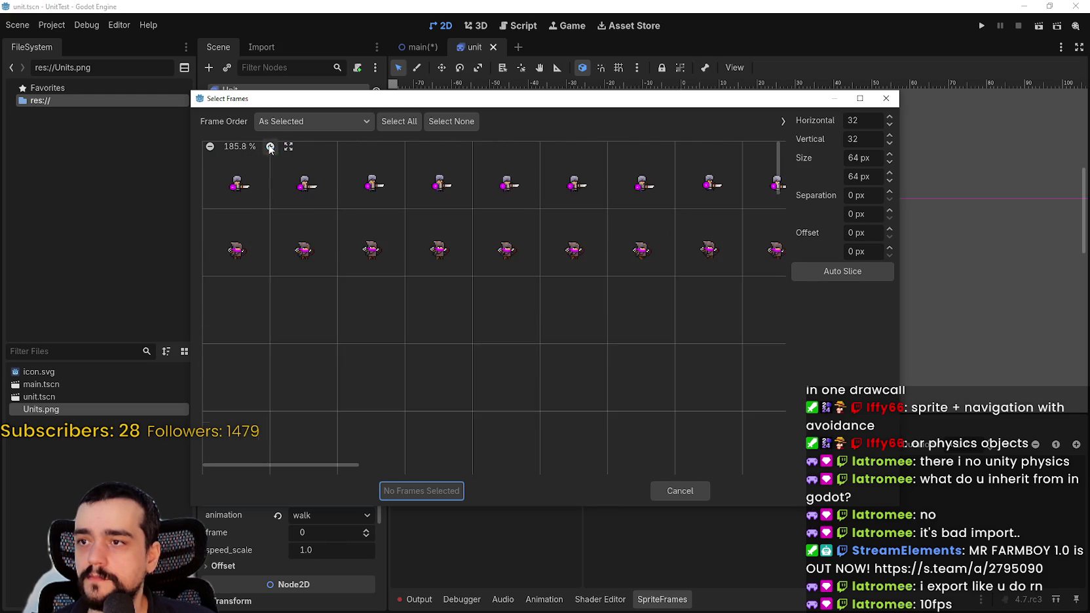
scroll(394, 283, "down", 3)
scroll(771, 148, "up", 3)
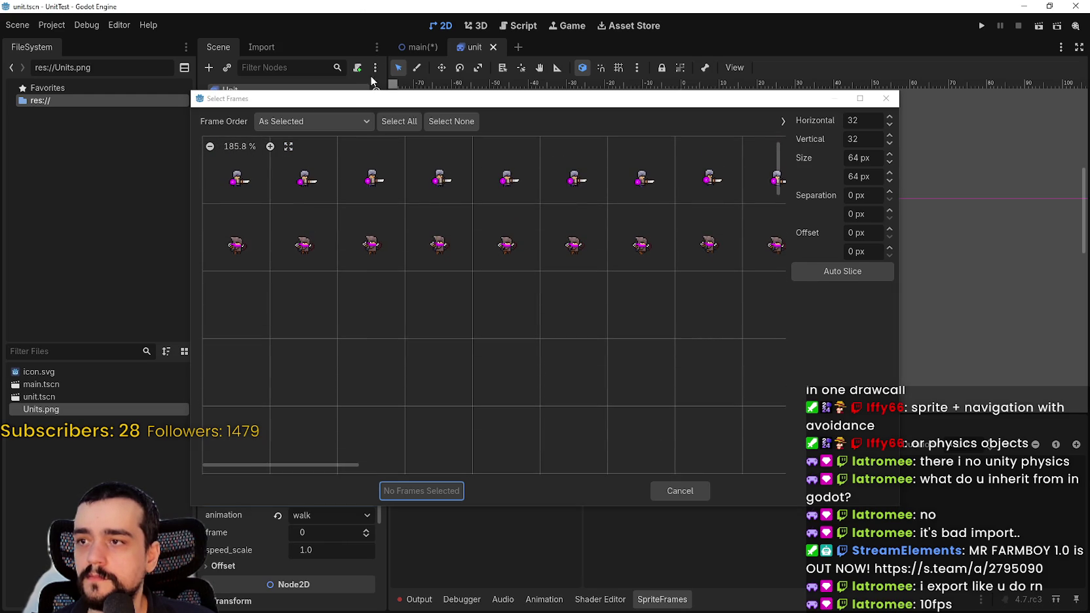
scroll(542, 336, "down", 1)
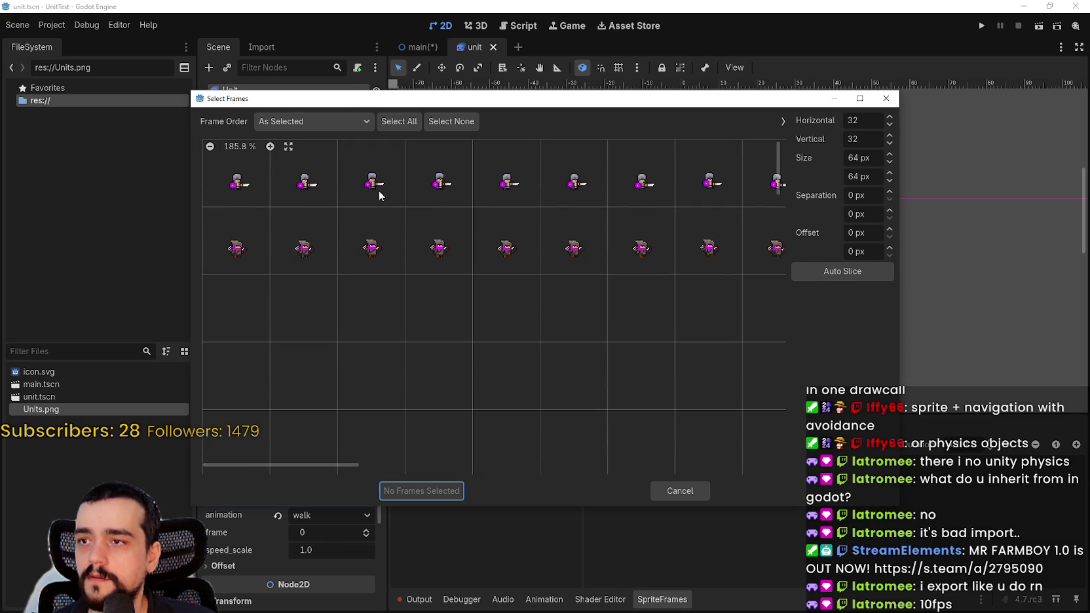
Step: Pick the first four walk frames, then count the walk frames in Aseprite
left_click(641, 184)
scroll(593, 213, "right", 5)
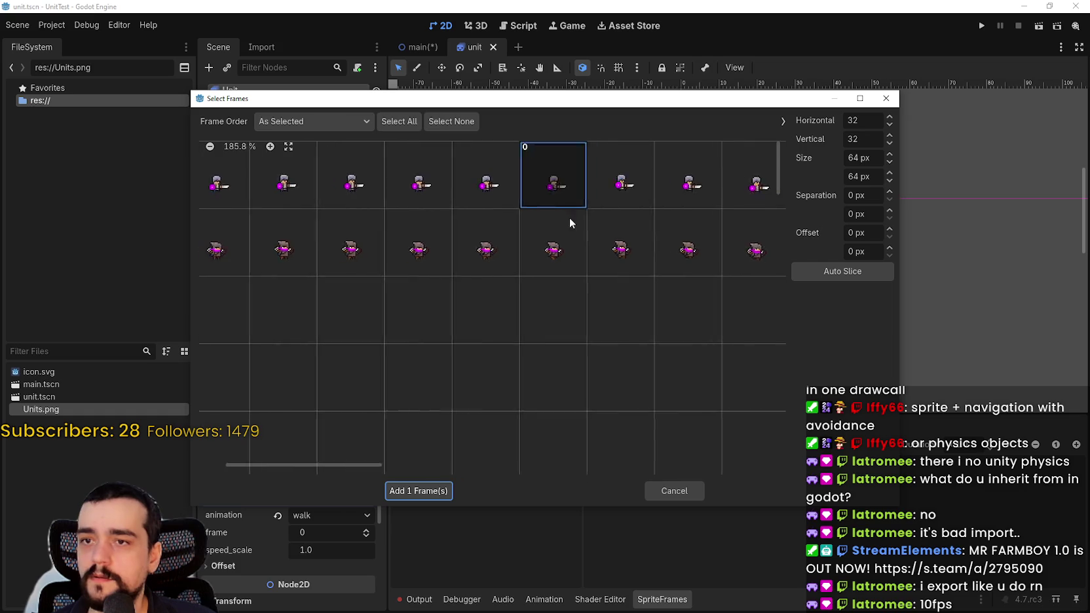
left_click(499, 200)
left_click(545, 190)
left_click(614, 200)
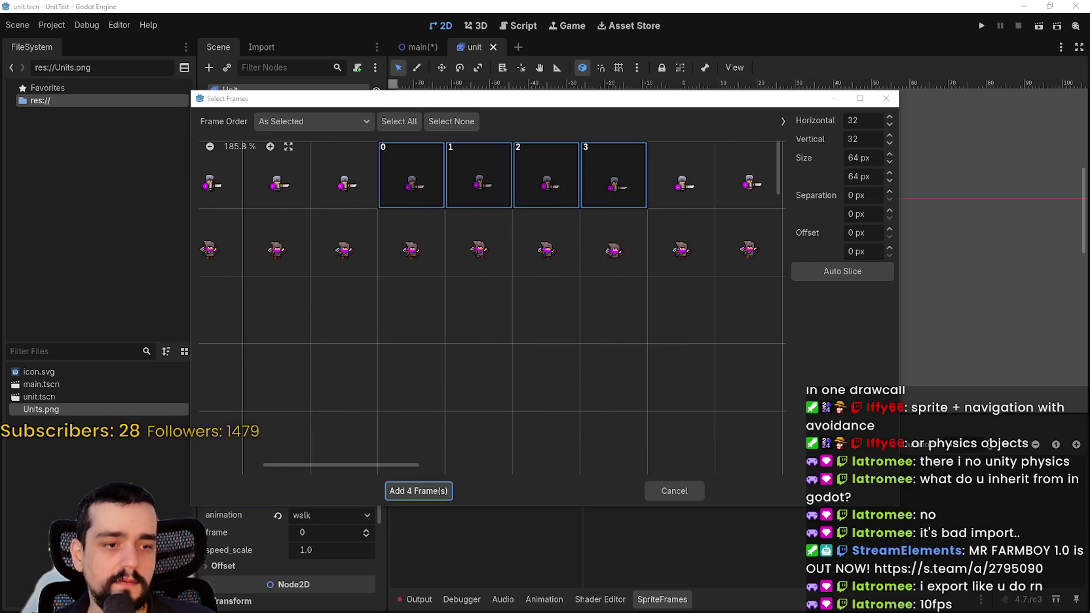
key("alt+Tab")
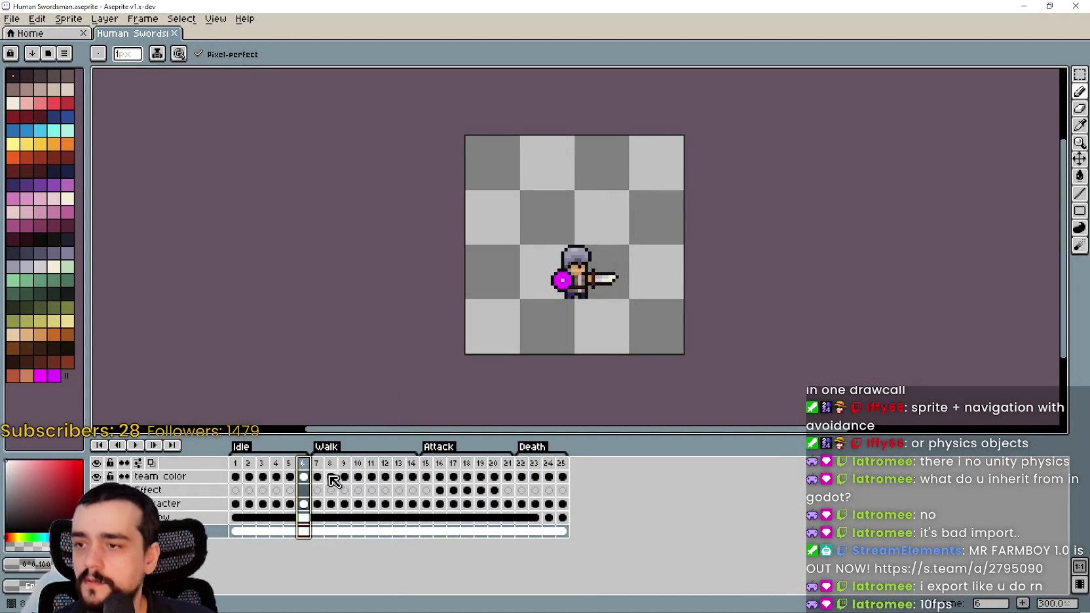
left_click_drag(323, 467, 412, 468)
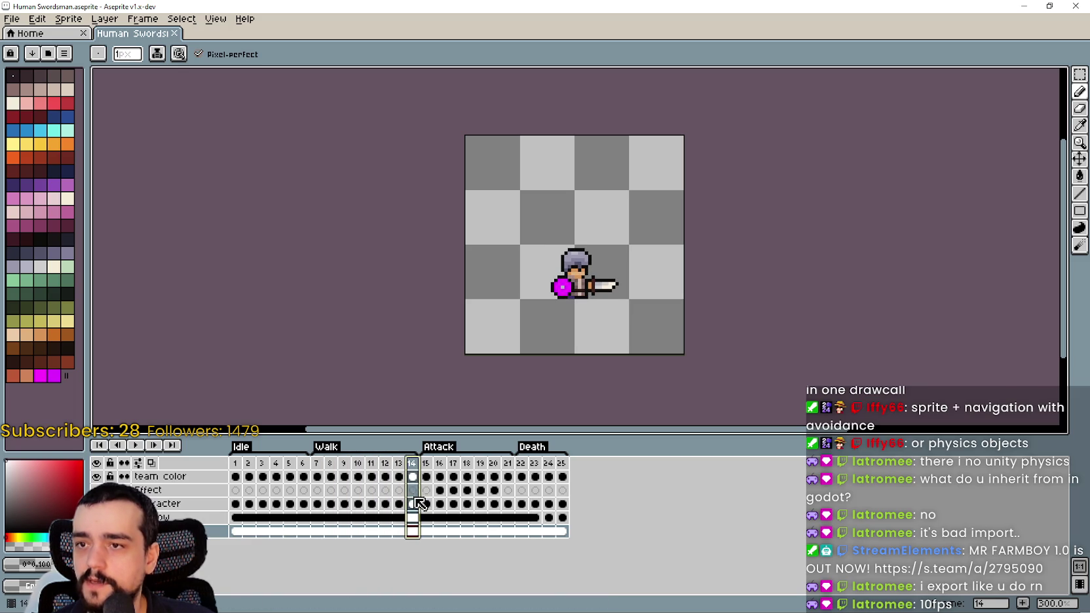
left_click(1021, 6)
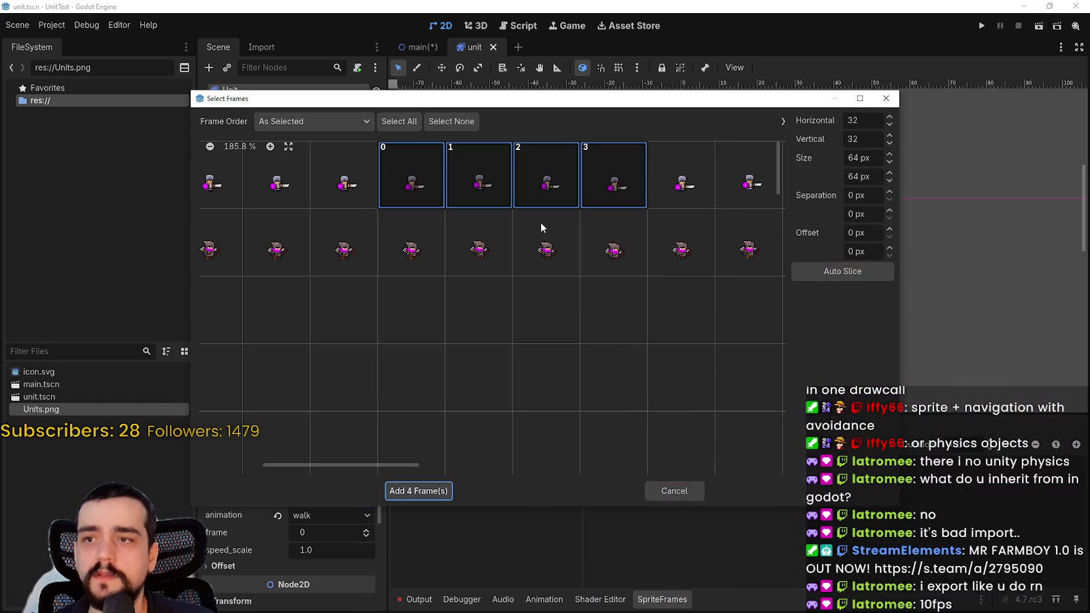
Step: Pick walk frames five through eight and add all eight to the walk animation
left_click(534, 189)
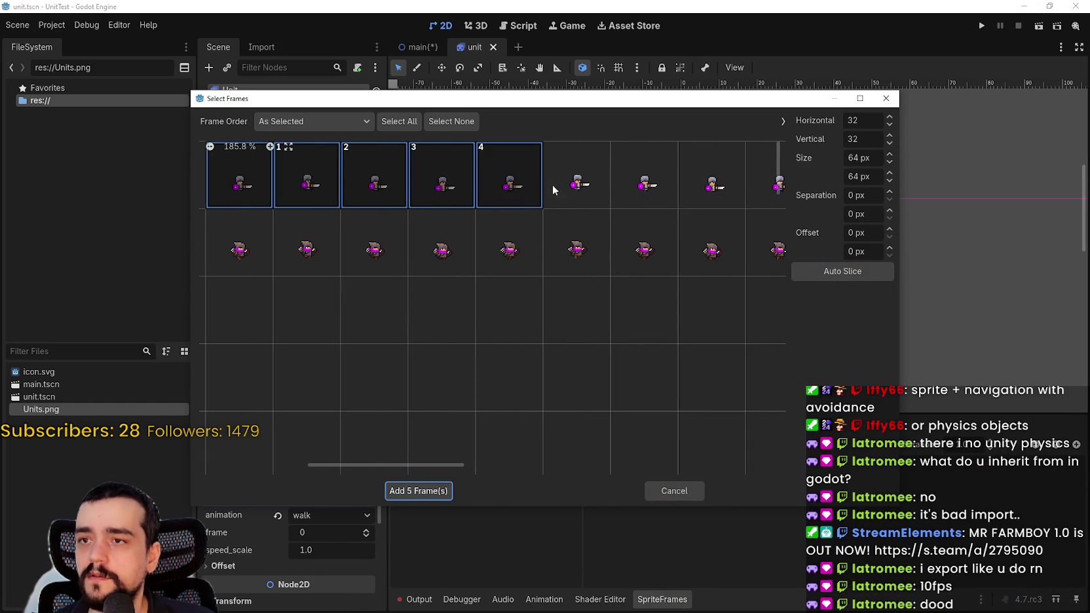
left_click(572, 184)
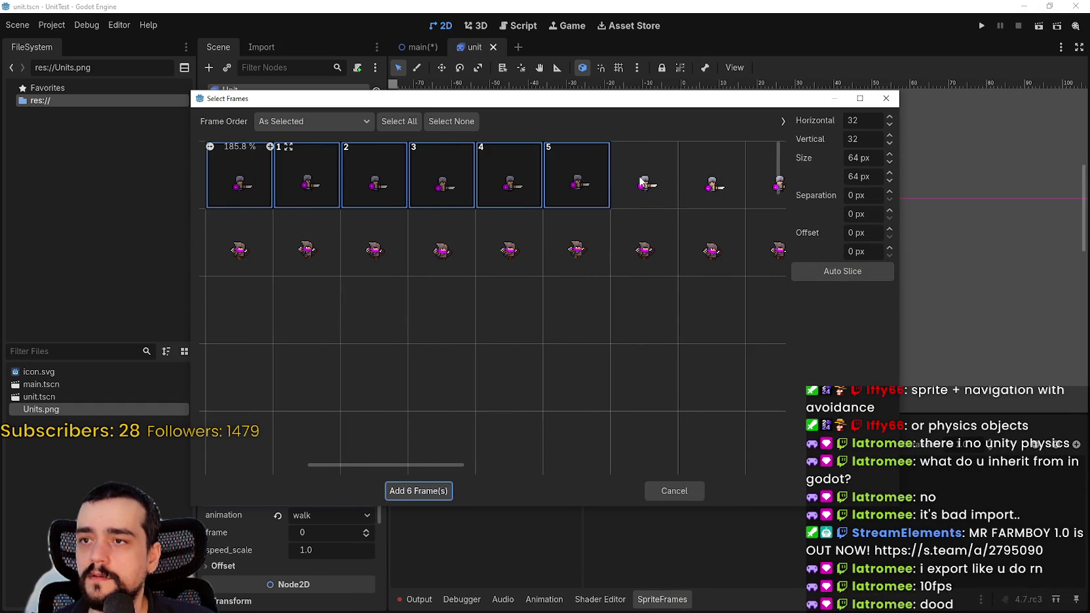
left_click(639, 184)
left_click(695, 190)
scroll(673, 272, "right", 3)
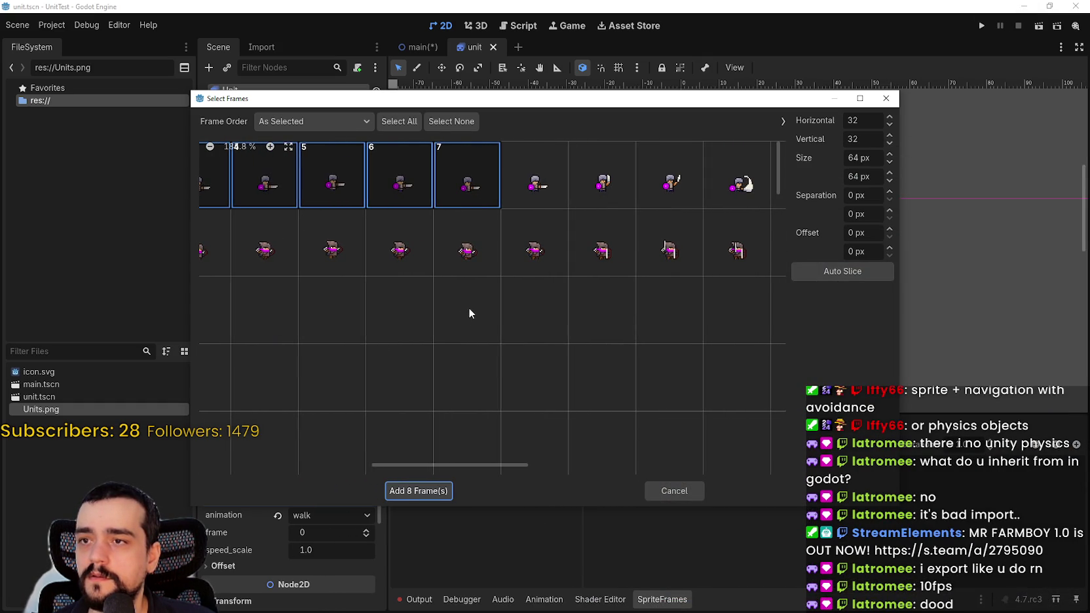
scroll(468, 310, "left", 5)
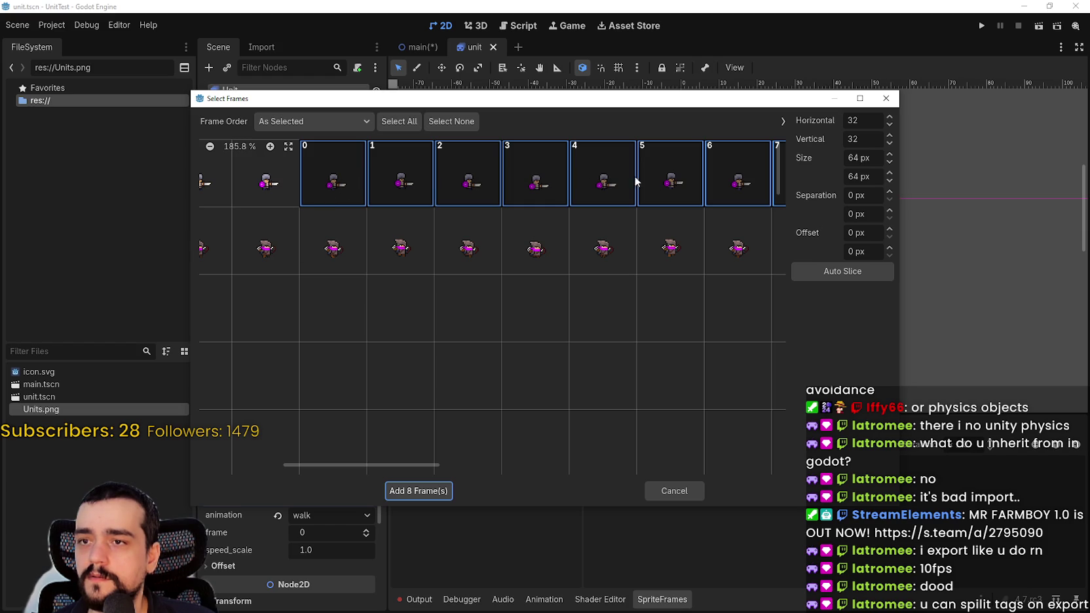
scroll(470, 289, "right", 5)
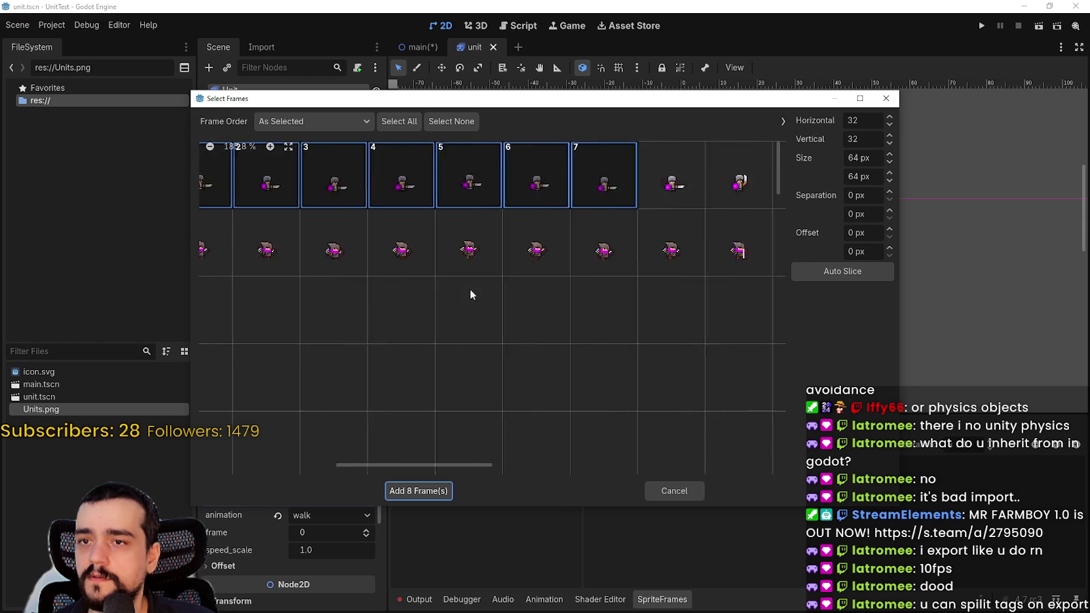
left_click(433, 492)
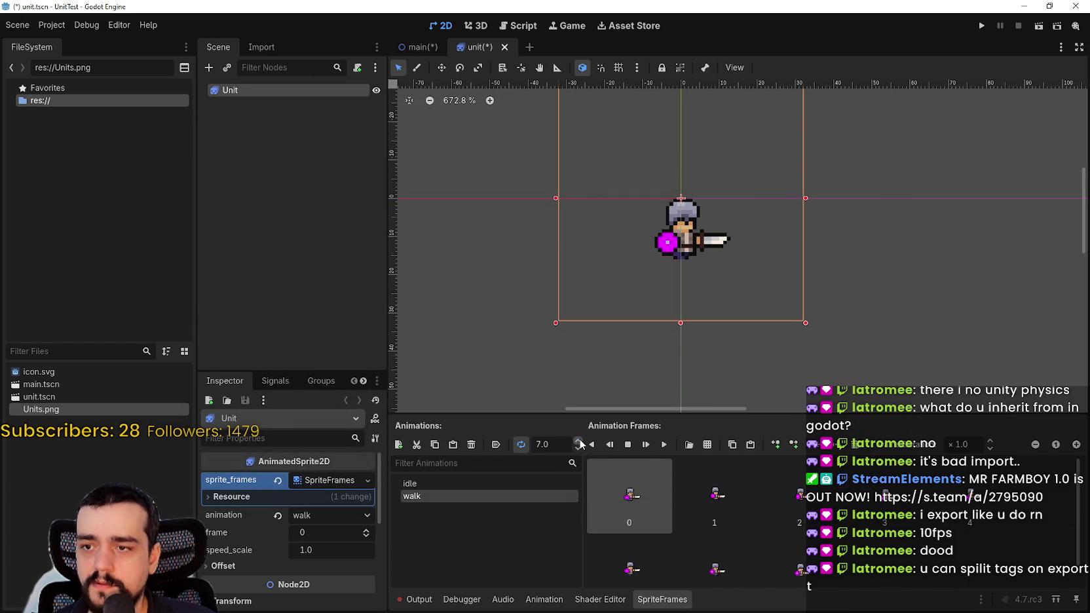
Step: Play the walk animation at 10 FPS and save the unit scene with Ctrl+S
scroll(580, 445, "up", 4)
left_click(651, 447)
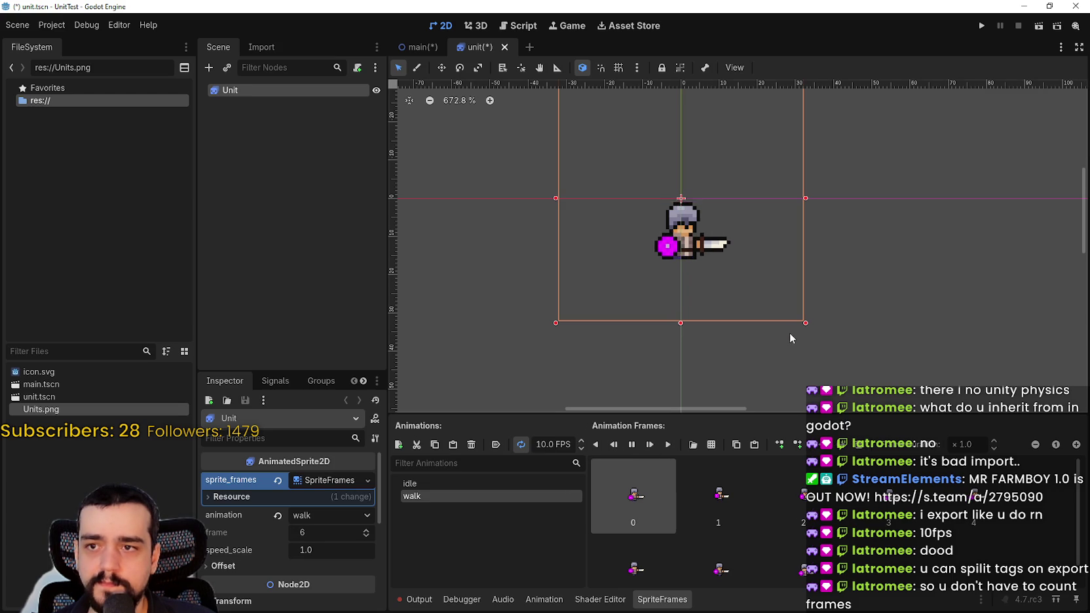
scroll(773, 302, "up", 2)
scroll(753, 293, "up", 1)
key("ctrl+s")
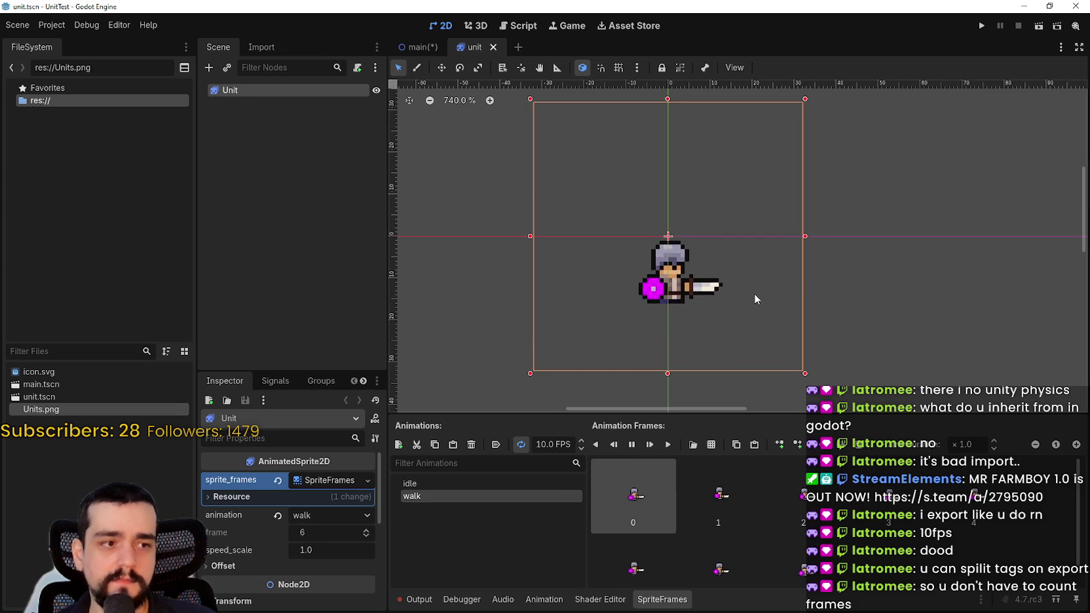
scroll(754, 295, "down", 5)
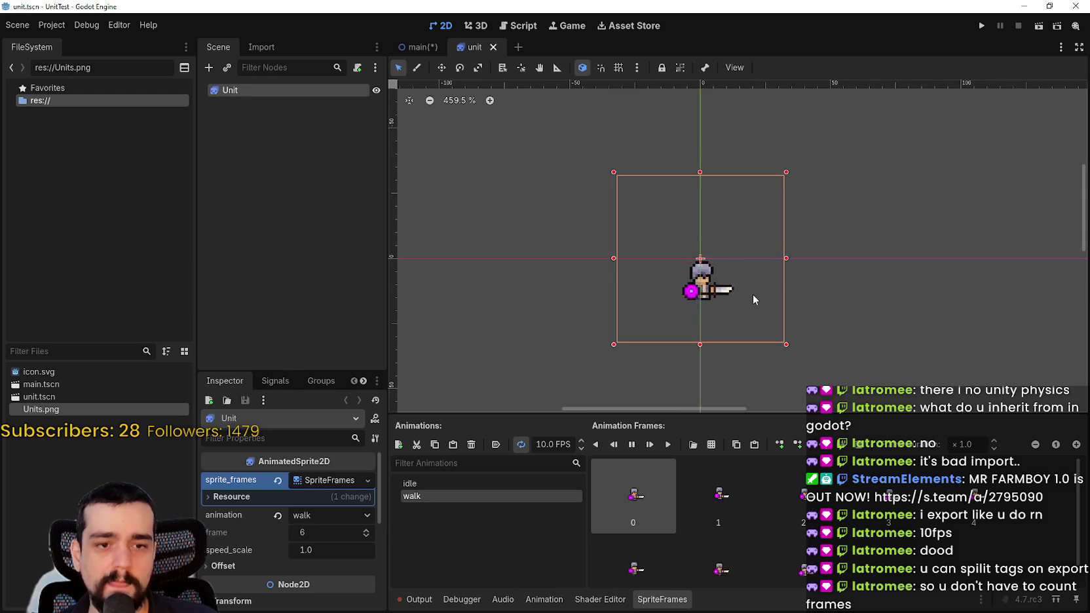
scroll(747, 282, "up", 2)
scroll(741, 276, "up", 1)
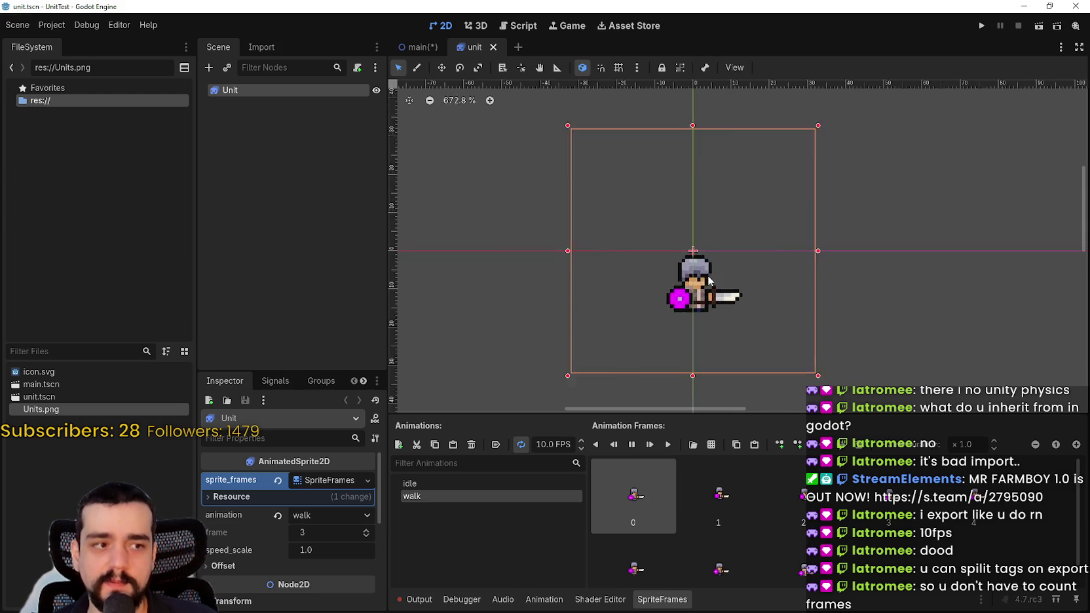
scroll(701, 283, "up", 1)
scroll(699, 286, "down", 2)
scroll(698, 288, "up", 2)
scroll(695, 291, "down", 2)
scroll(688, 303, "up", 1)
scroll(786, 498, "down", 1)
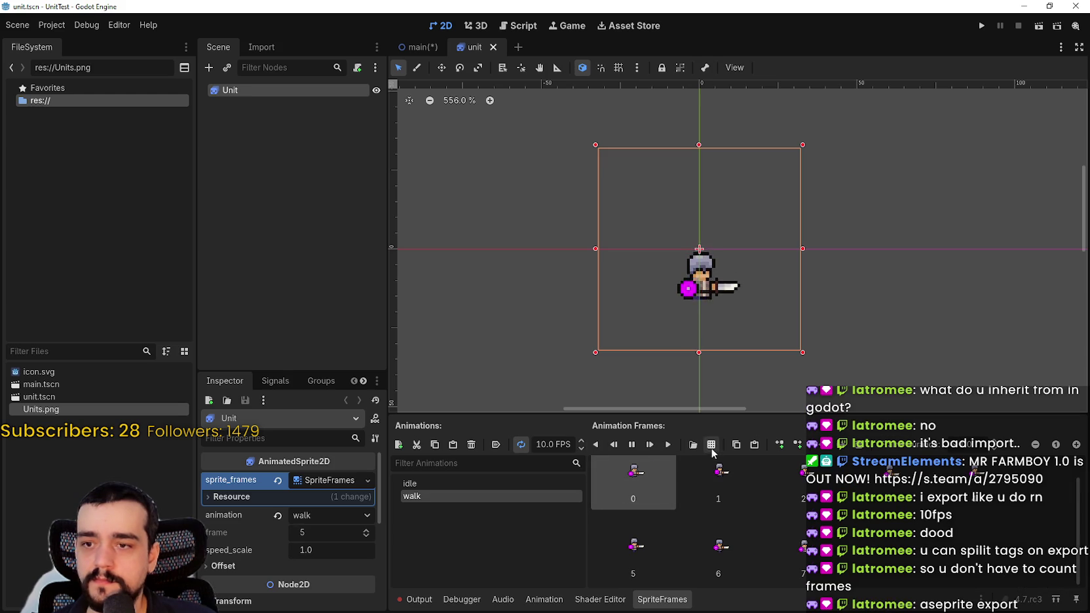
Step: Add an animation named attack and load Units.png into the frame picker, clearing a stray frame
left_click(398, 444)
type("attack")
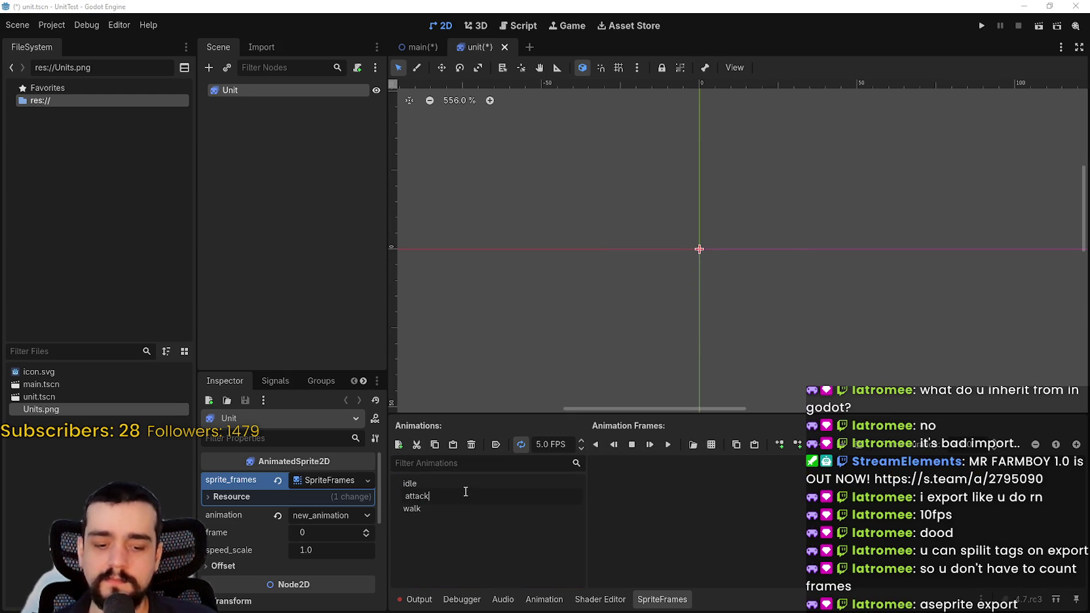
key("Return")
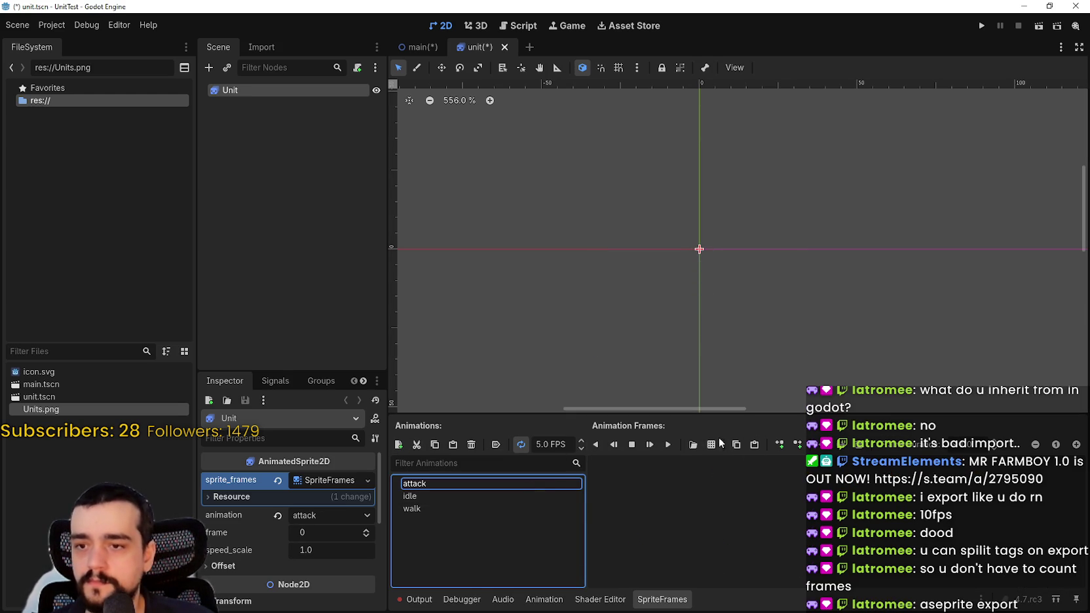
left_click(711, 444)
double_click(443, 186)
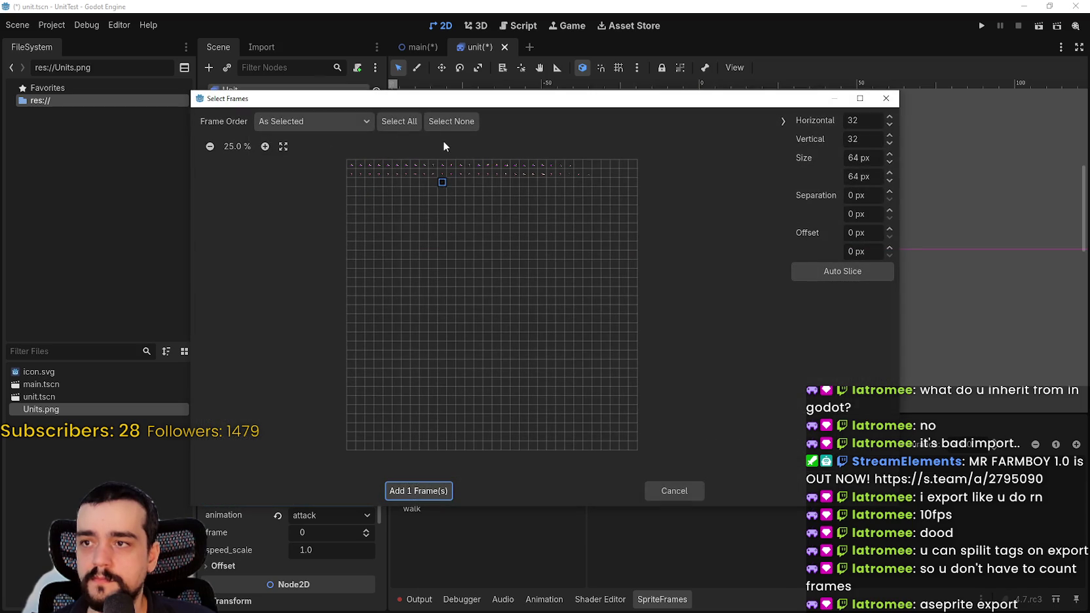
left_click(443, 178)
Step: Zoom into the Units.png preview and scroll across the sheet looking for attack frames
left_click(265, 146)
left_click(265, 146)
left_click(265, 146)
left_click(265, 146)
left_click(267, 146)
left_click(266, 147)
left_click(267, 147)
left_click(267, 147)
left_click(267, 147)
left_click(267, 147)
scroll(458, 223, "right", 2)
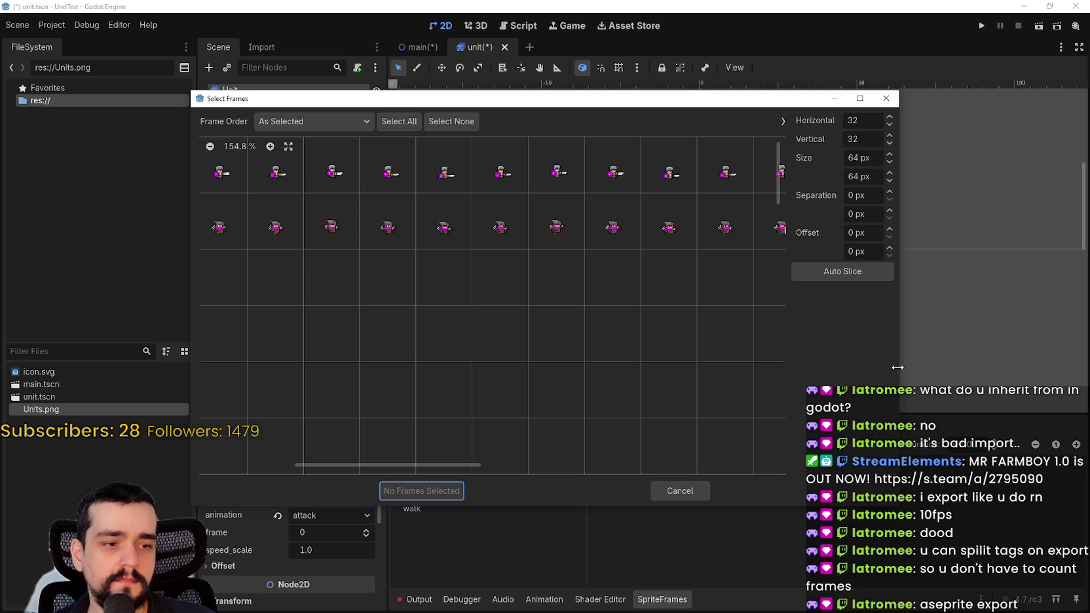
scroll(307, 352, "left", 2)
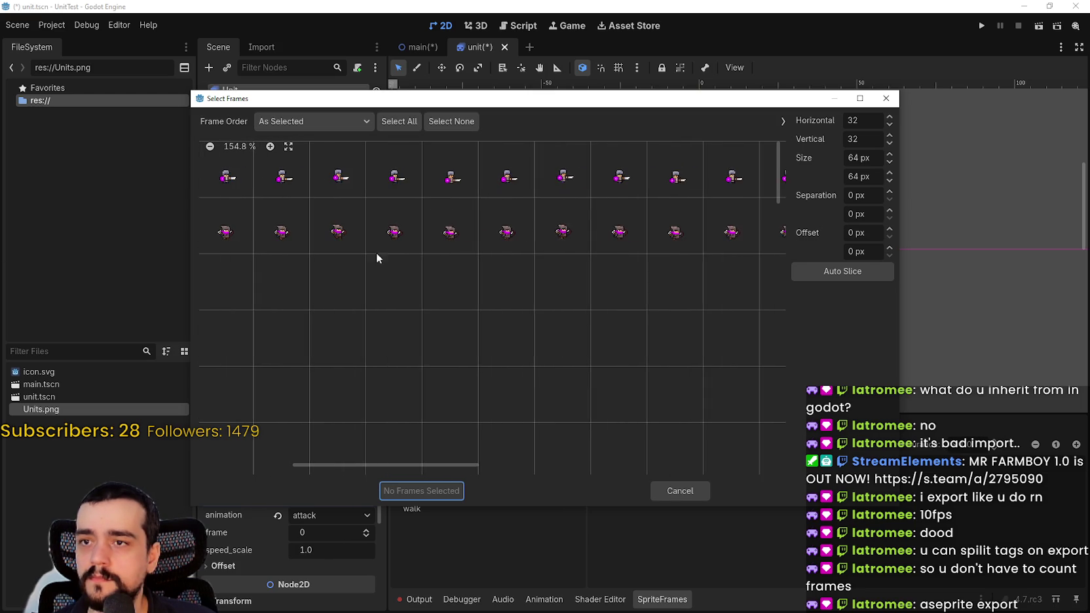
scroll(486, 208, "right", 5)
scroll(366, 222, "left", 2)
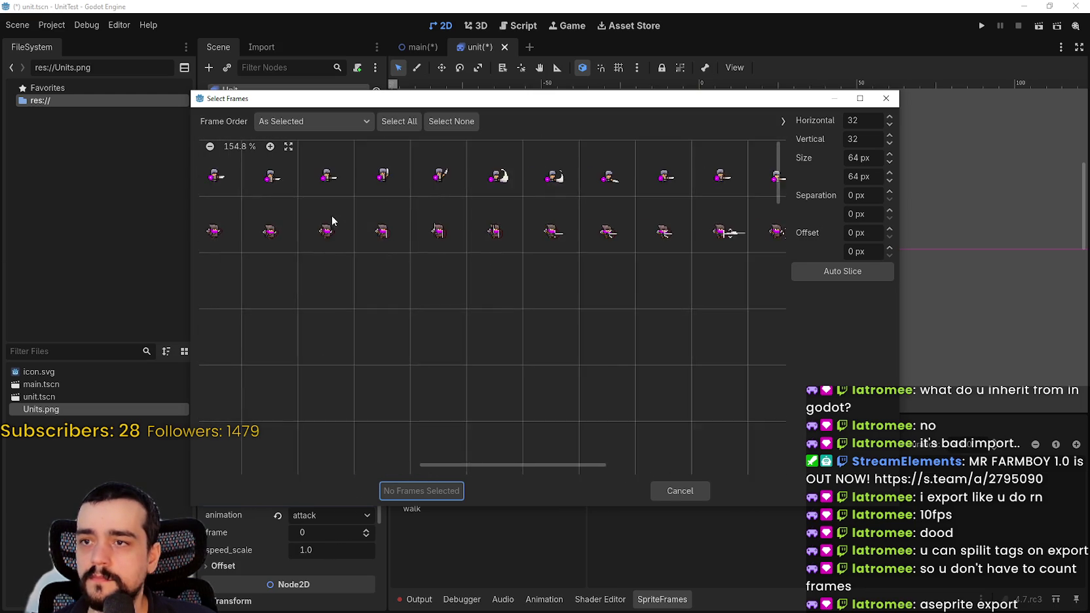
scroll(614, 261, "right", 3)
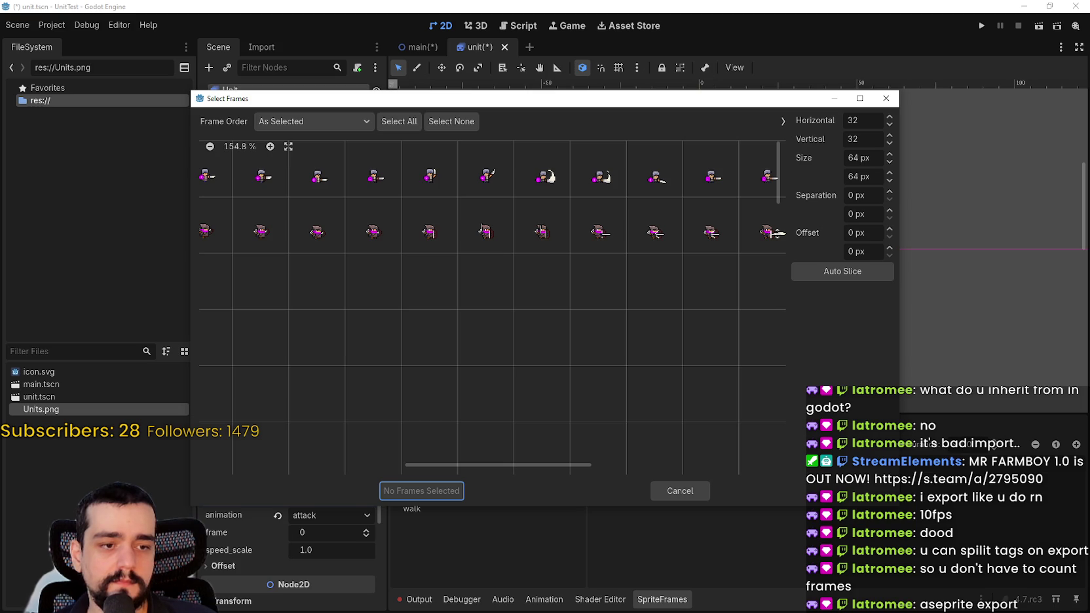
key("alt+Tab")
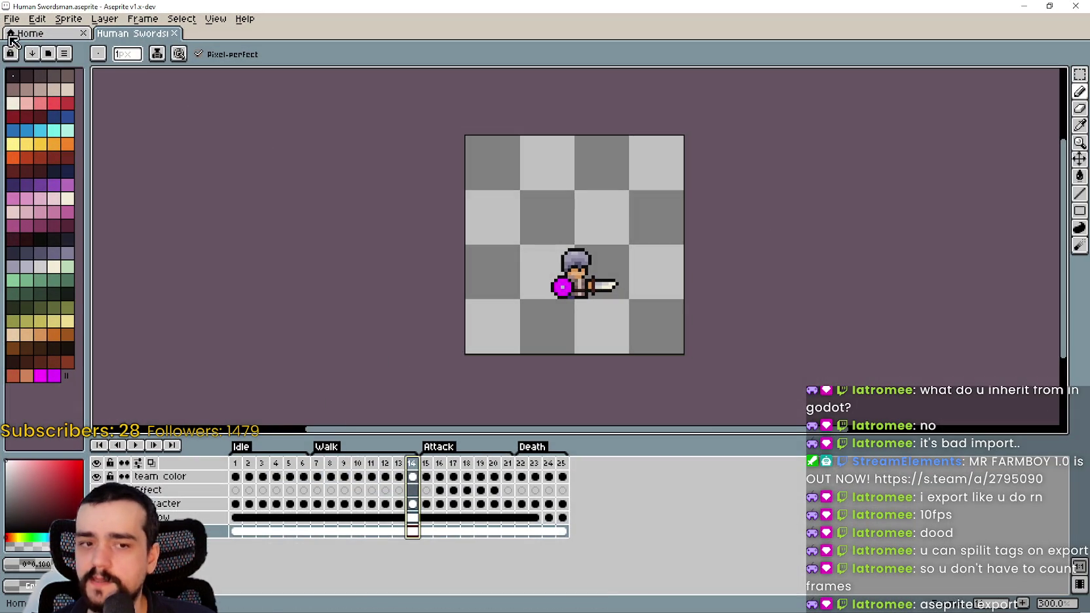
Step: Open File > Export Sprite Sheet and enable Split Tags
left_click(30, 14)
mouse_move(18, 26)
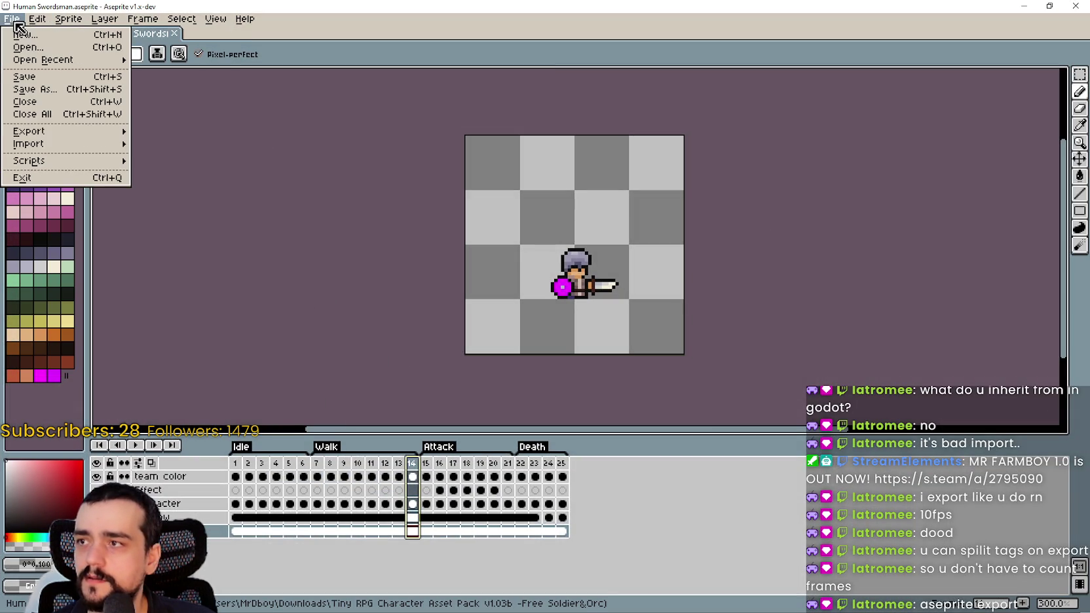
mouse_move(67, 131)
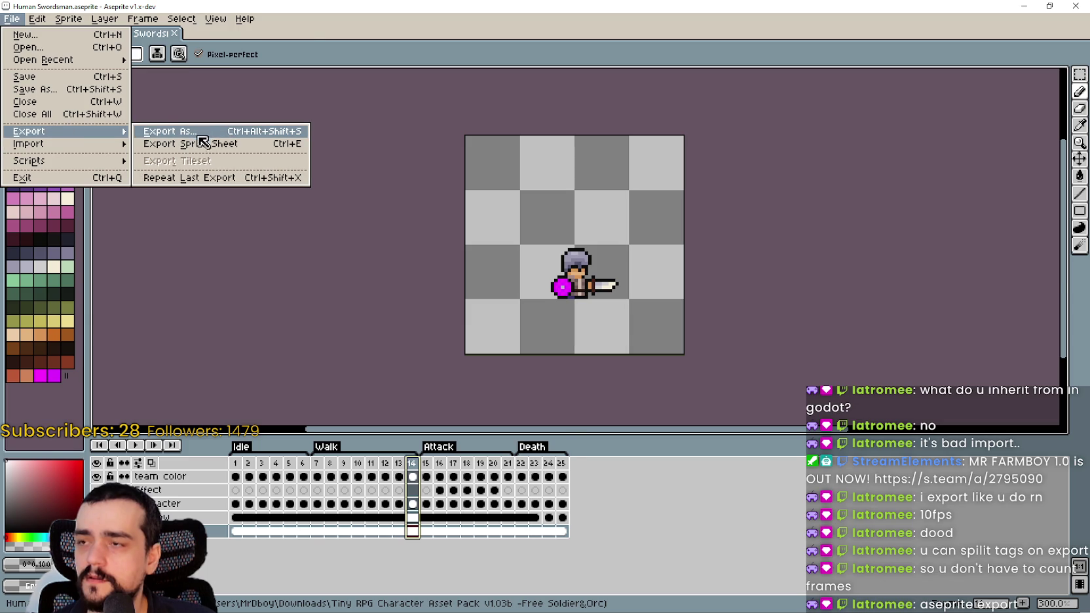
left_click(200, 139)
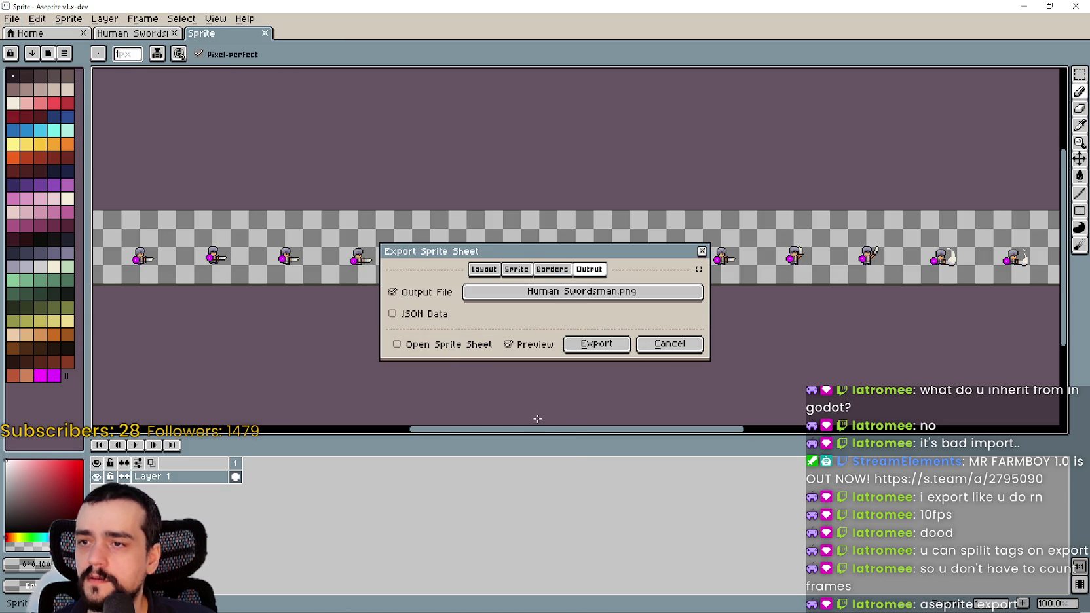
left_click(568, 271)
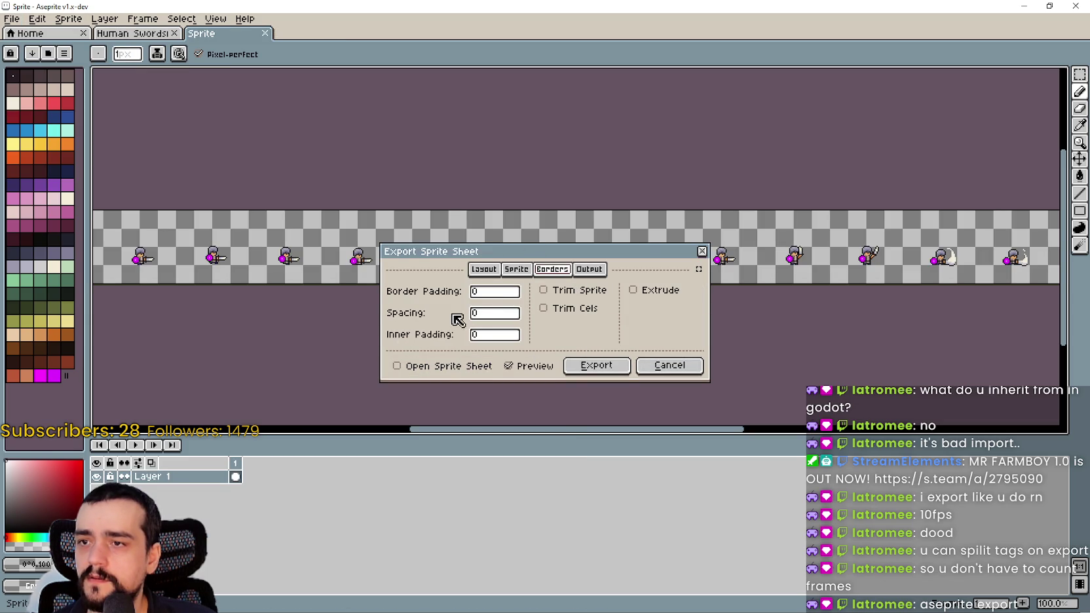
left_click(509, 275)
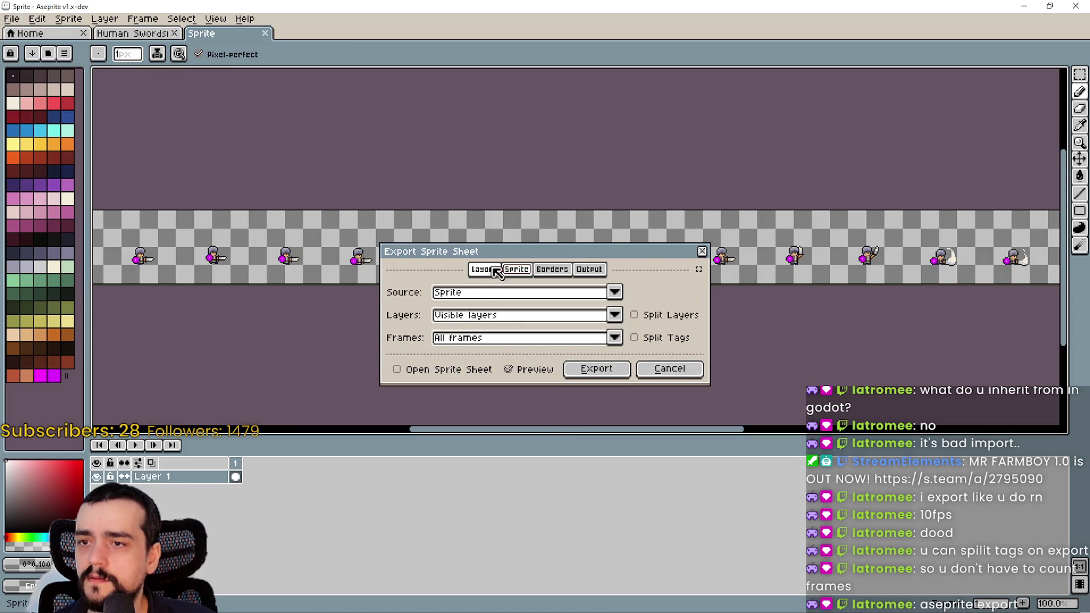
left_click(666, 346)
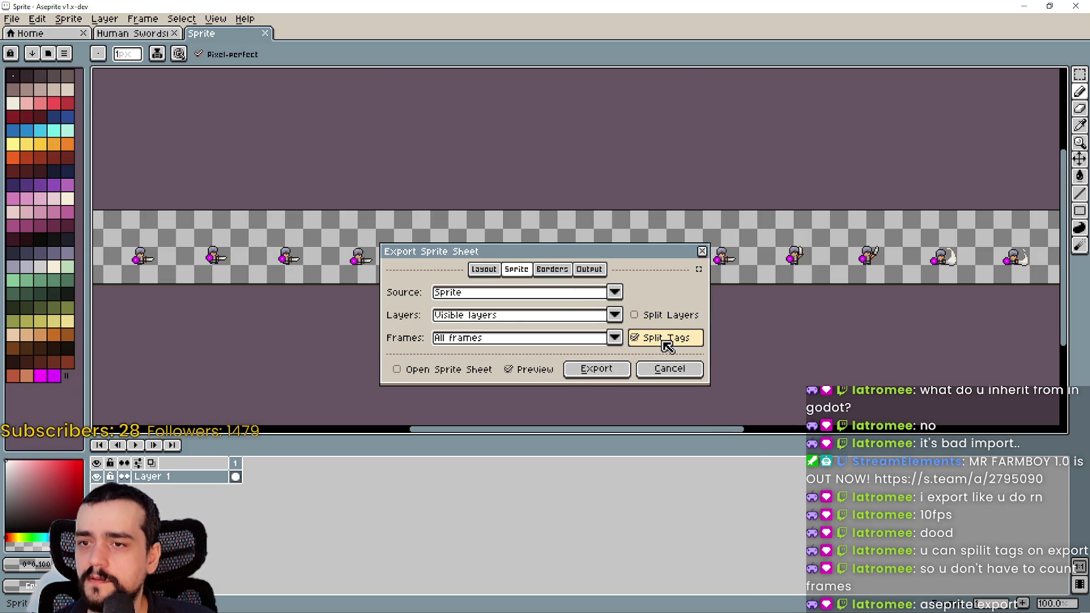
Step: Lay the sheet out one row per tag and export, overwriting Human Swordsman.png
left_click_drag(637, 255, 897, 228)
scroll(451, 291, "down", 1)
scroll(450, 290, "up", 1)
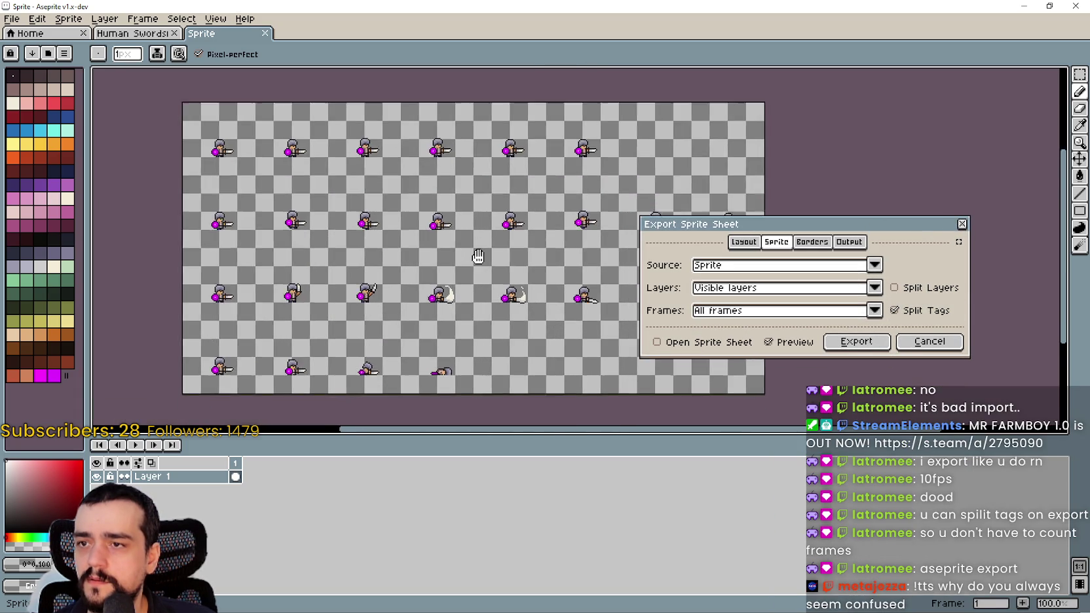
left_click_drag(453, 265, 442, 244)
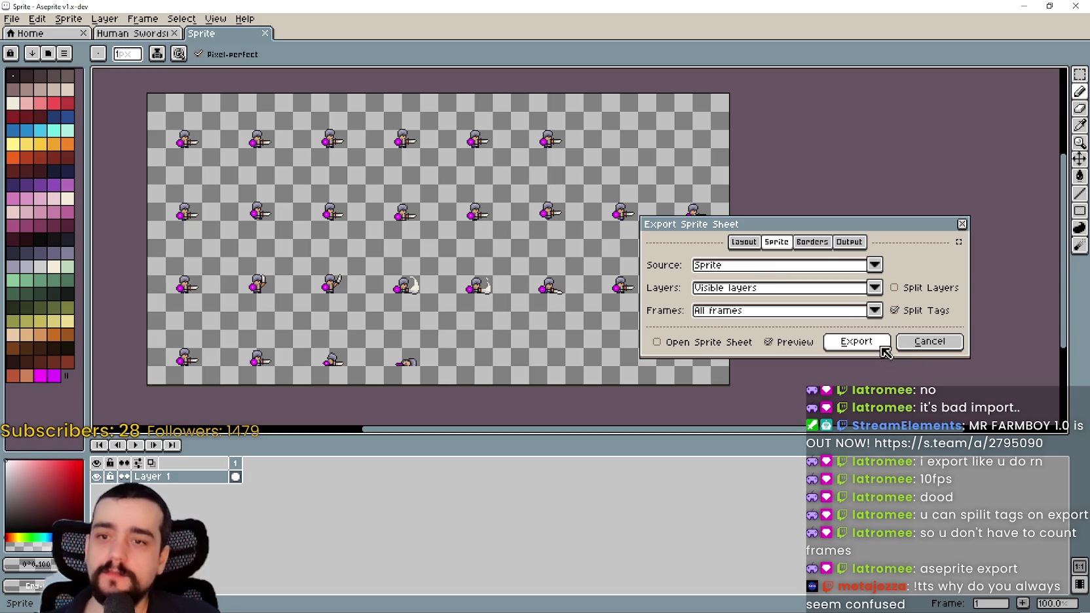
mouse_move(849, 228)
left_mouse_down()
mouse_move(850, 191)
mouse_move(729, 209)
mouse_move(834, 192)
mouse_move(881, 205)
left_mouse_up()
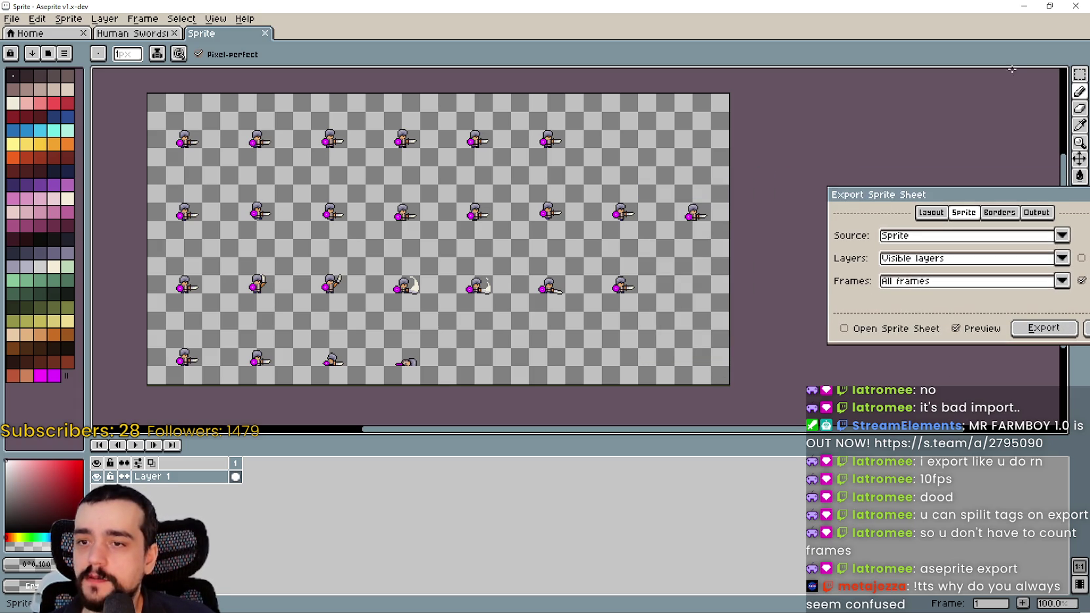
left_click_drag(939, 197, 738, 206)
left_click(881, 288)
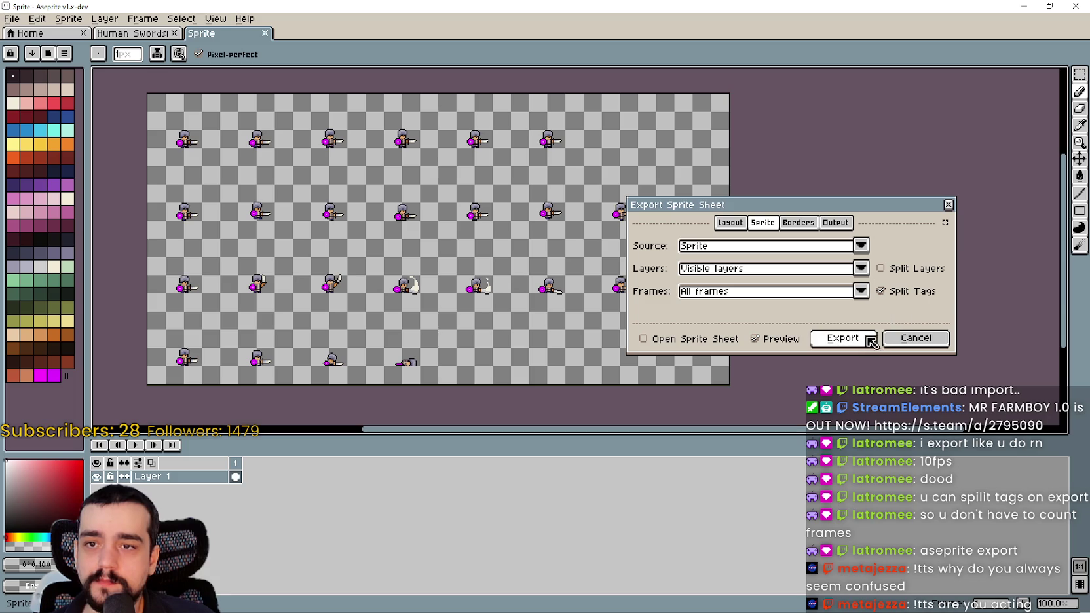
left_click(867, 339)
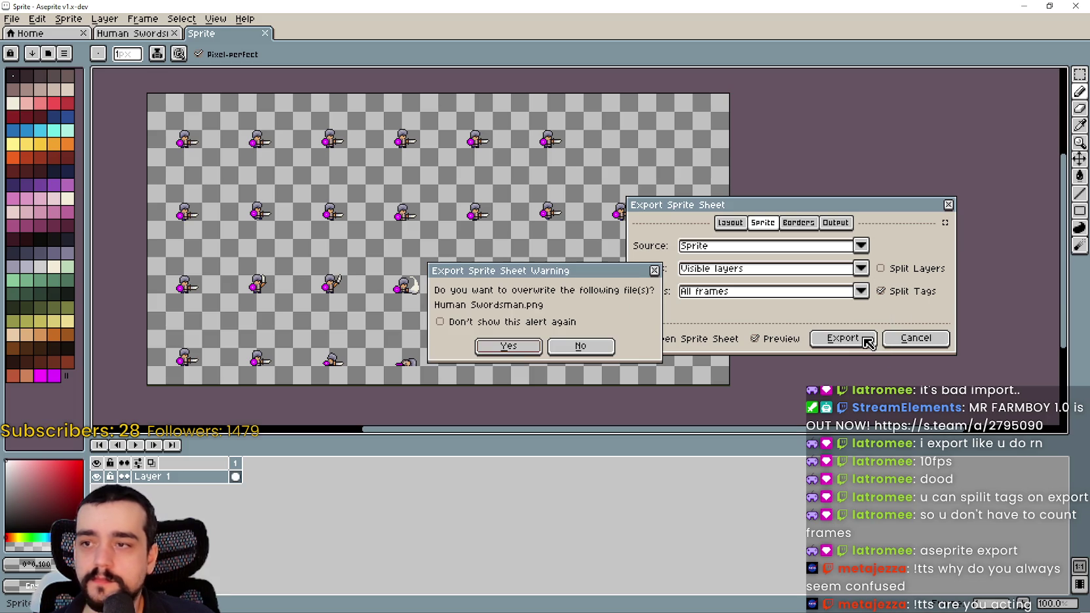
left_click(520, 347)
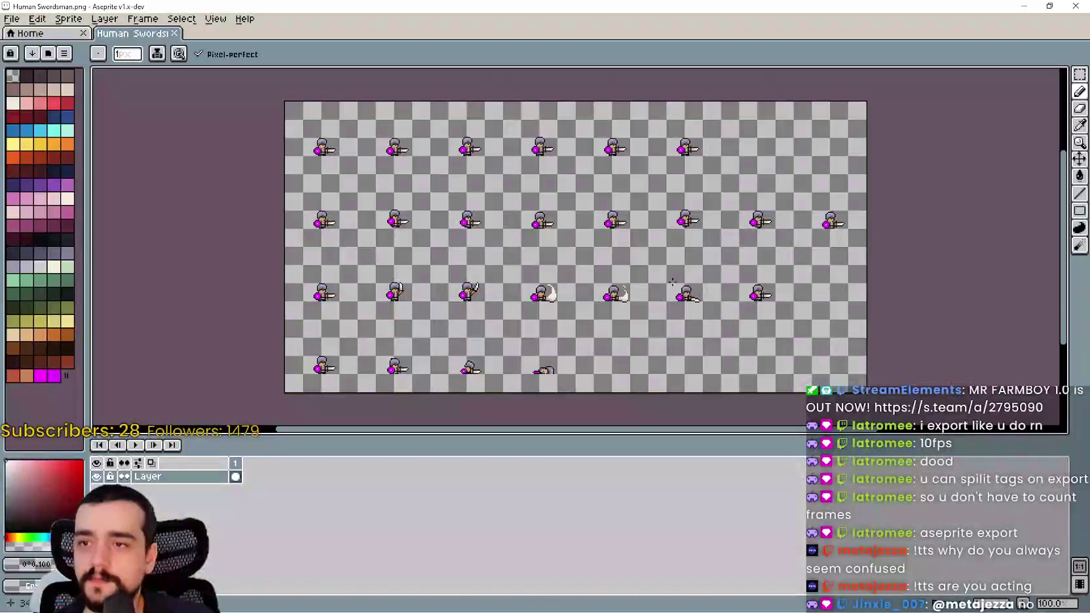
Step: Select the whole swordsman sheet in Aseprite, then close Godot's frame picker and open Units.png externally
left_click(1080, 74)
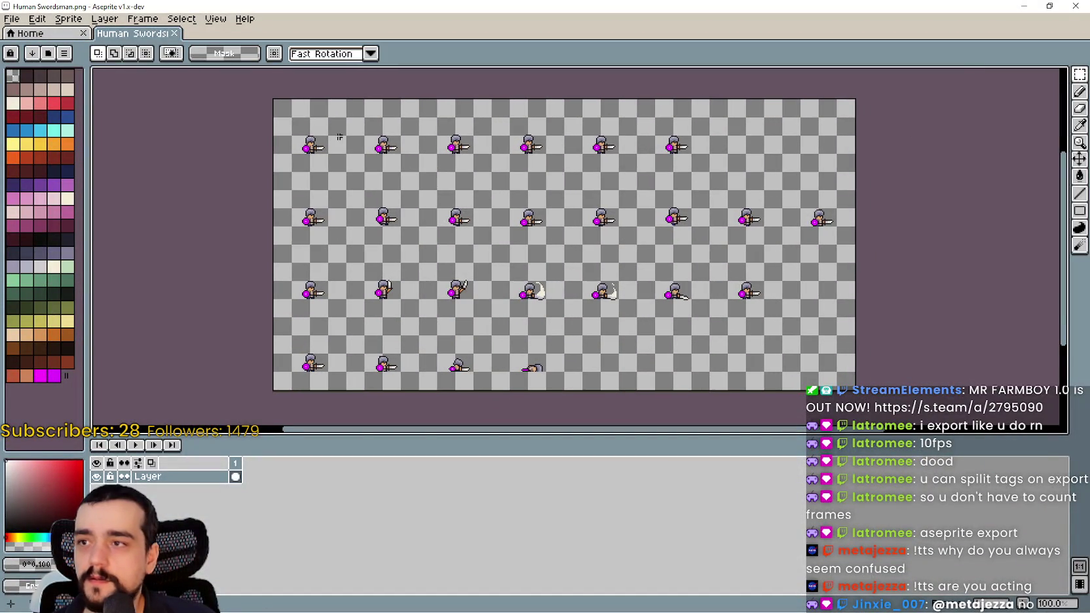
mouse_move(281, 115)
left_mouse_down()
mouse_move(852, 374)
mouse_move(857, 393)
left_mouse_up()
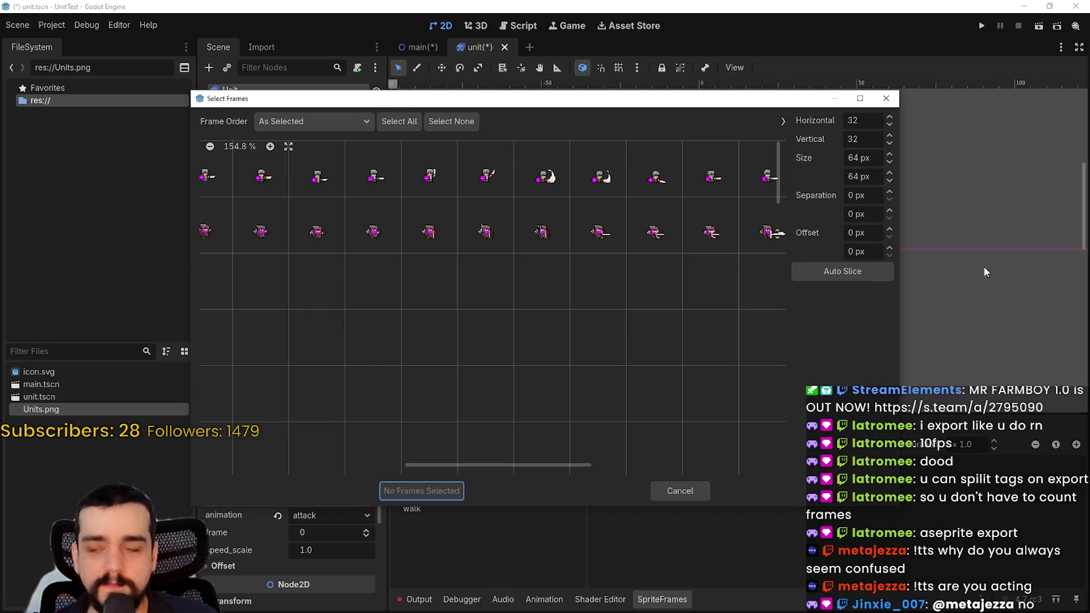
left_click(688, 493)
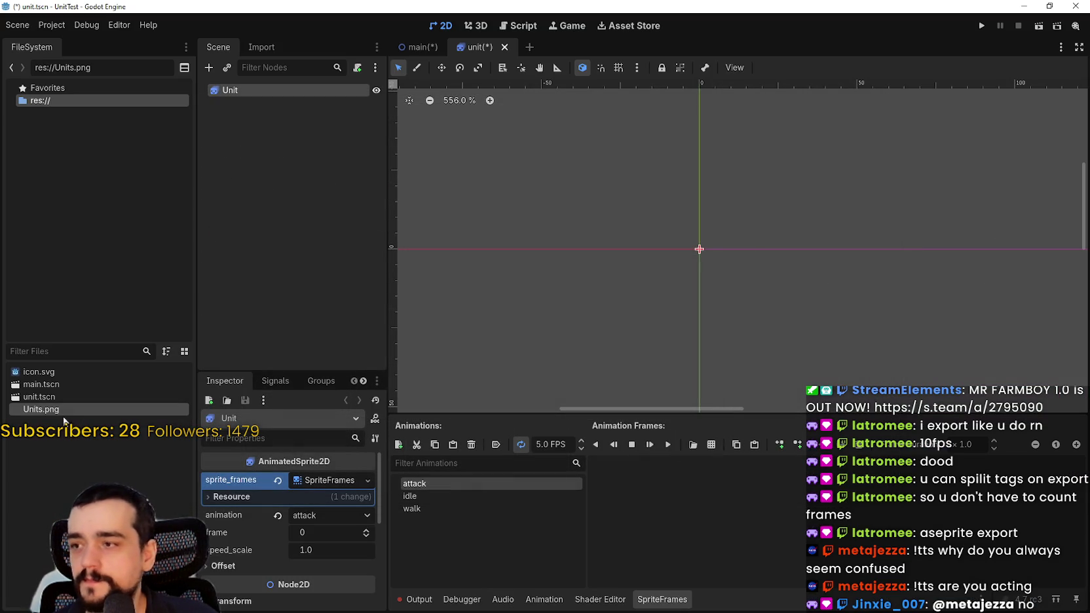
right_click(58, 414)
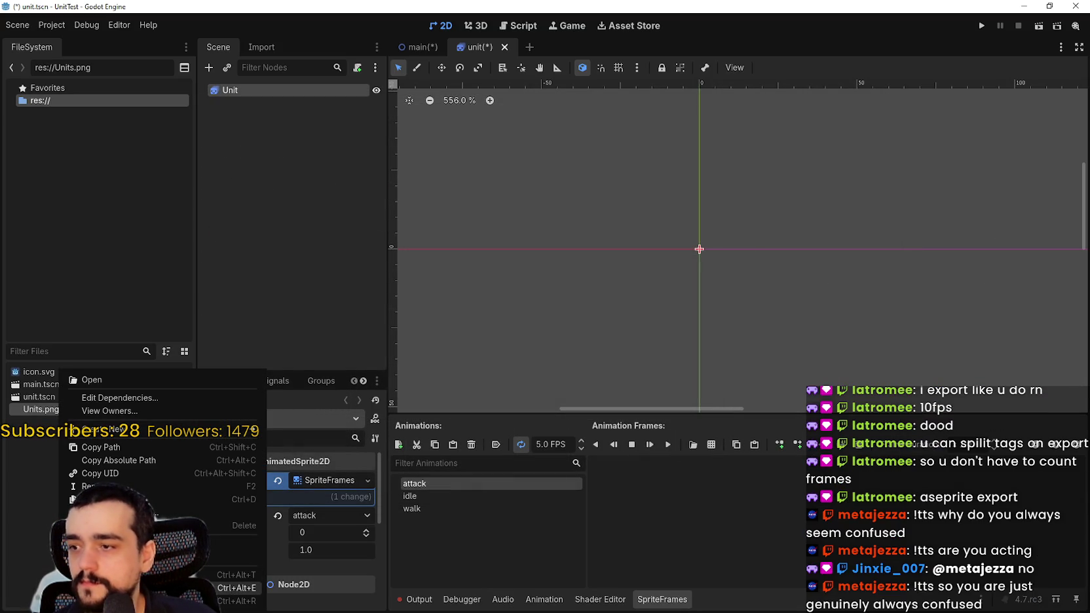
left_click(237, 588)
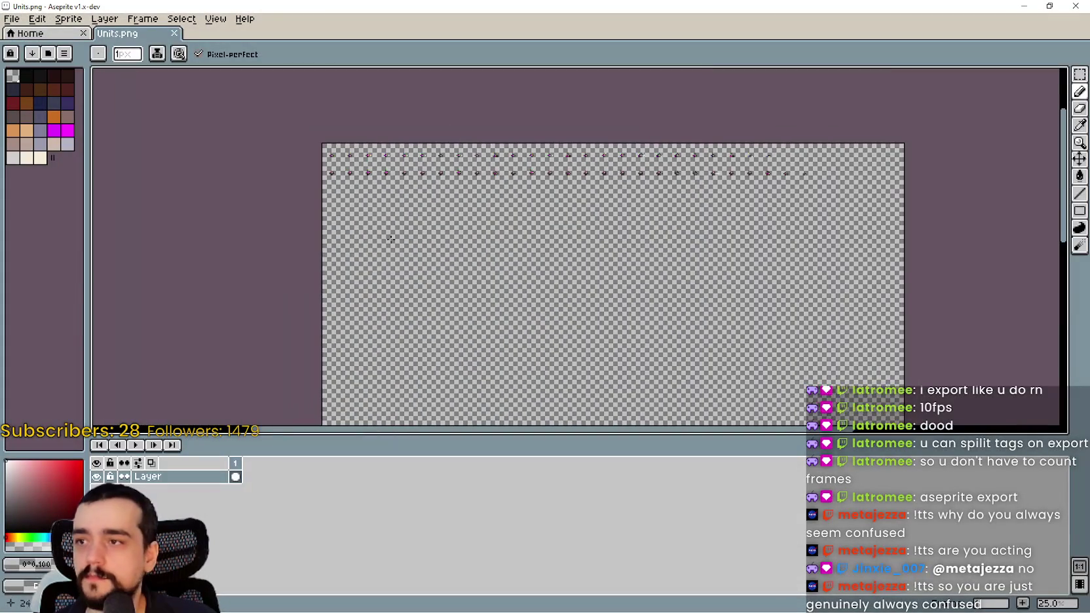
Step: With the Rectangular Marquee active, paste the swordsman sheet into Units.png and drag it to the top-left
scroll(472, 173, "up", 1)
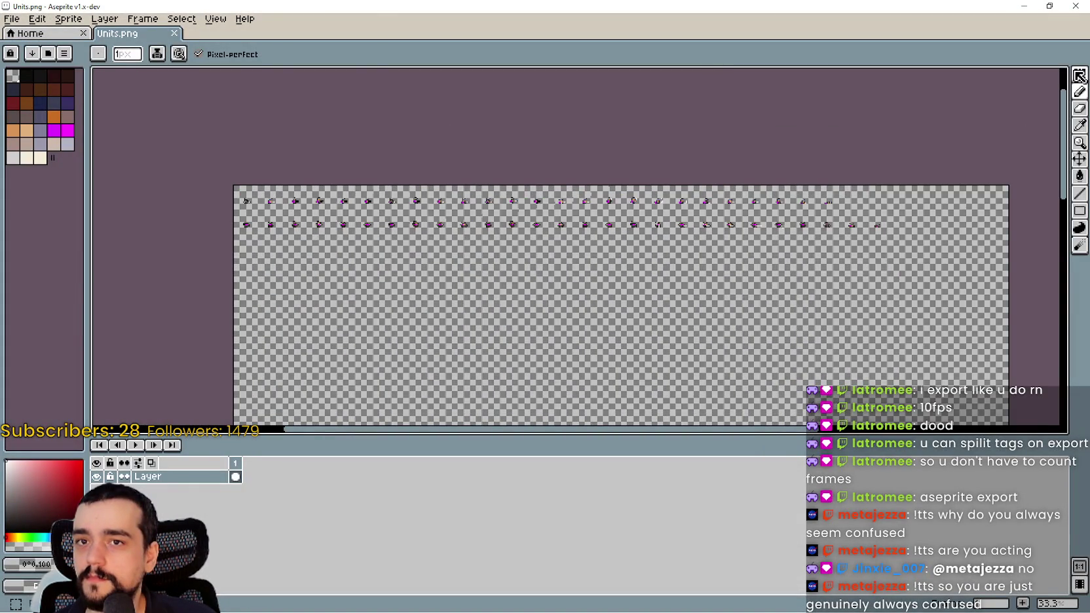
left_click(1079, 76)
scroll(900, 187, "up", 1)
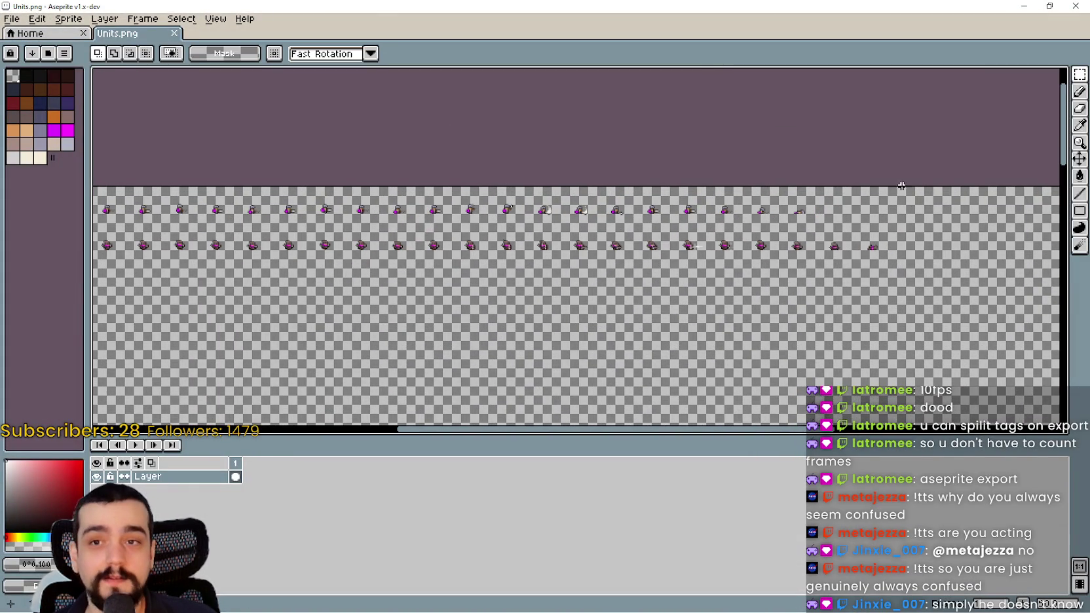
mouse_move(895, 195)
left_mouse_down()
mouse_move(98, 249)
mouse_move(100, 309)
mouse_move(87, 304)
left_mouse_up()
scroll(624, 223, "up", 1)
key("ctrl+v")
scroll(590, 236, "down", 1)
left_click_drag(628, 263, 535, 219)
Step: Commit the pasted swordsman sheet in place and review the placed sprites
scroll(608, 236, "up", 1)
scroll(608, 236, "left", 2)
key("Return")
scroll(583, 359, "down", 1)
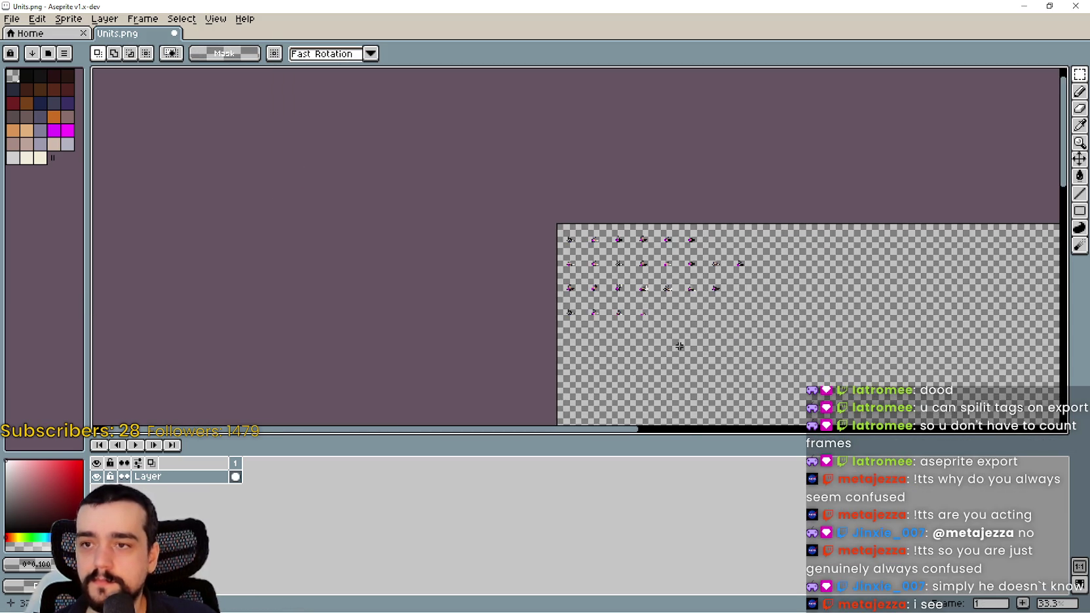
left_click_drag(583, 360, 428, 296)
scroll(627, 318, "up", 1)
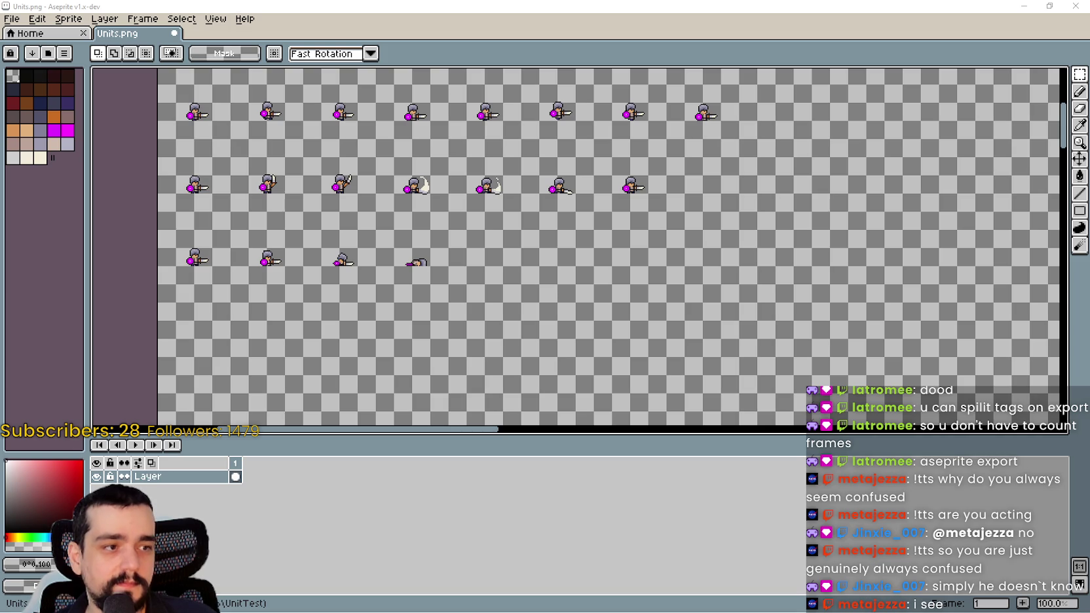
left_click(31, 33)
Step: Open Human Archer.png and look through the Export Sprite Sheet options without exporting
double_click(234, 155)
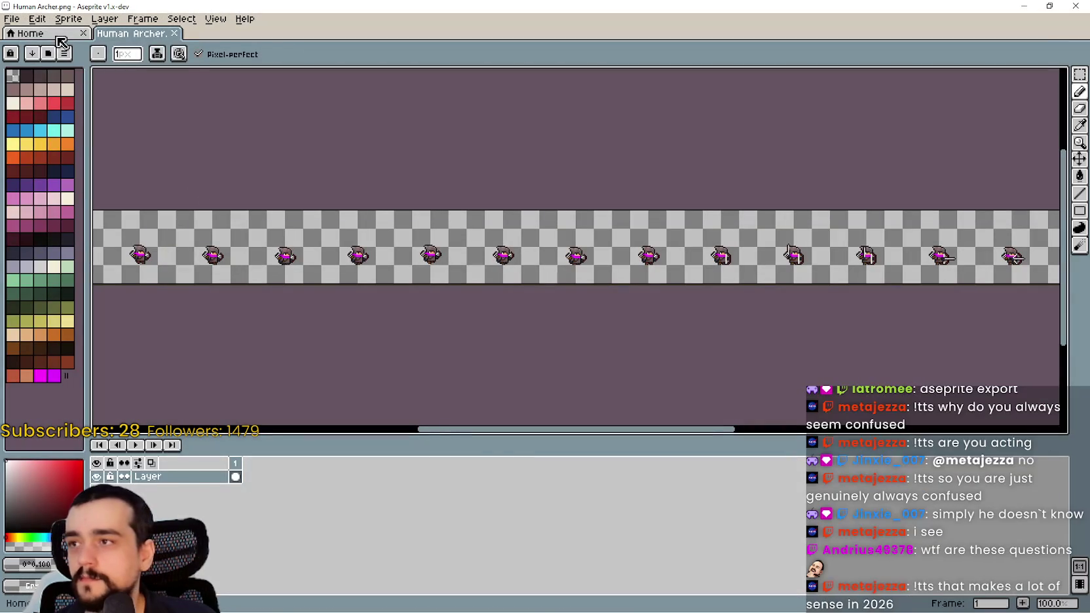
left_click(11, 19)
mouse_move(44, 137)
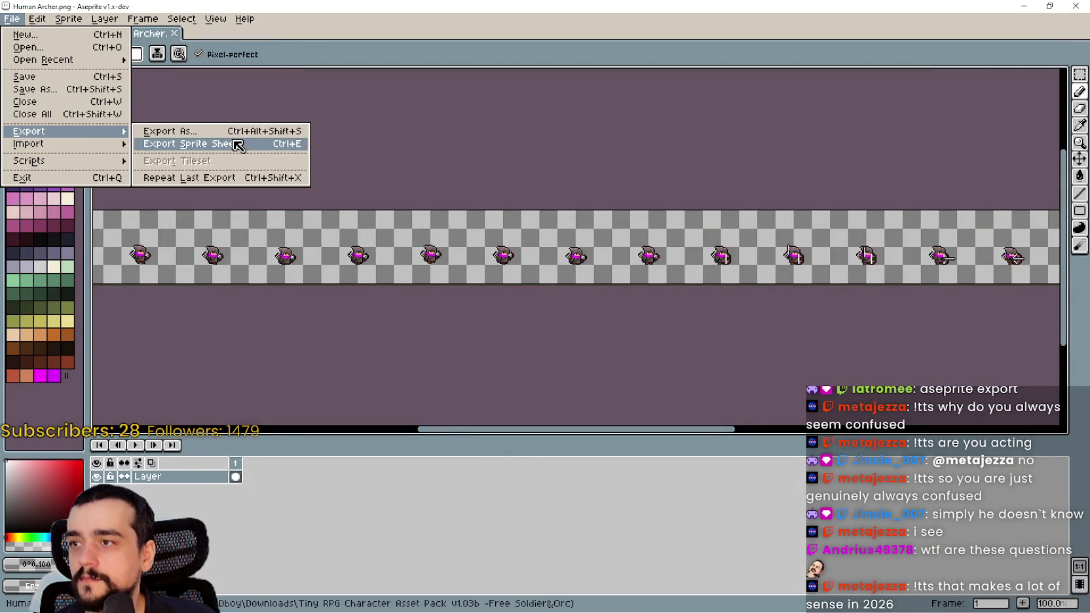
left_click(231, 141)
left_click(590, 271)
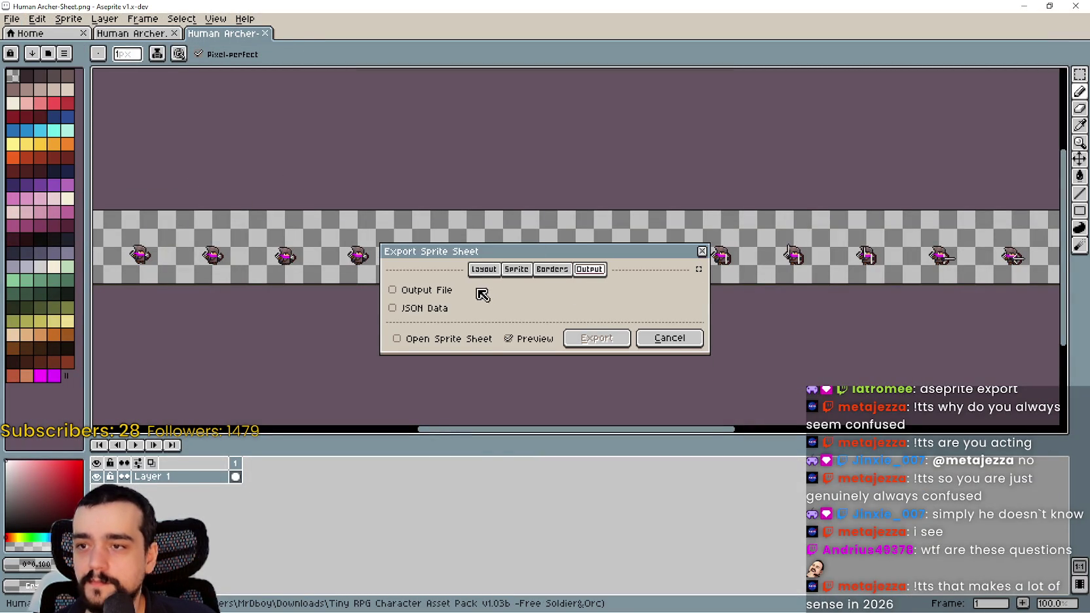
left_click(554, 270)
left_click(524, 270)
left_click(675, 338)
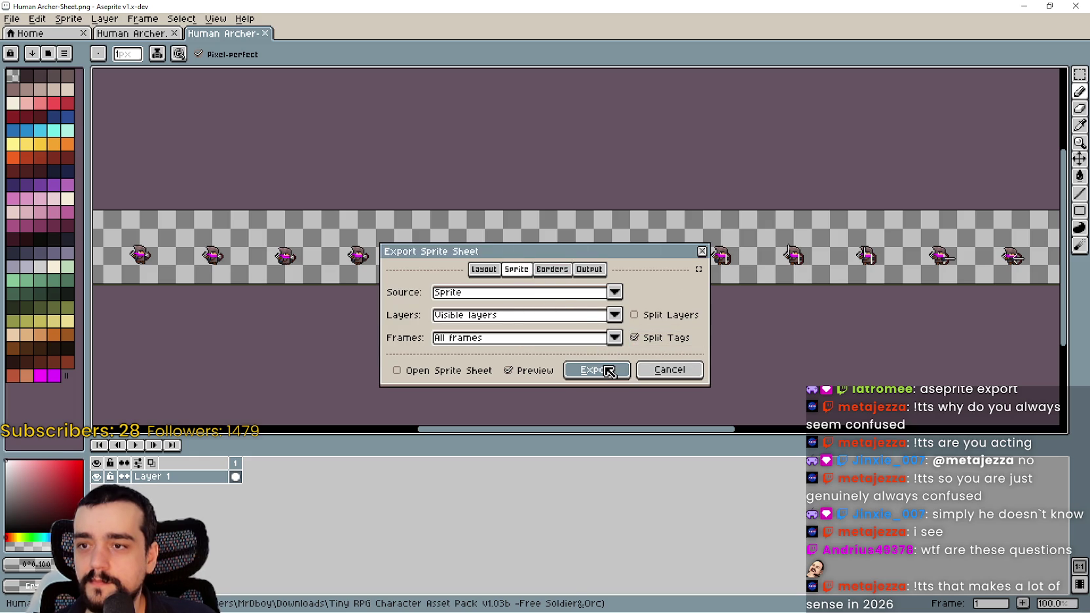
left_click(593, 269)
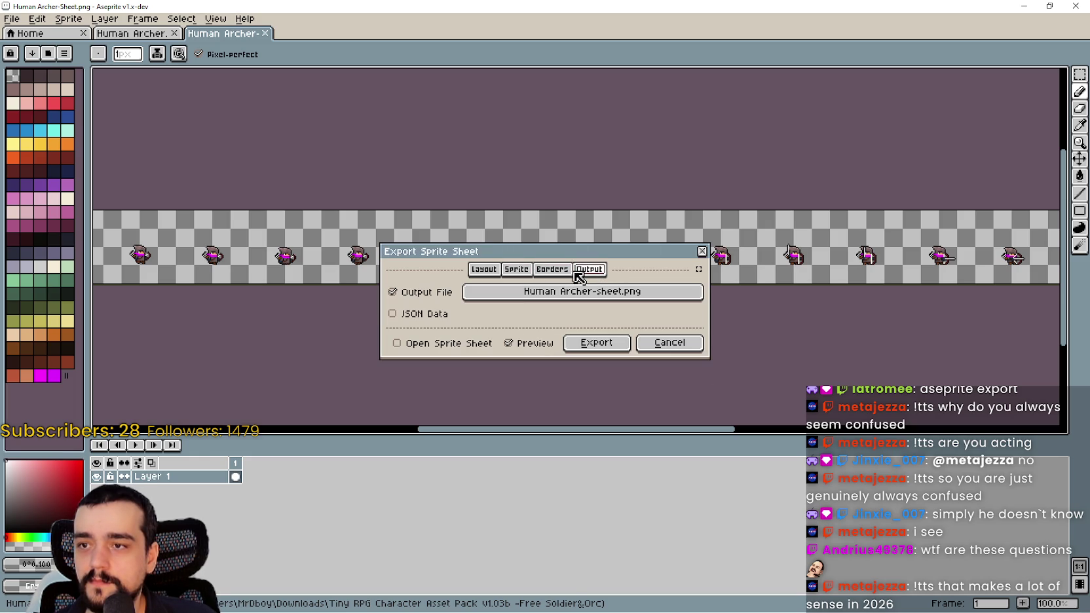
left_click(552, 270)
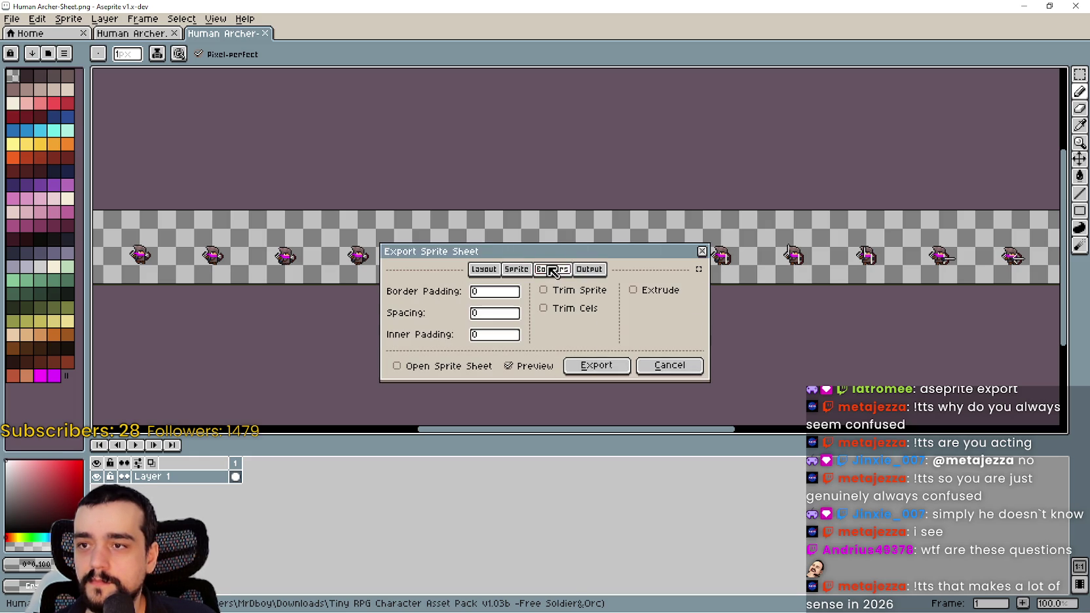
left_click(688, 370)
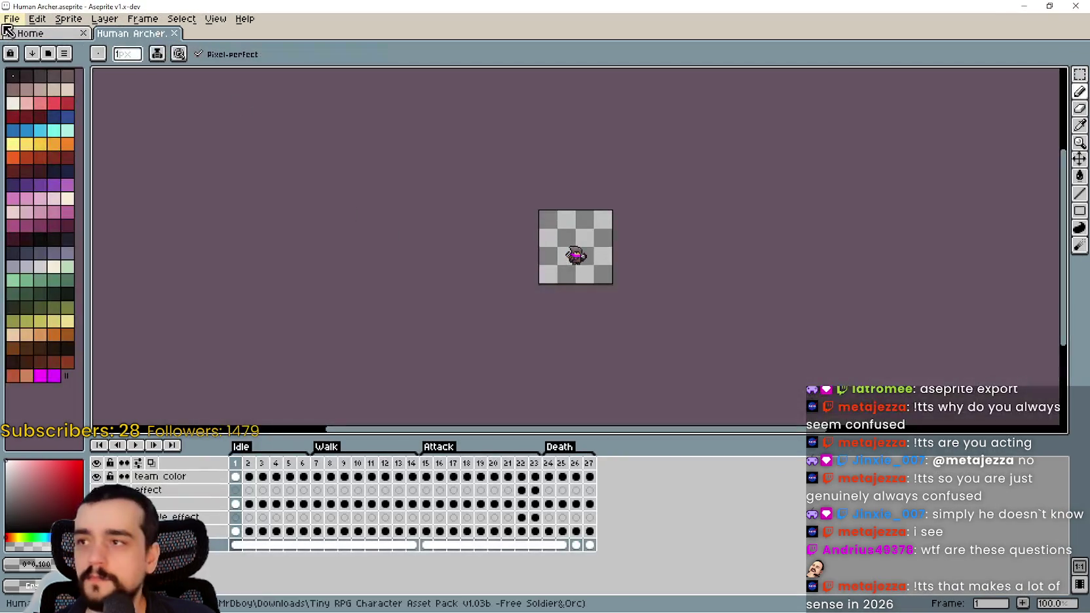
Step: Export the archer sprite sheet with Split Tags enabled, overwriting the existing Human Archer.png
left_click(12, 19)
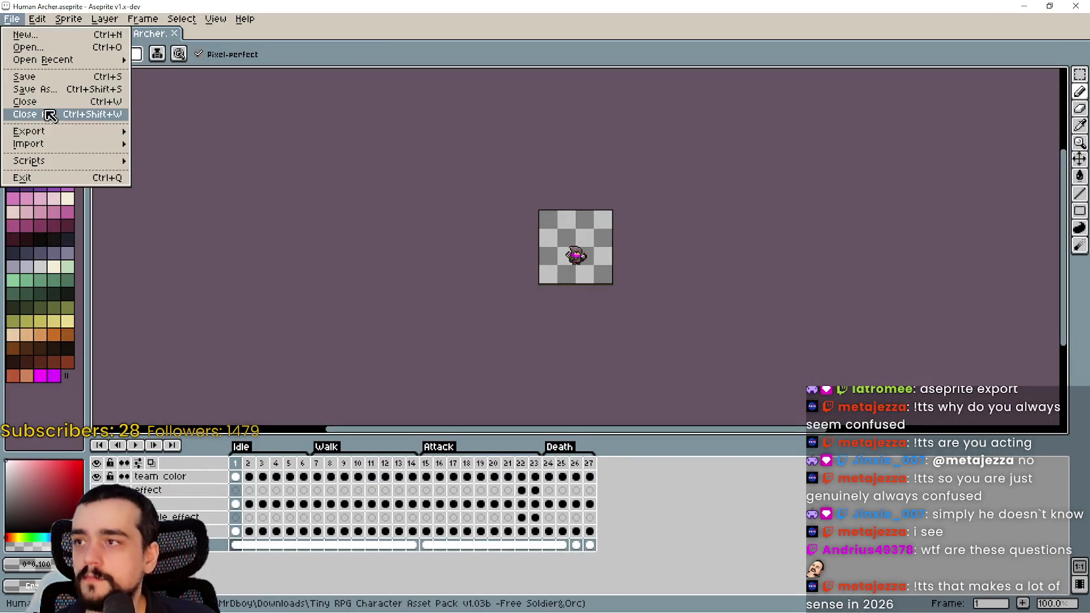
mouse_move(66, 131)
left_click(226, 144)
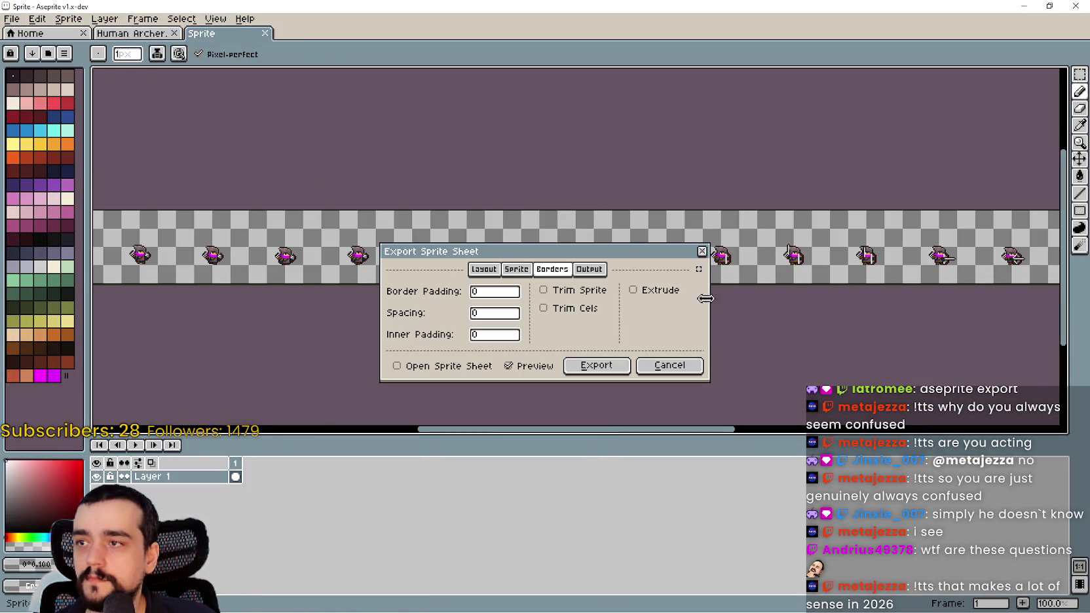
left_click(590, 270)
left_click(548, 270)
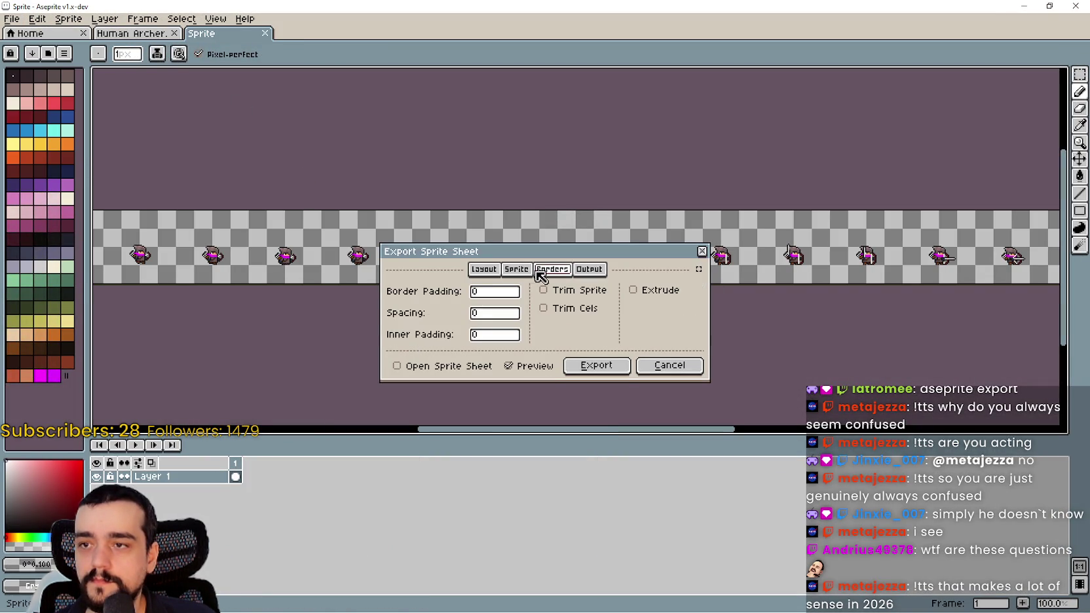
left_click(532, 274)
left_click(636, 337)
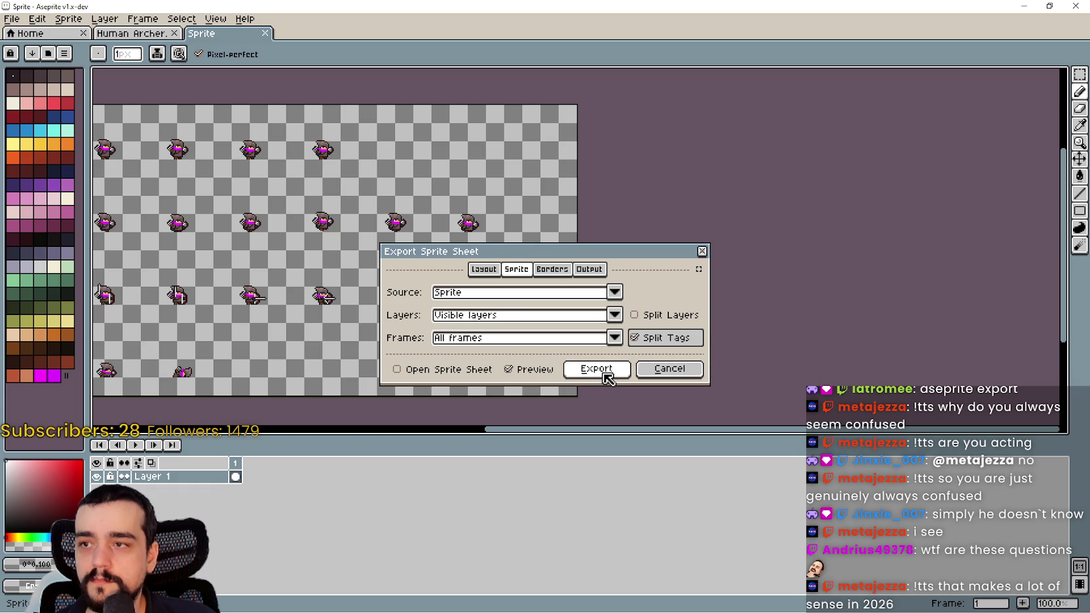
left_click(597, 369)
left_click(518, 343)
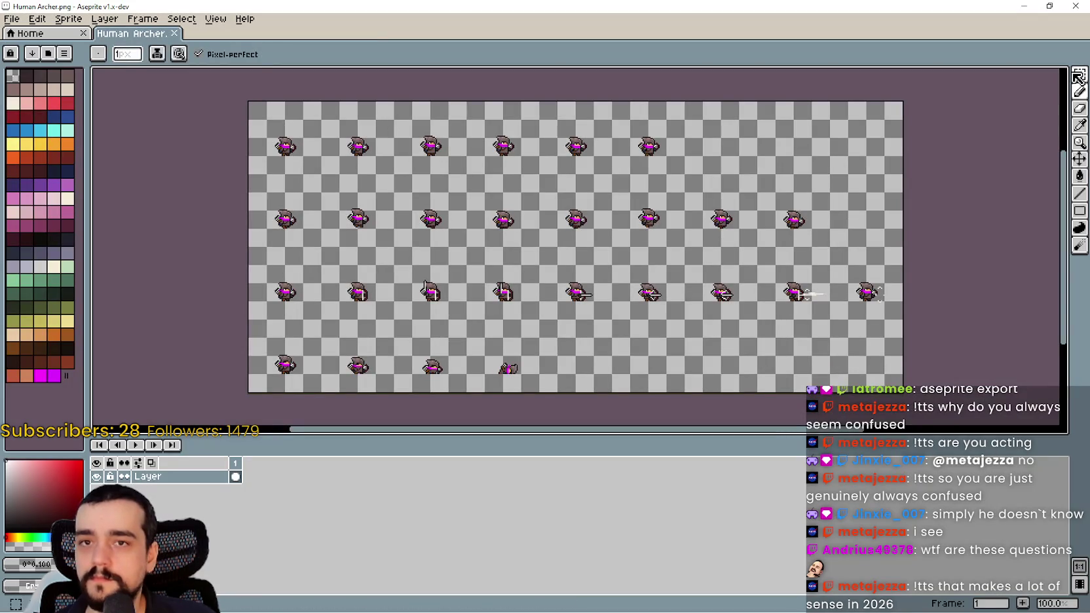
Step: Paste the archer sprite sheet into Units.png using the Rectangular Marquee
left_click(1079, 77)
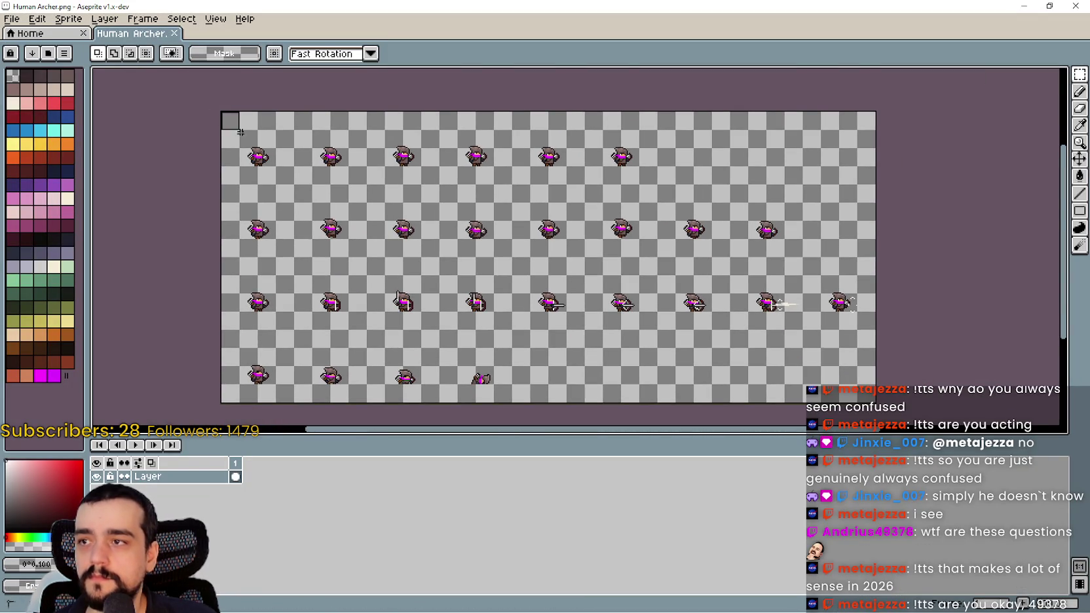
scroll(987, 417, "down", 3)
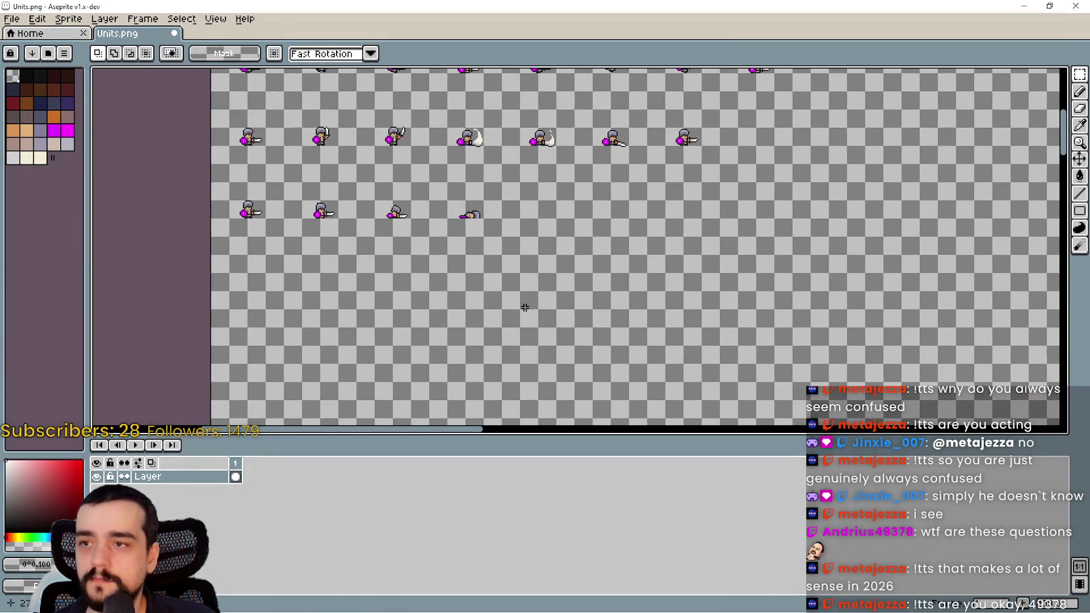
scroll(525, 307, "down", 1)
key("ctrl+v")
mouse_move(480, 223)
left_mouse_down()
mouse_move(433, 214)
mouse_move(832, 281)
mouse_move(778, 219)
mouse_move(693, 173)
mouse_move(741, 274)
mouse_move(673, 263)
mouse_move(664, 272)
mouse_move(671, 316)
mouse_move(645, 356)
mouse_move(589, 358)
mouse_move(633, 315)
mouse_move(515, 328)
left_mouse_up()
scroll(694, 172, "up", 3)
scroll(674, 263, "down", 1)
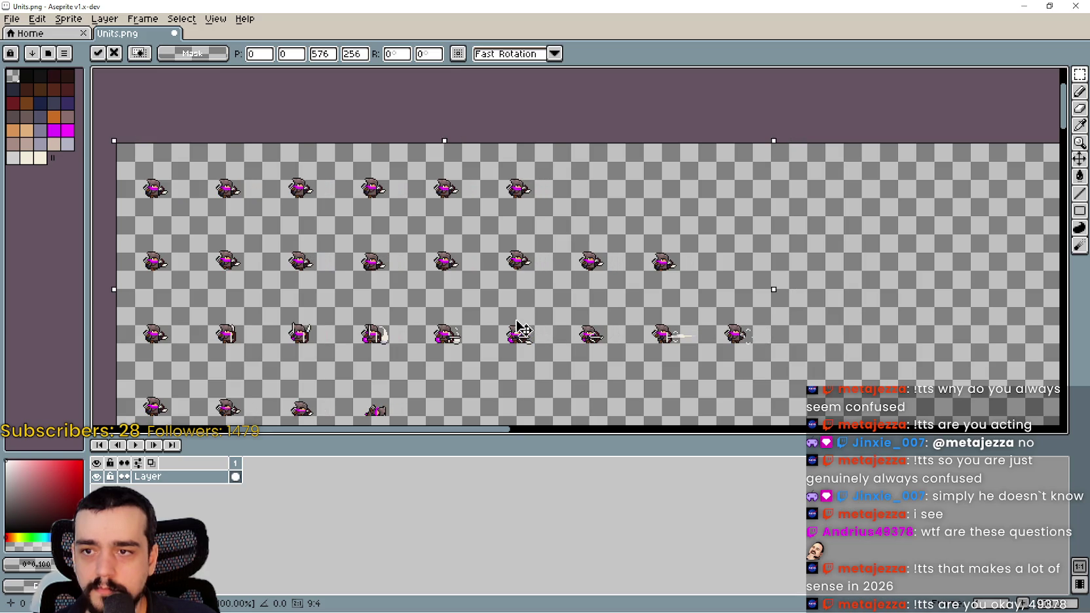
Step: Move the pasted archer block below the swordsman rows and commit it
mouse_move(696, 279)
left_mouse_down()
mouse_move(625, 308)
mouse_move(614, 288)
mouse_move(570, 337)
mouse_move(577, 311)
mouse_move(565, 282)
left_mouse_up()
scroll(686, 276, "down", 3)
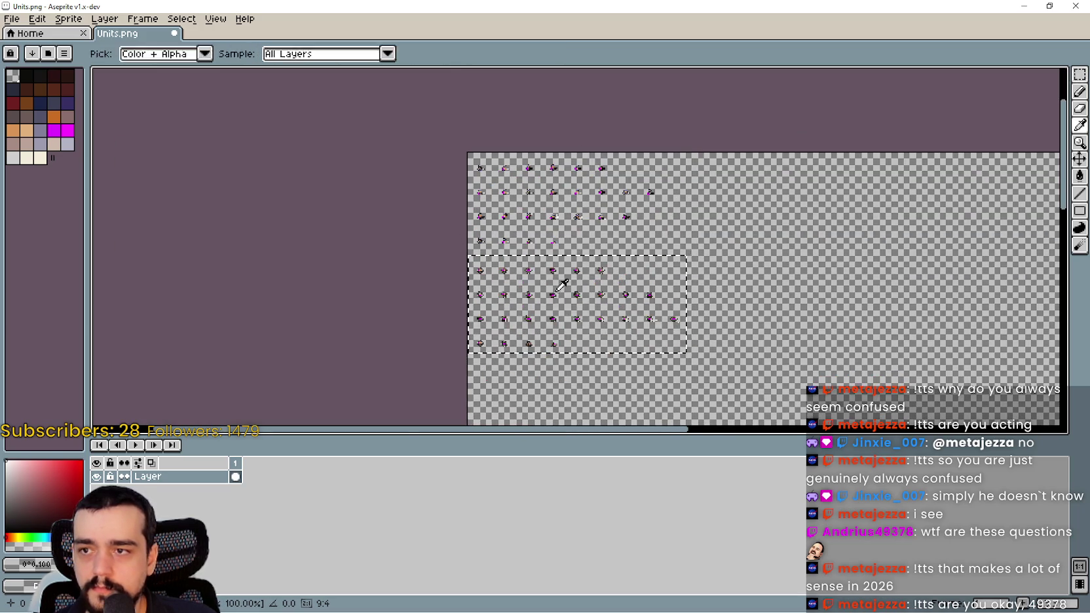
scroll(565, 282, "up", 4)
scroll(498, 275, "down", 2)
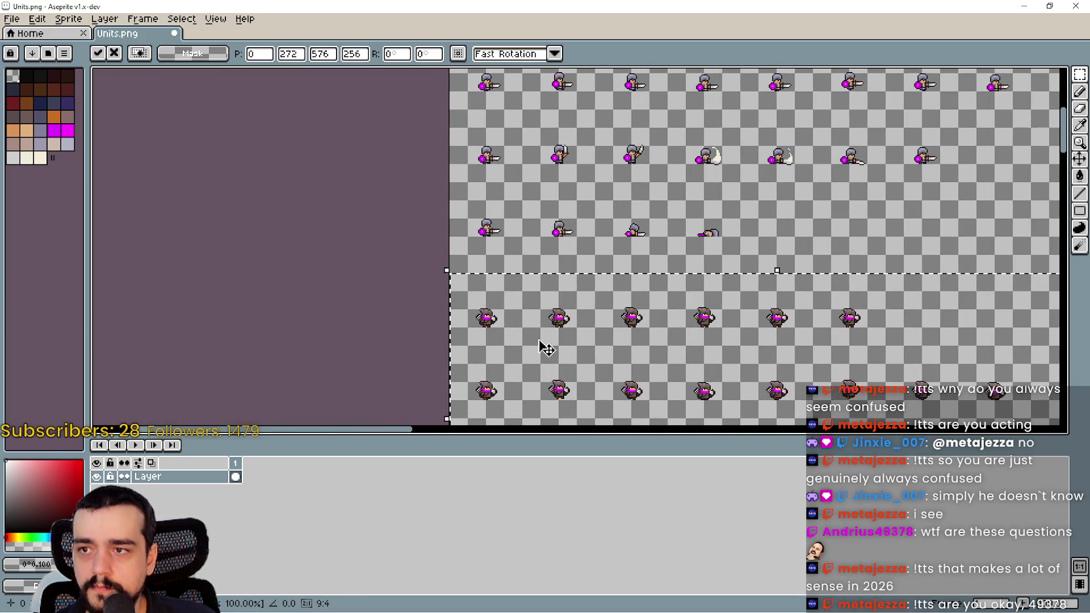
scroll(577, 363, "down", 1)
mouse_move(587, 372)
left_mouse_down()
mouse_move(591, 177)
mouse_move(565, 219)
mouse_move(588, 213)
mouse_move(559, 121)
mouse_move(555, 396)
mouse_move(545, 316)
mouse_move(540, 342)
left_mouse_up()
scroll(584, 212, "up", 1)
scroll(548, 243, "up", 1)
scroll(576, 173, "down", 1)
key("Return")
scroll(589, 221, "down", 2)
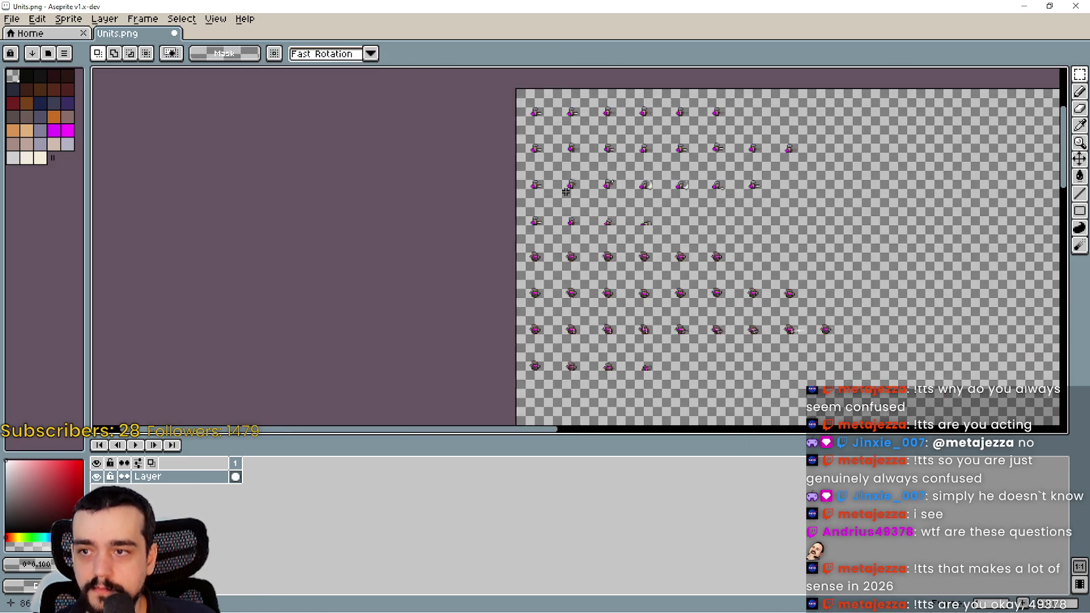
Step: Minimize Aseprite and let Godot reimport the updated Units.png
left_click(1021, 5)
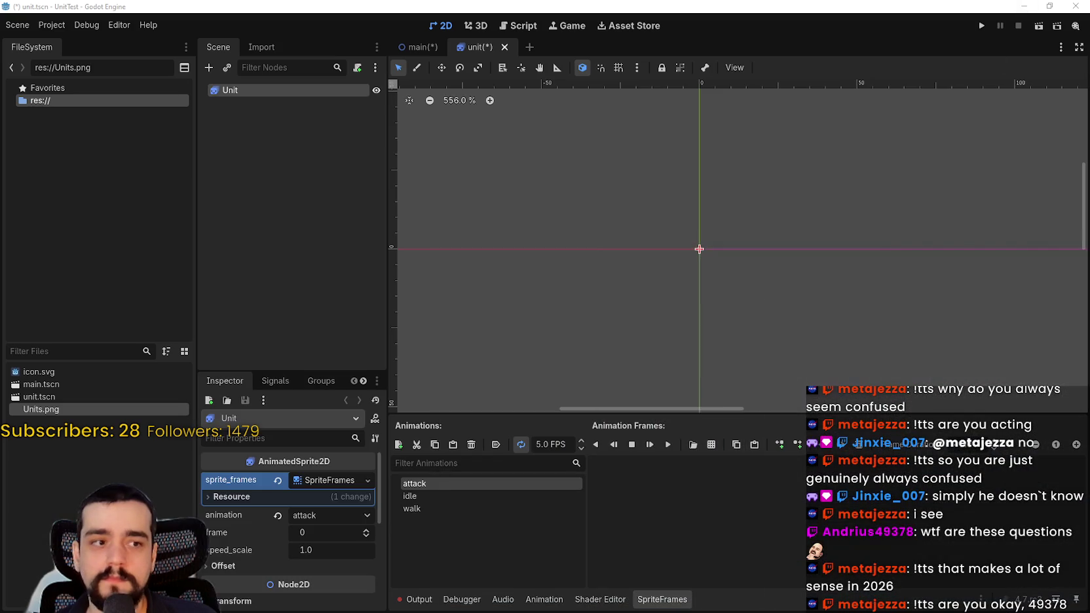
scroll(677, 252, "down", 1)
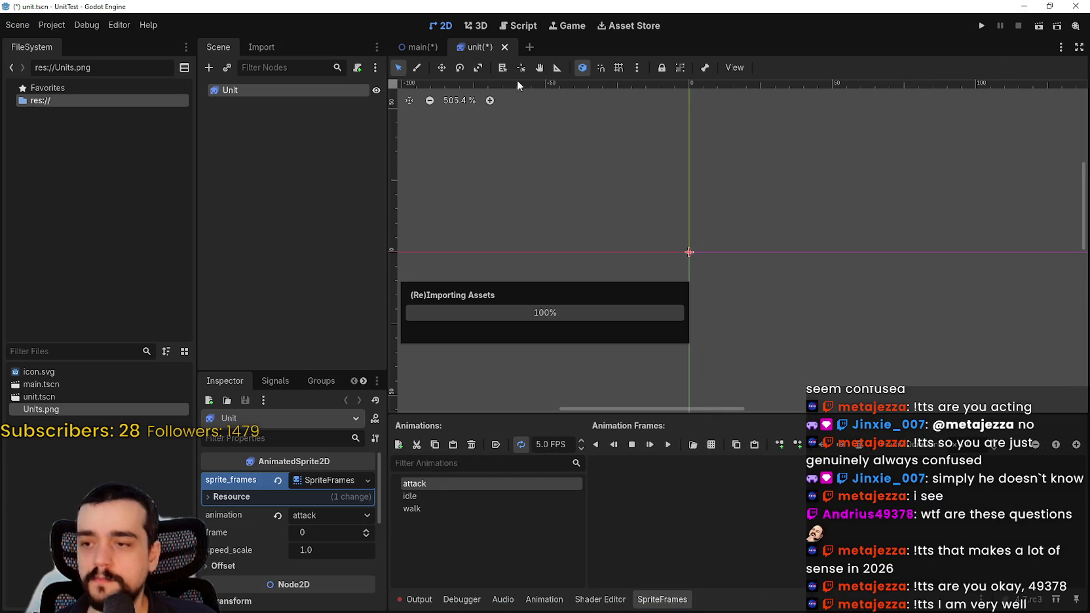
left_click(51, 24)
left_click(57, 26)
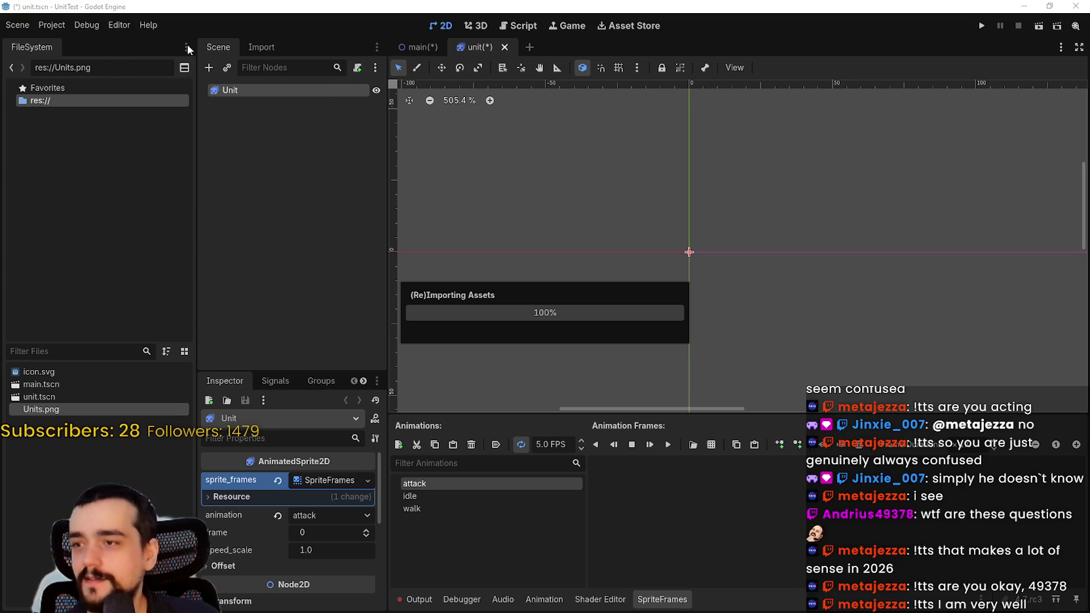
left_click(118, 25)
left_click(120, 25)
left_click(121, 25)
scroll(689, 234, "down", 1)
scroll(689, 234, "down", 2)
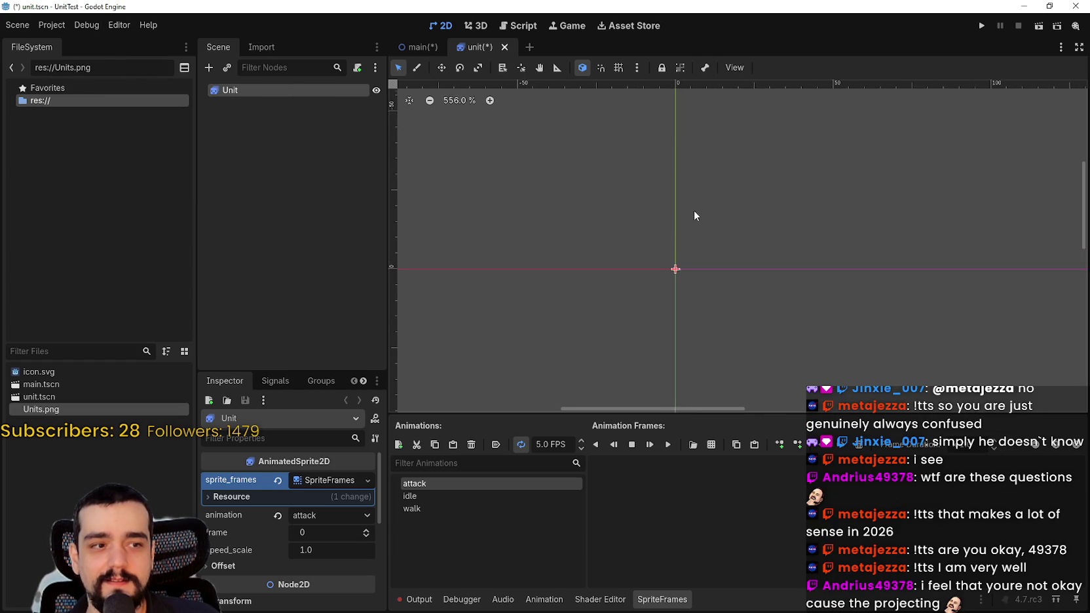
scroll(711, 244, "up", 2)
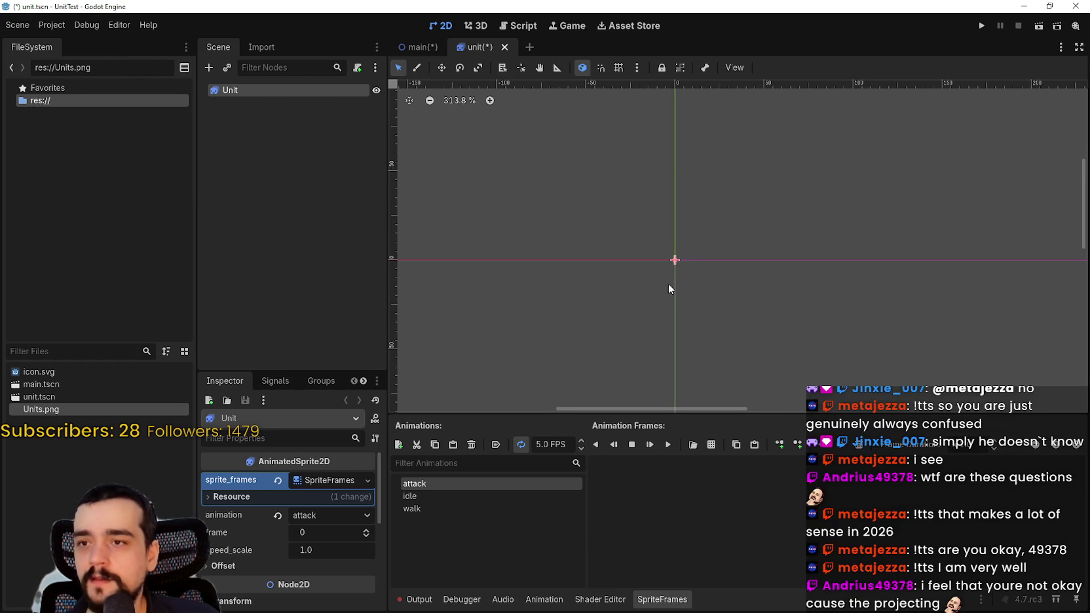
scroll(641, 259, "up", 15)
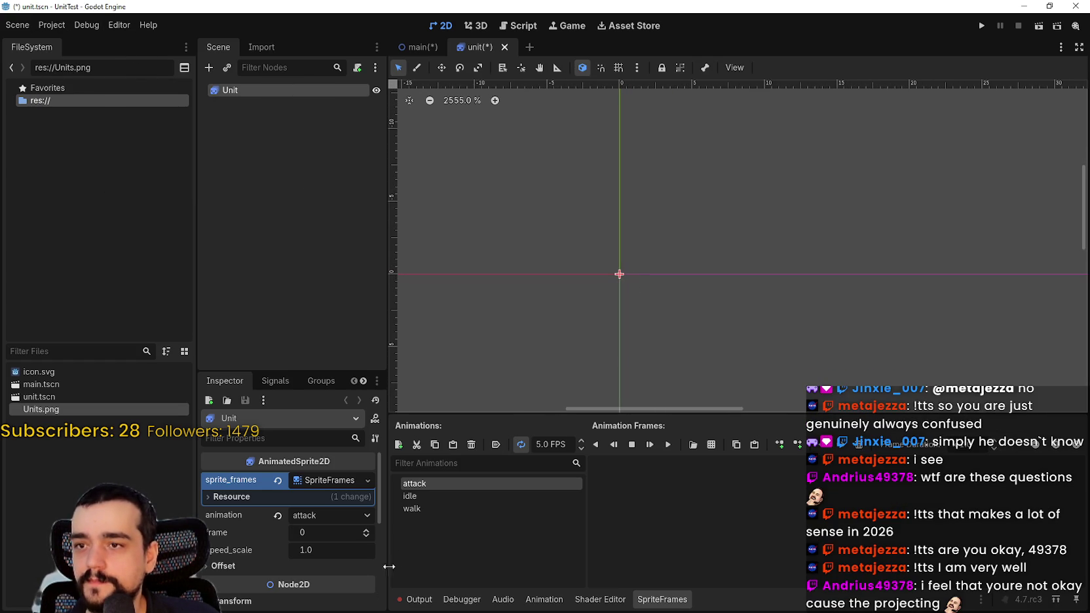
Step: Select the idle animation in SpriteFrames and clear all of its frames
left_click(434, 498)
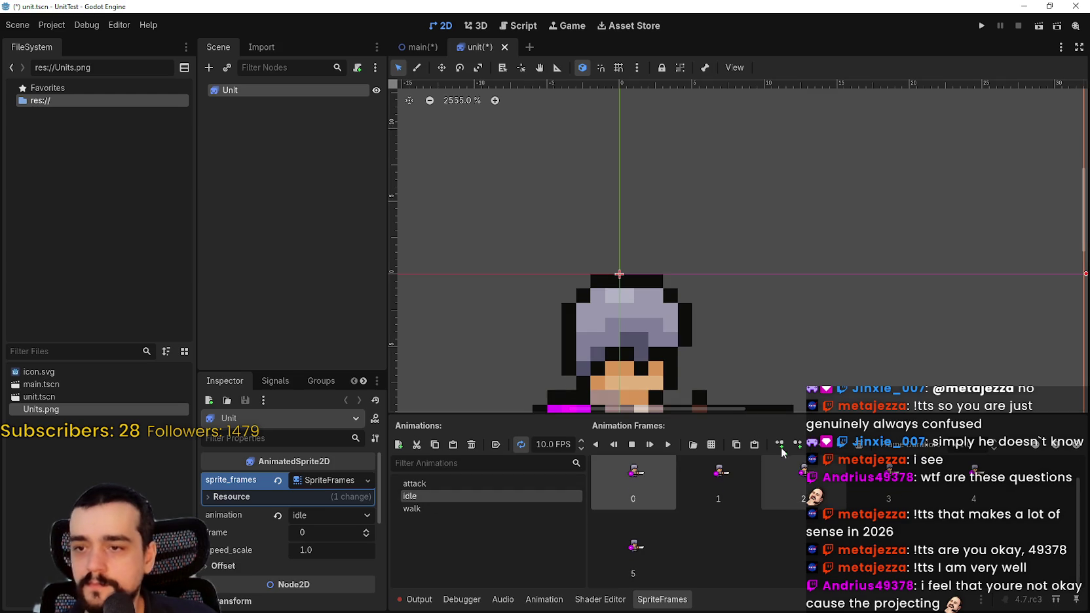
scroll(688, 344, "down", 6)
scroll(691, 340, "down", 4)
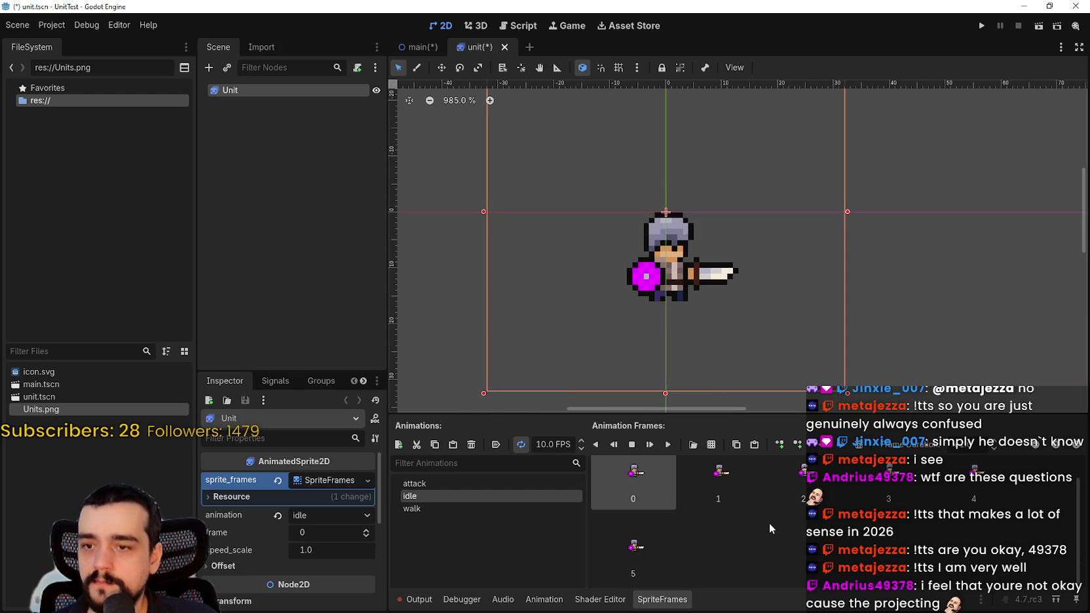
key("ctrl+z")
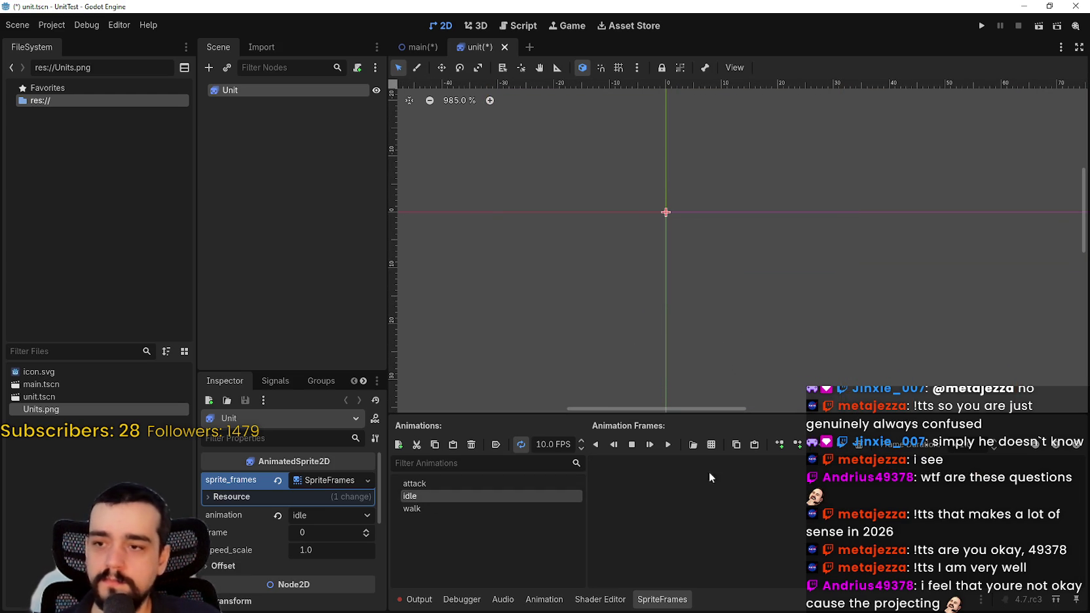
Step: Fill the idle animation with seven frames from Units.png and save the unit scene
left_click(713, 445)
double_click(416, 183)
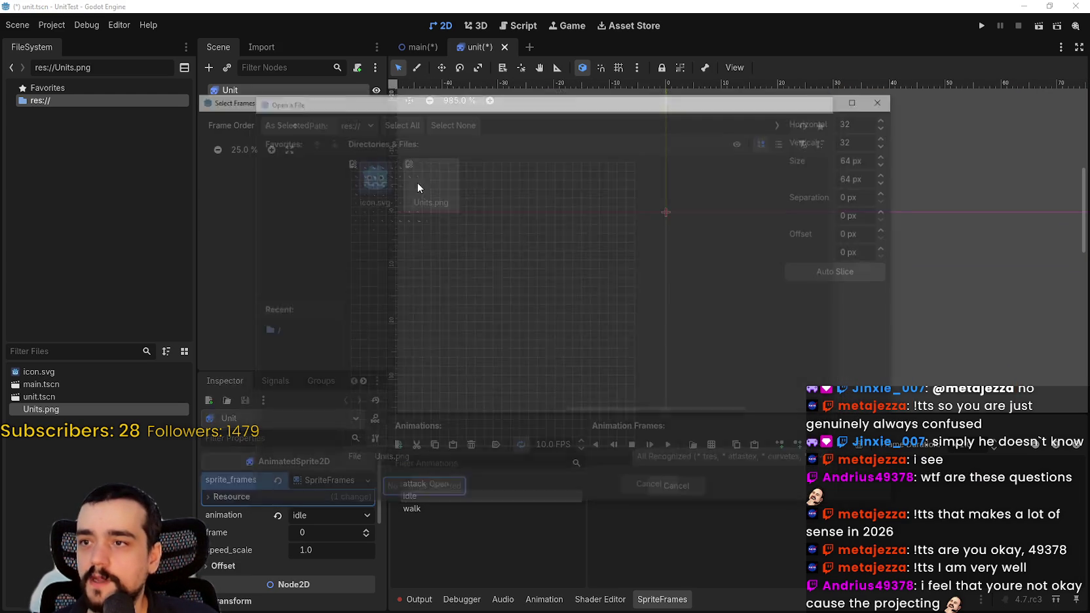
left_click(266, 146)
left_click(266, 146)
left_click(266, 146)
left_click(266, 146)
left_click(265, 146)
mouse_move(213, 169)
left_mouse_down()
mouse_move(350, 177)
mouse_move(331, 161)
mouse_move(267, 177)
left_mouse_up()
mouse_move(353, 179)
left_mouse_down()
mouse_move(322, 163)
mouse_move(243, 195)
mouse_move(238, 174)
mouse_move(253, 158)
mouse_move(223, 161)
mouse_move(309, 159)
left_mouse_up()
left_click(437, 492)
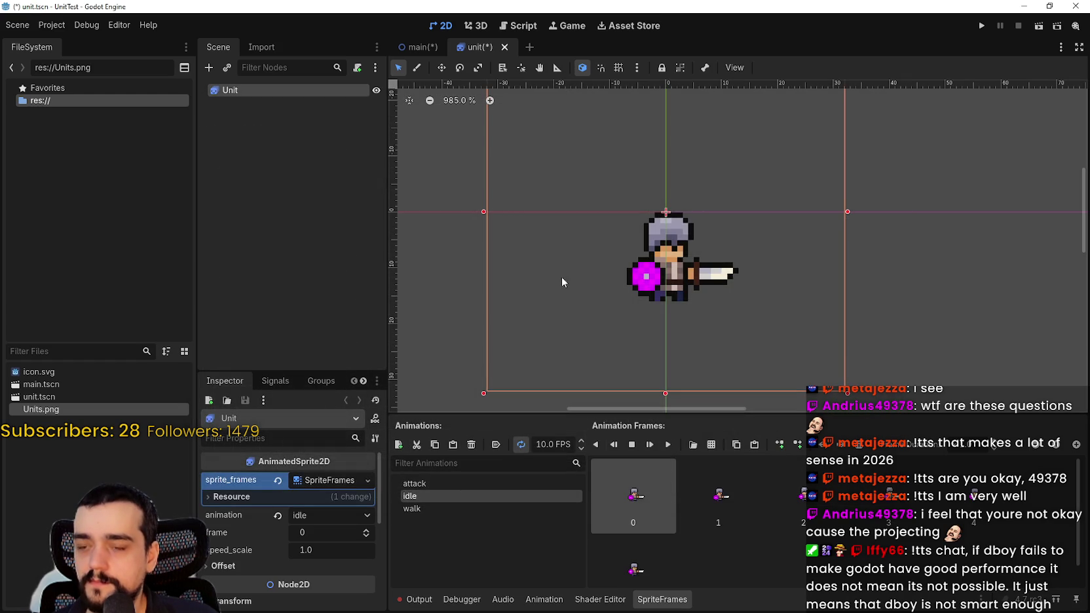
key("ctrl+s")
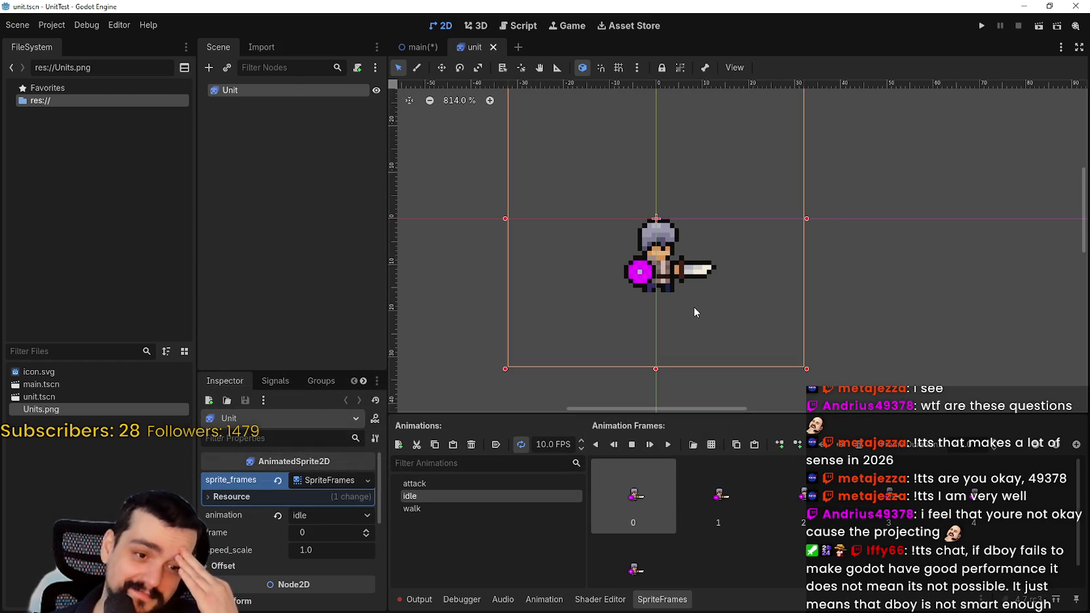
left_click(481, 509)
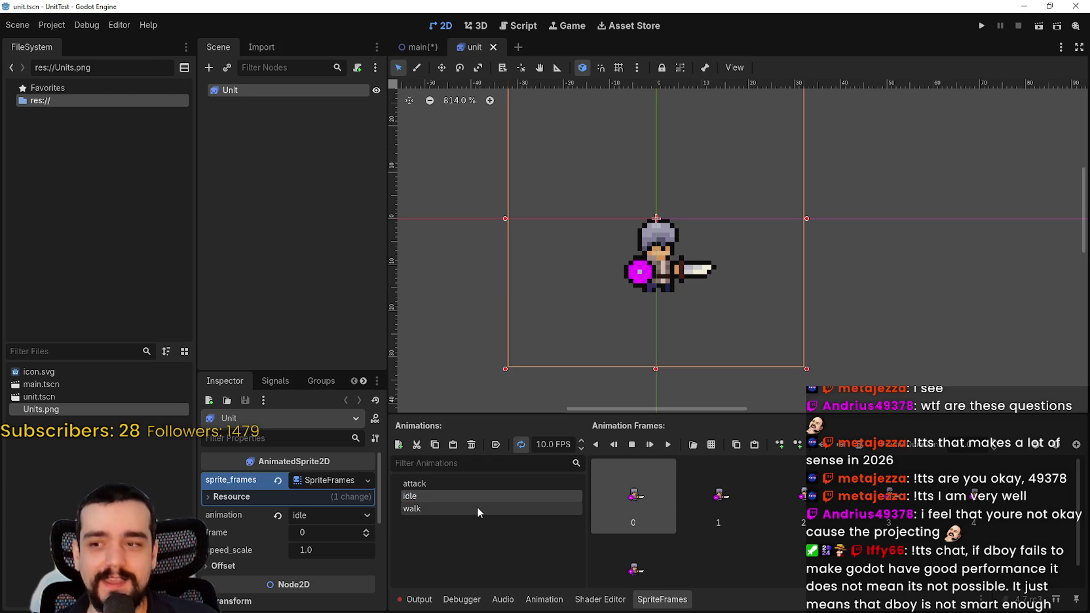
Step: Clear the walk animation and add eight frames to it from Units.png
scroll(819, 572, "down", 1)
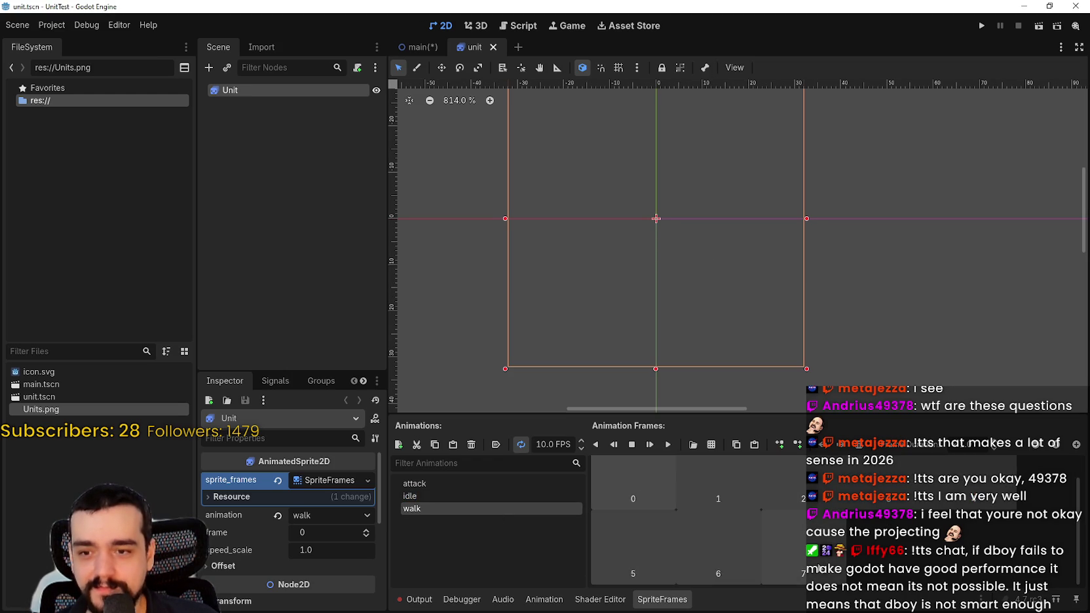
key("ctrl+z")
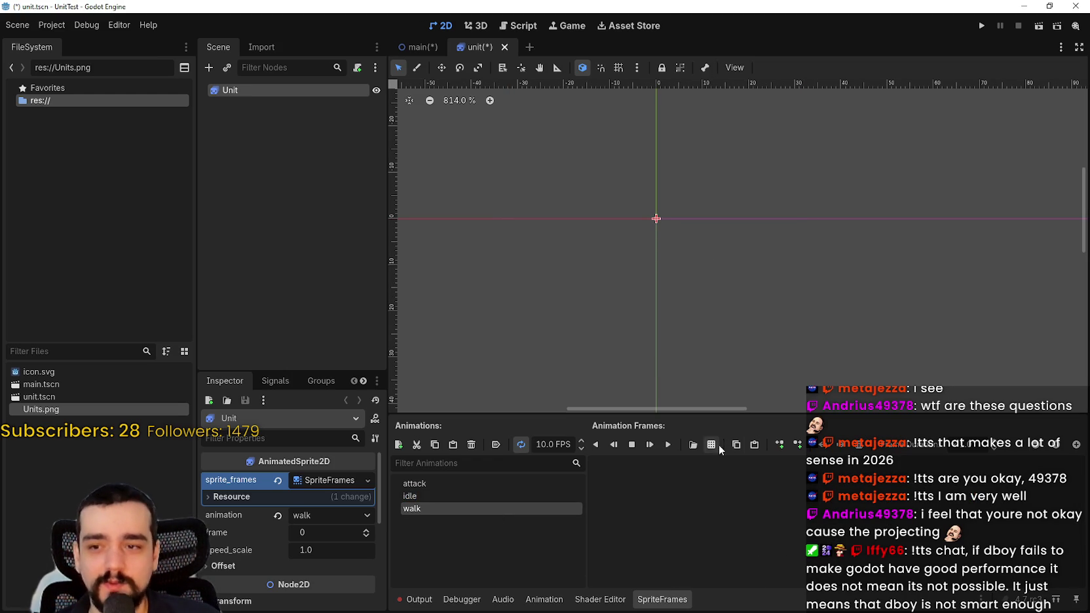
left_click(717, 445)
double_click(420, 173)
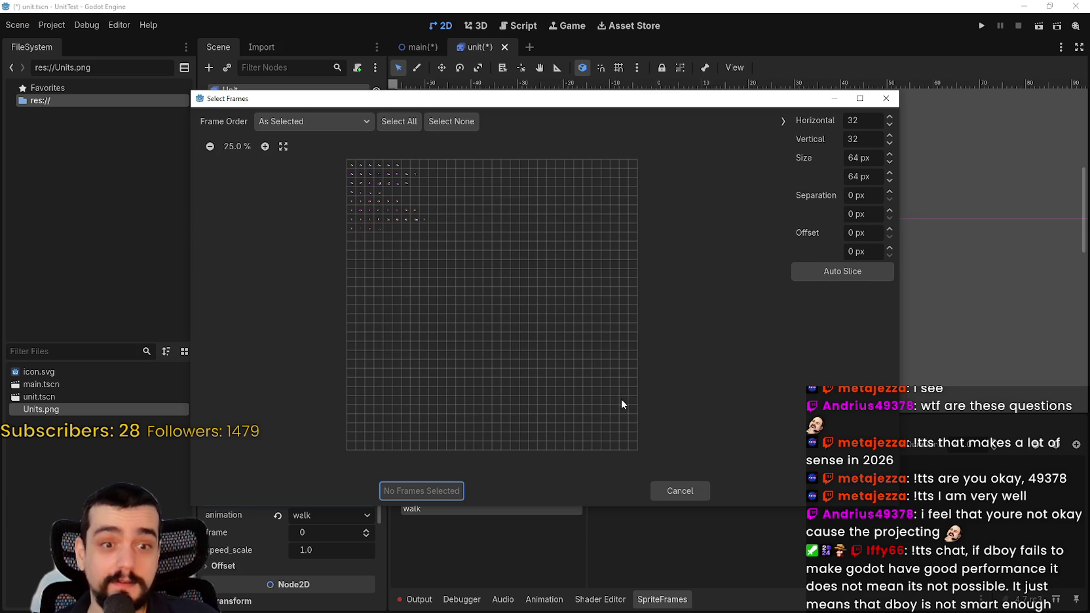
left_click(265, 146)
left_click(265, 146)
left_click(266, 147)
left_click(266, 147)
left_click(265, 147)
left_click_drag(214, 173, 357, 188)
left_click(350, 197)
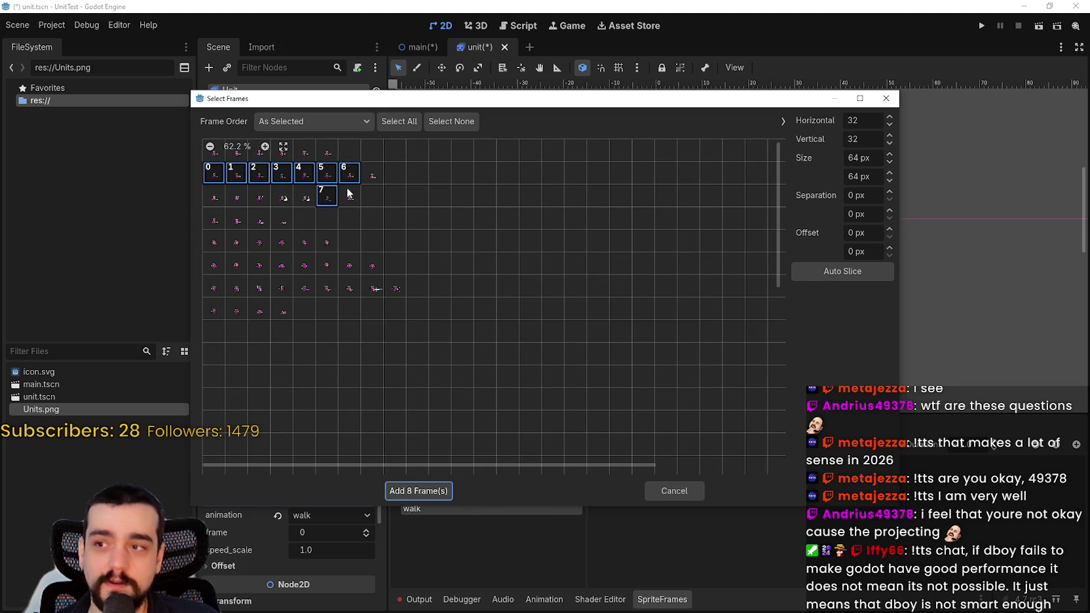
left_click(442, 491)
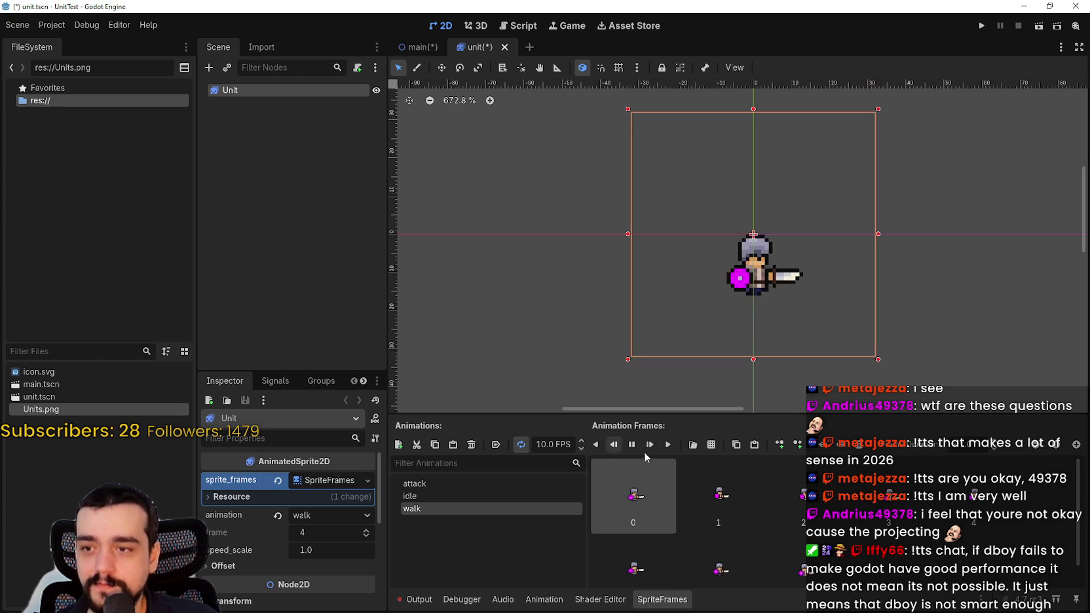
Step: Save the unit scene with the rebuilt walk animation
scroll(842, 279, "up", 3)
key("ctrl+s")
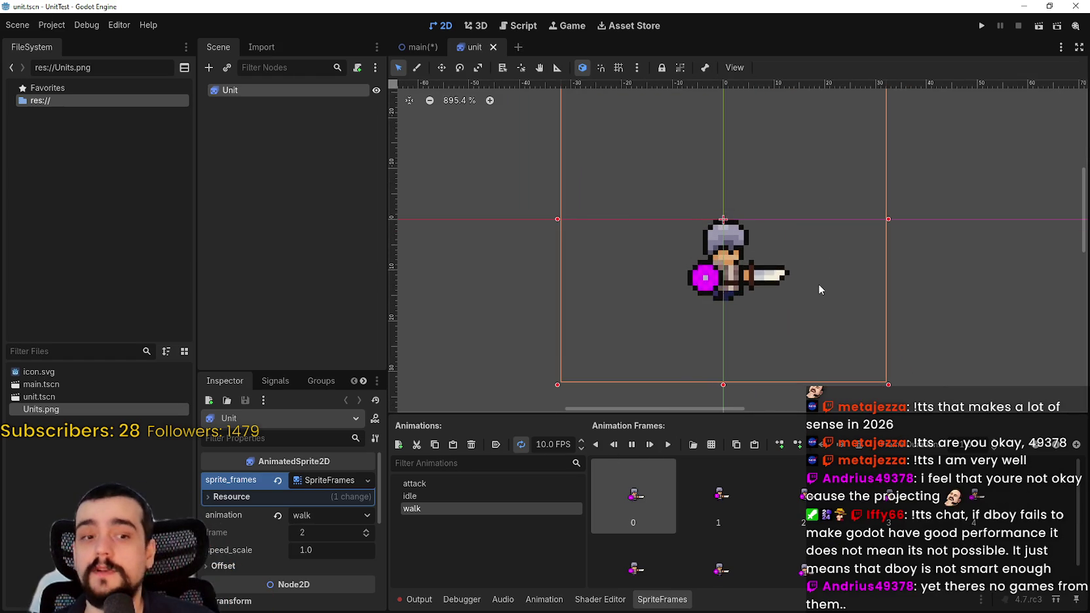
scroll(784, 226, "up", 1)
scroll(784, 226, "right", 2)
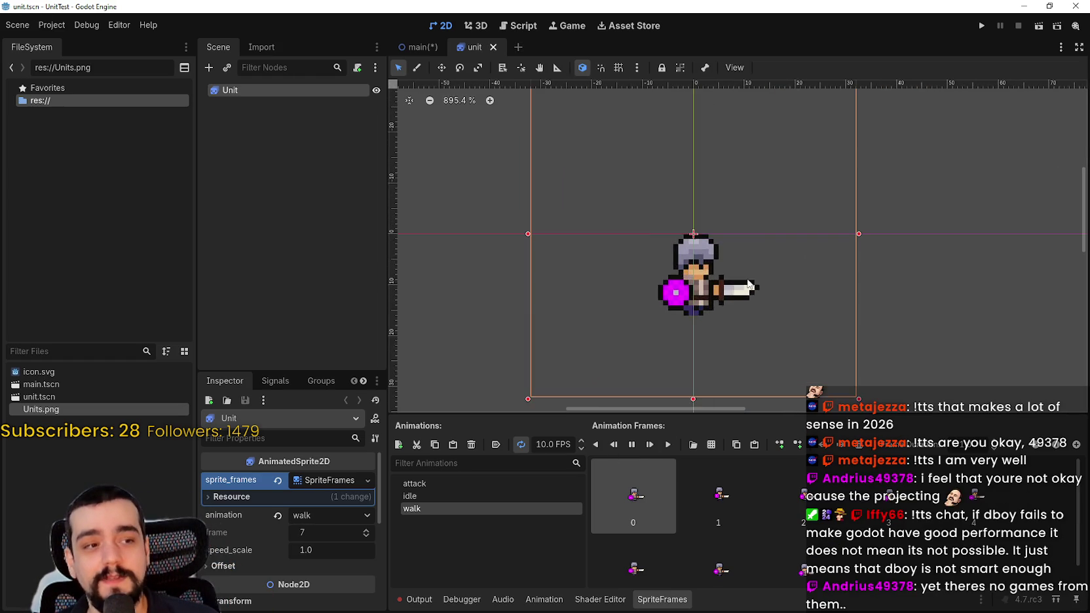
scroll(749, 283, "down", 1)
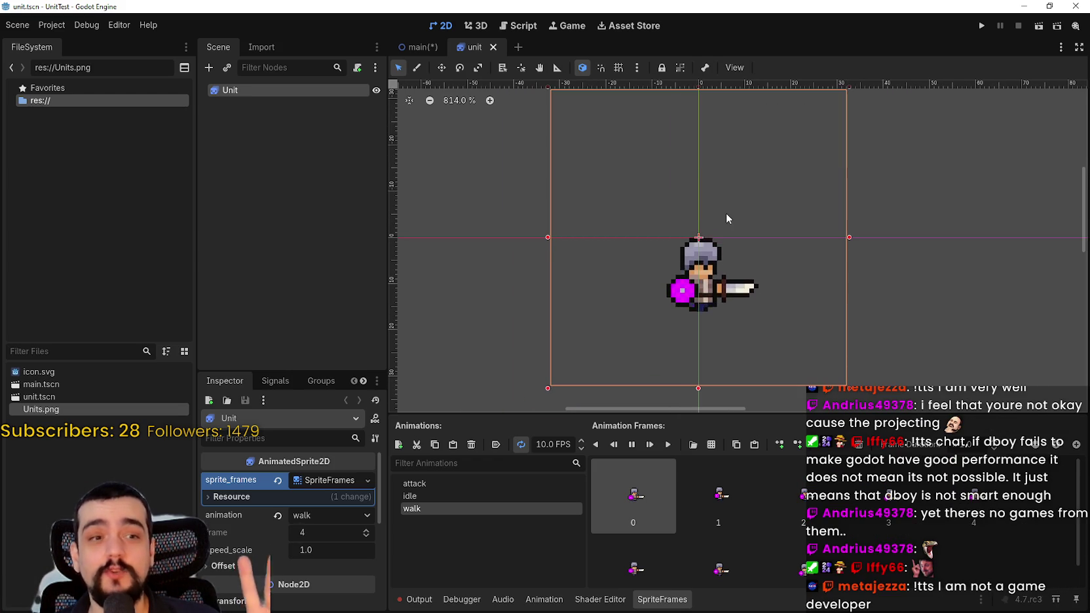
scroll(700, 234, "down", 3)
scroll(700, 234, "down", 1)
left_click(451, 497)
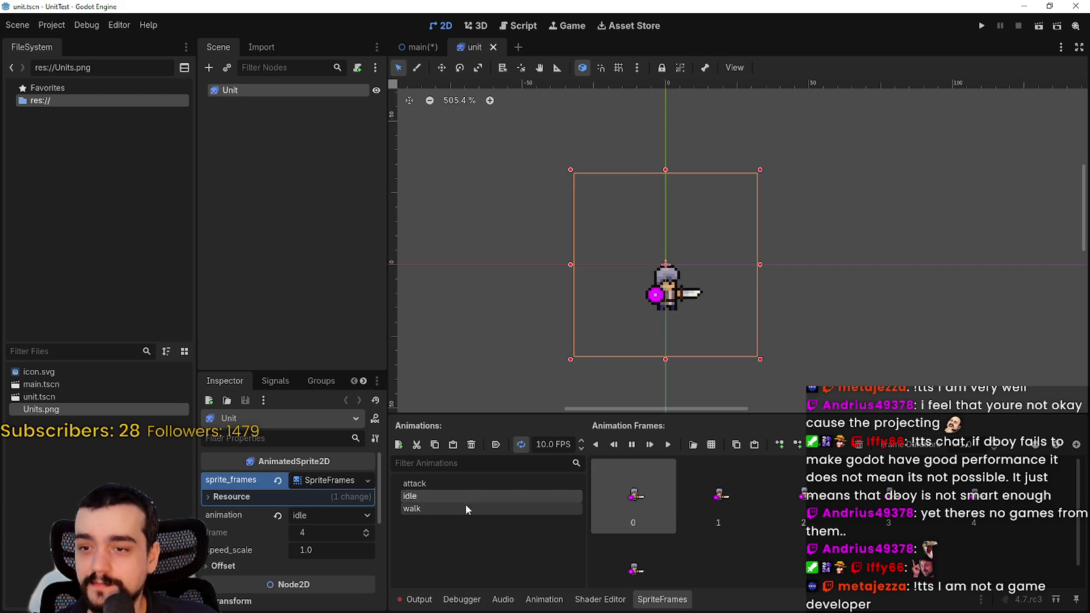
Step: Give the empty attack animation the seven third-row frames from Units.png, in order
left_click(459, 482)
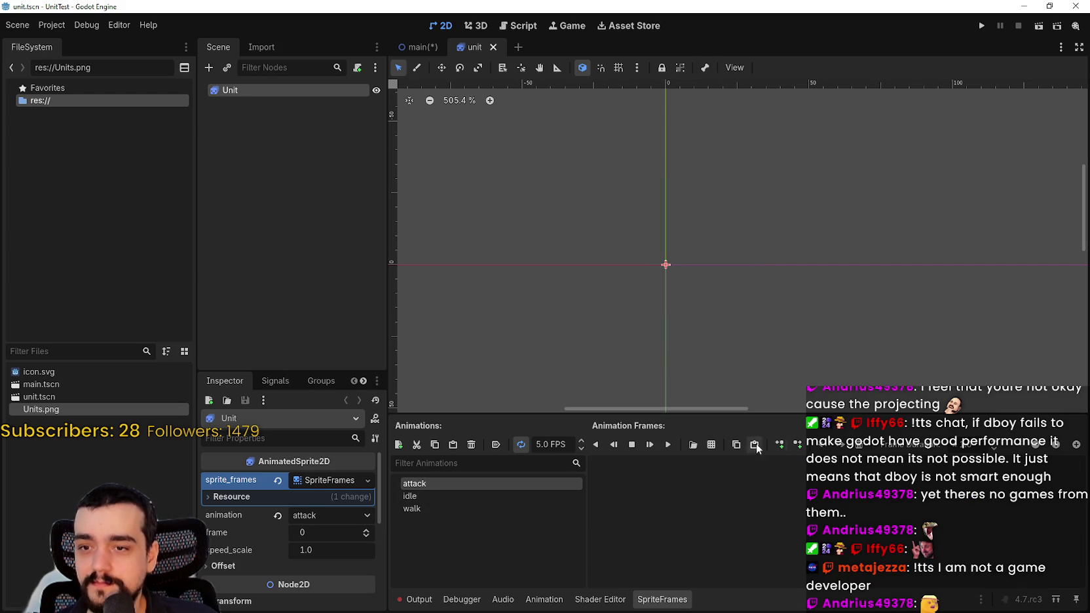
left_click(712, 445)
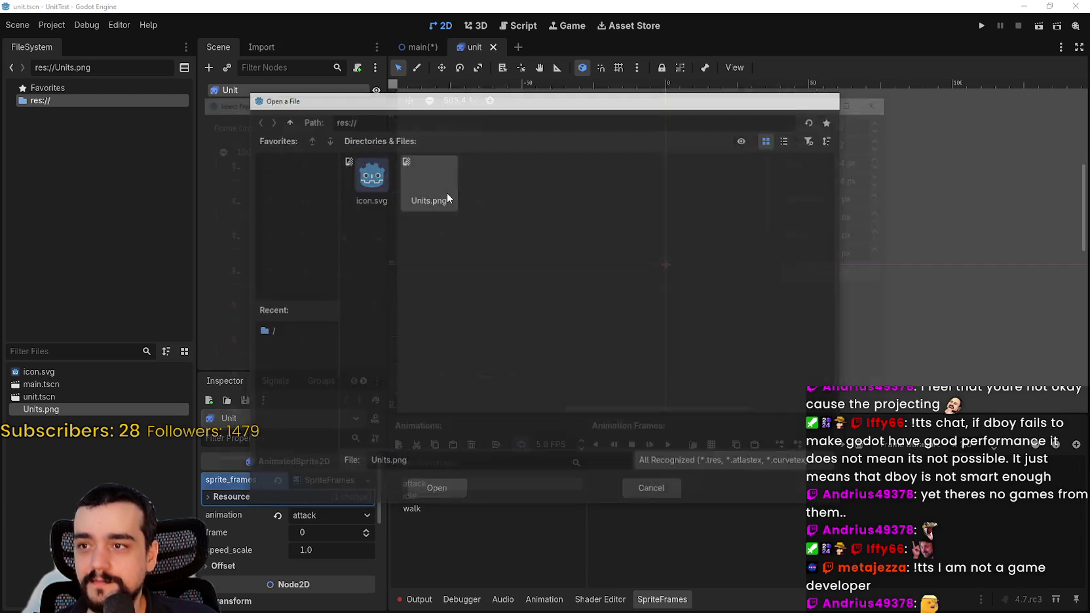
double_click(447, 193)
left_click(452, 192)
left_click(264, 147)
left_click(263, 149)
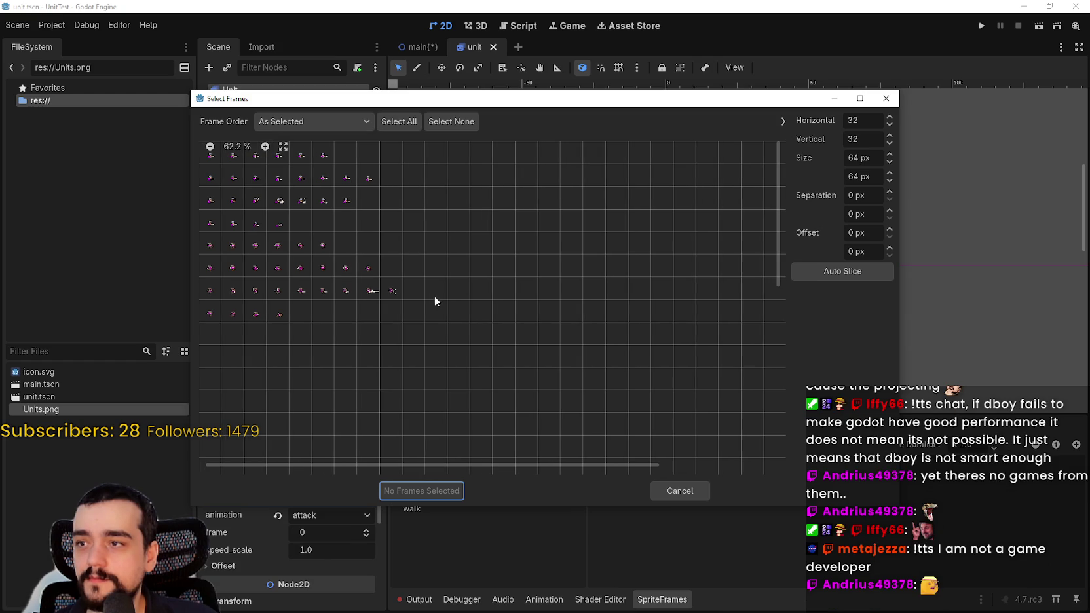
left_click_drag(216, 200, 341, 201)
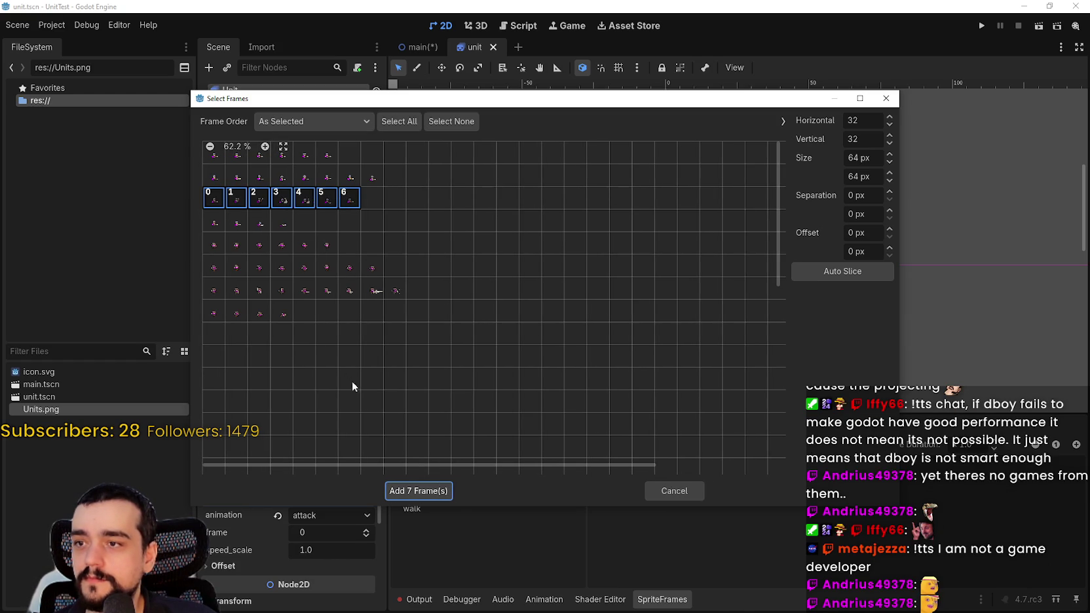
left_click(419, 490)
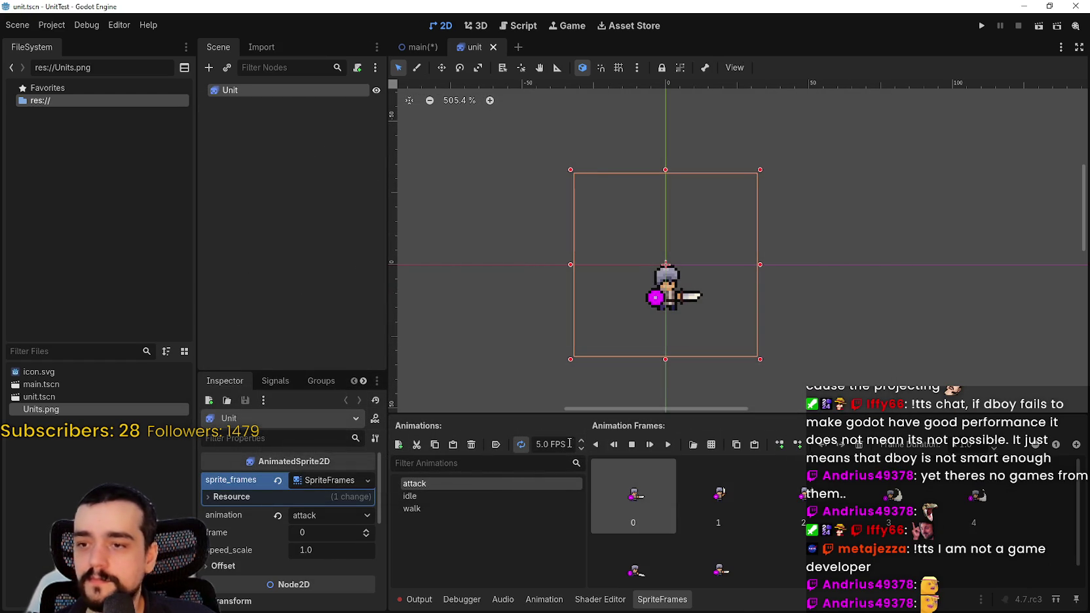
left_click(334, 482)
Step: Save the unit's SpriteFrames resource to its own file named swordsman.tres
left_click(327, 483)
right_click(324, 483)
left_click(356, 570)
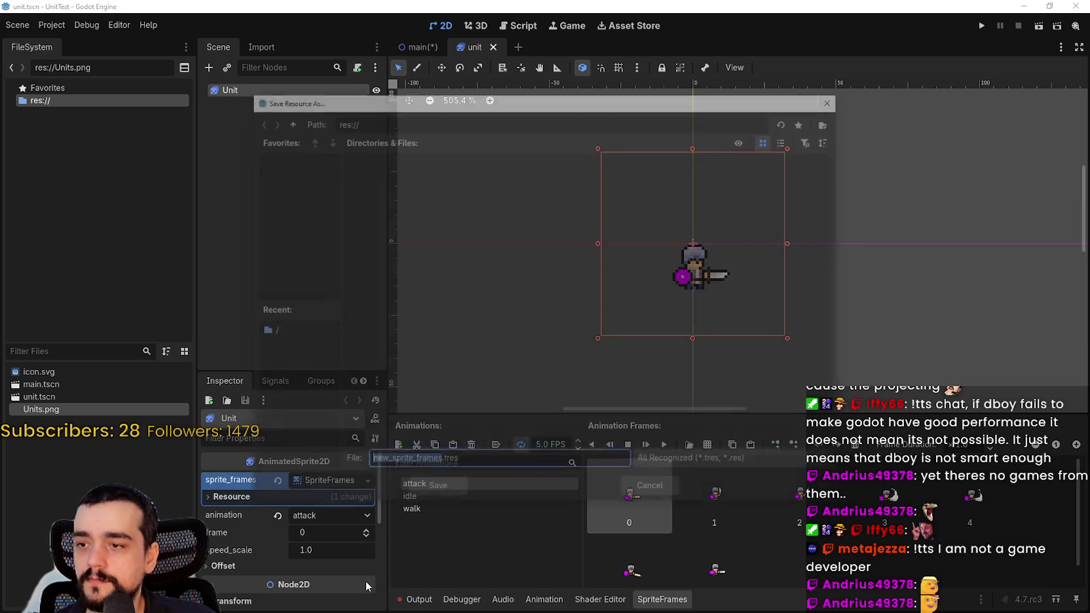
type("swordsmen")
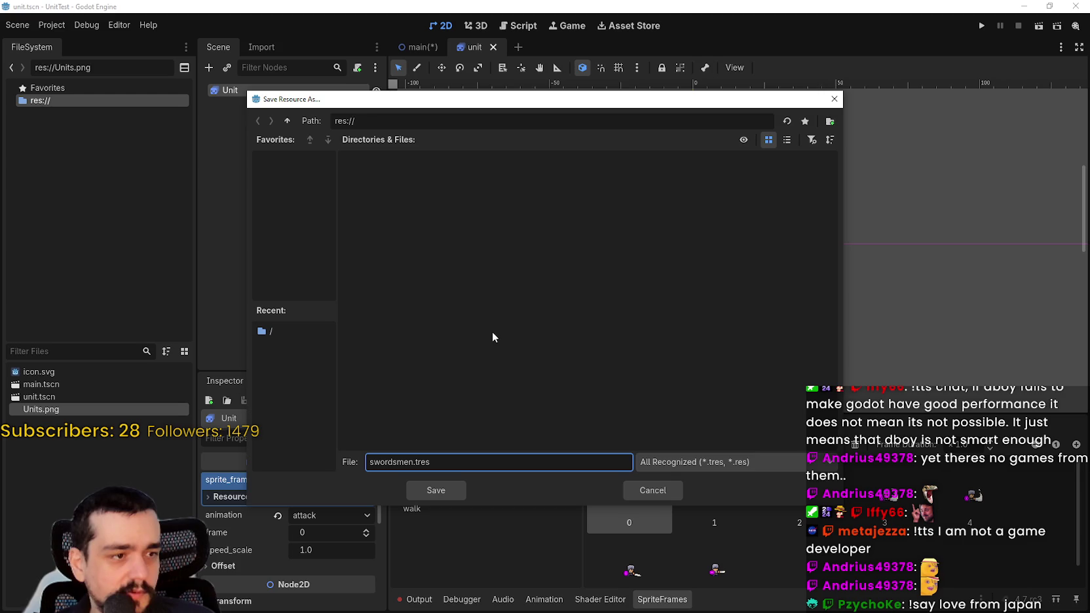
key("BackSpace")
key("BackSpace")
key("BackSpace")
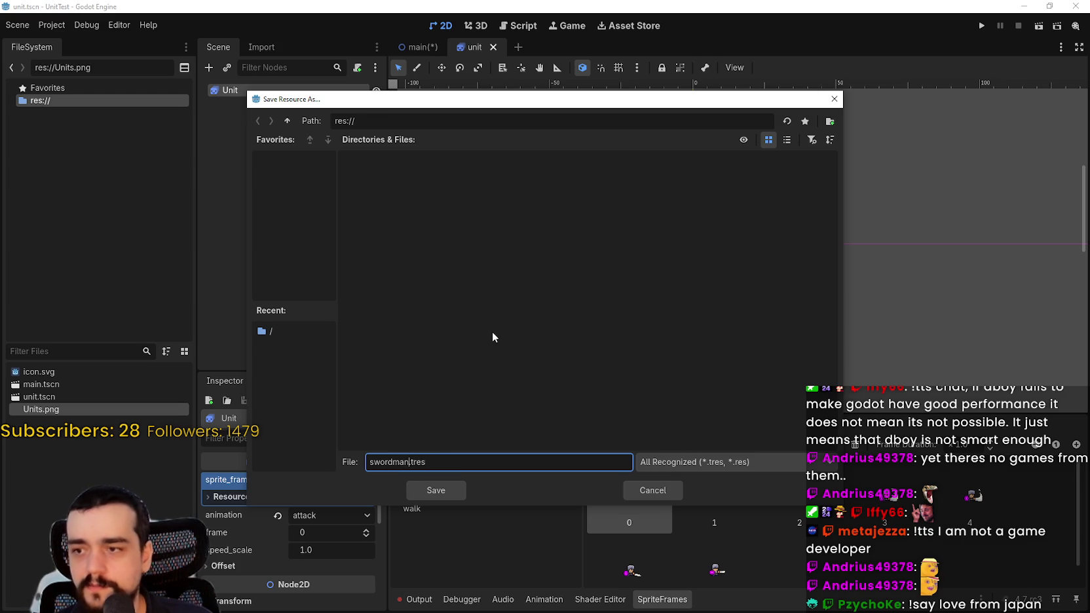
type("sman")
key("Return")
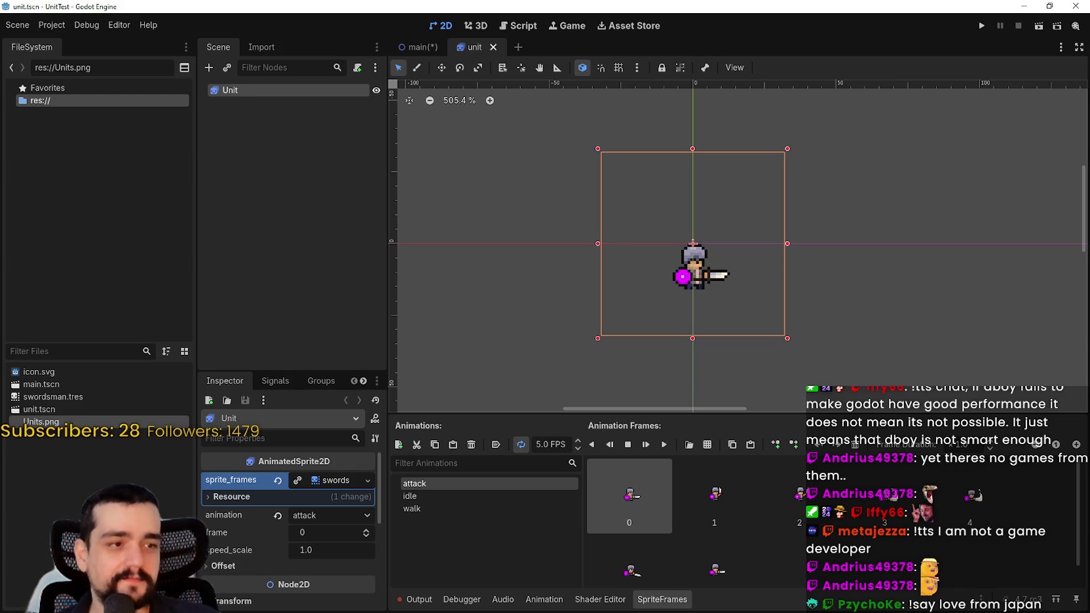
Step: Scroll through the itch.io Imperials page comparing Swordsman and Knight stats
scroll(615, 231, "down", 1)
scroll(684, 232, "down", 1)
scroll(684, 225, "down", 1)
scroll(684, 226, "up", 1)
scroll(684, 226, "left", 1)
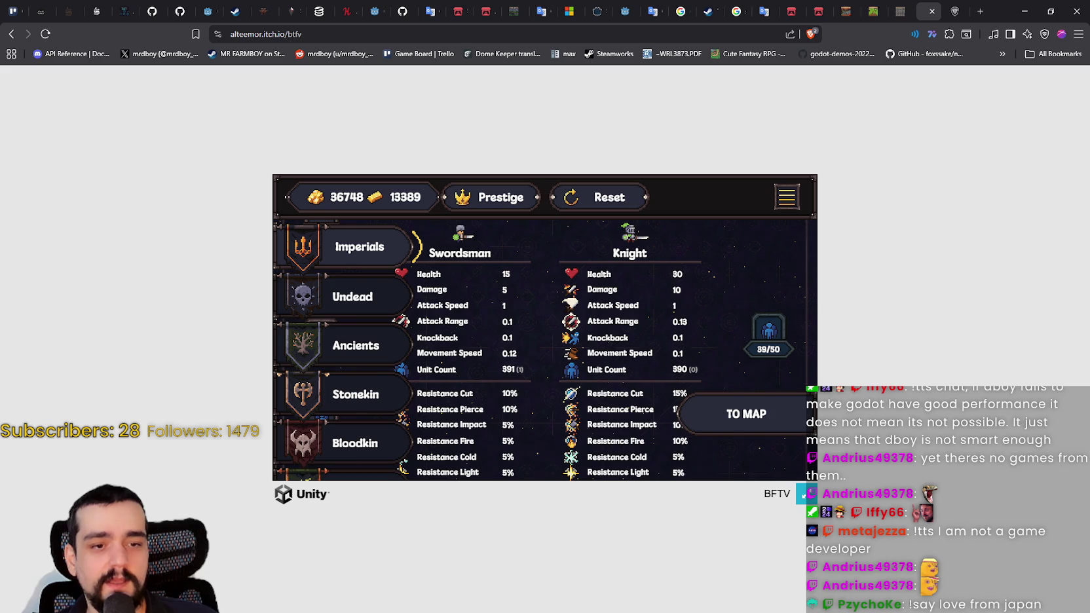
Step: Minimize the browser to bring Godot's unit scene back into view
left_click(1025, 11)
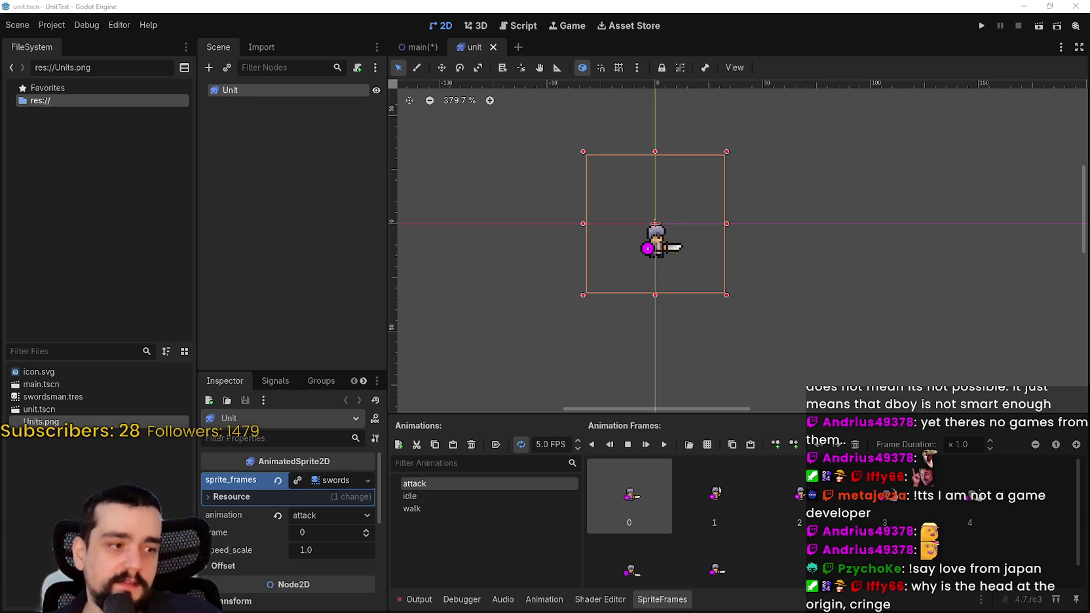
Step: Play the attack animation in SpriteFrames to preview the swordsman's sword swing at 5 FPS
scroll(638, 205, "up", 3)
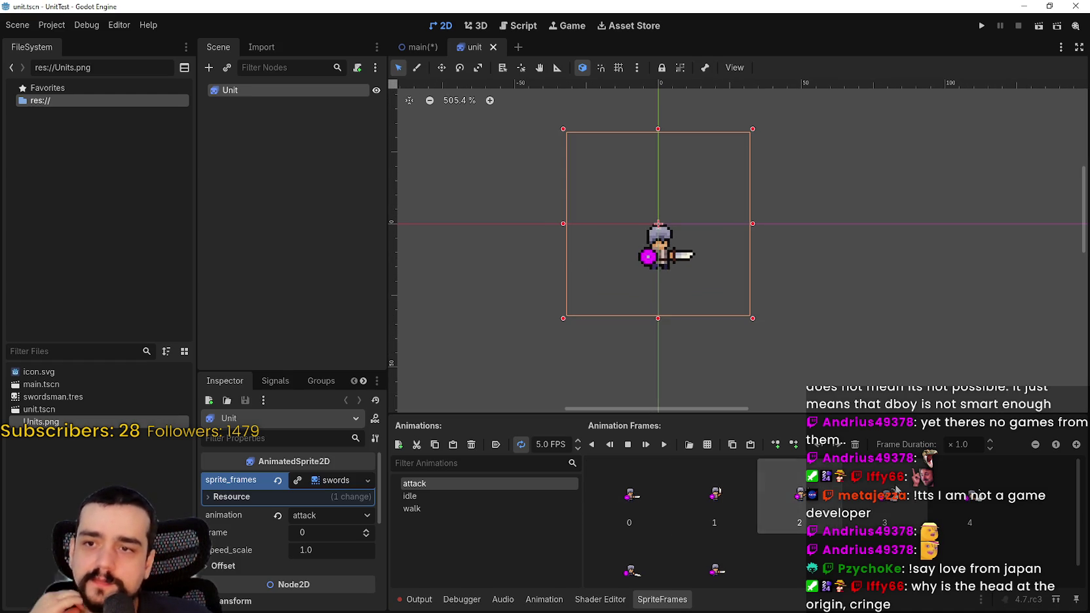
left_click(658, 447)
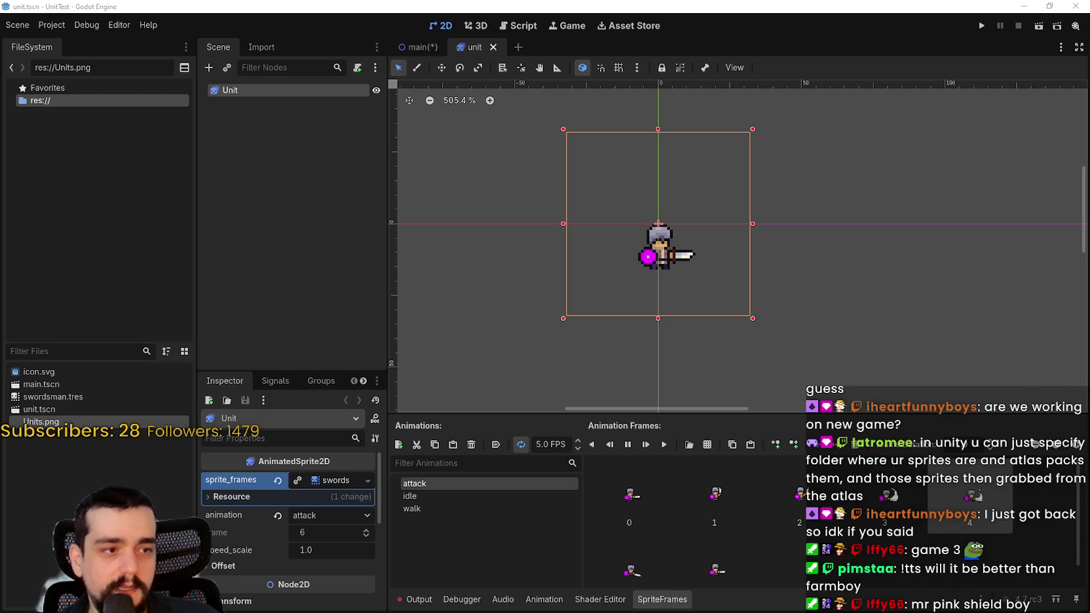
scroll(588, 286, "down", 1)
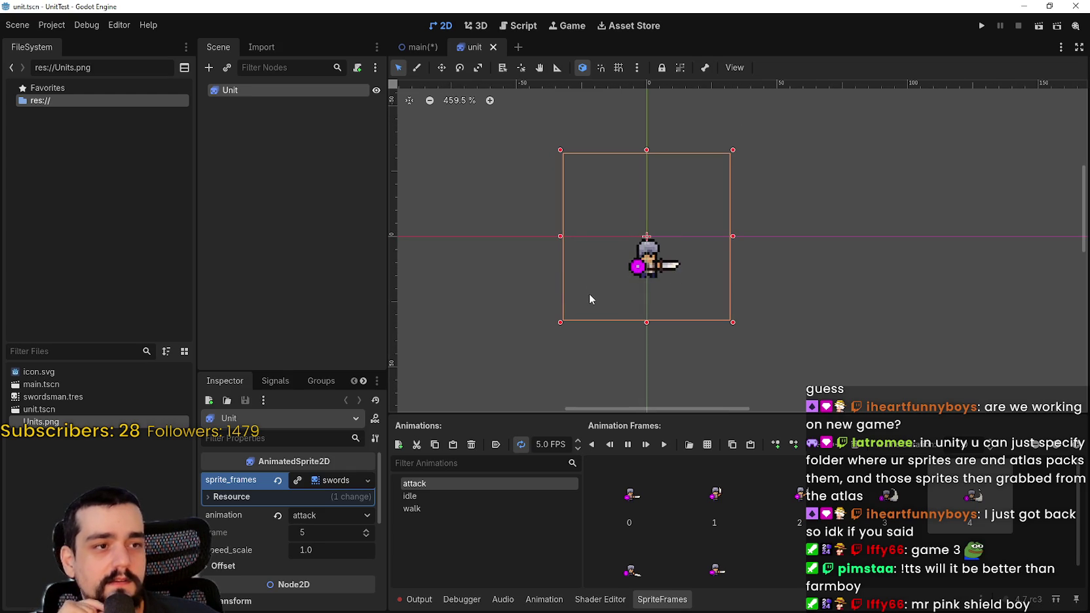
scroll(590, 294, "up", 2)
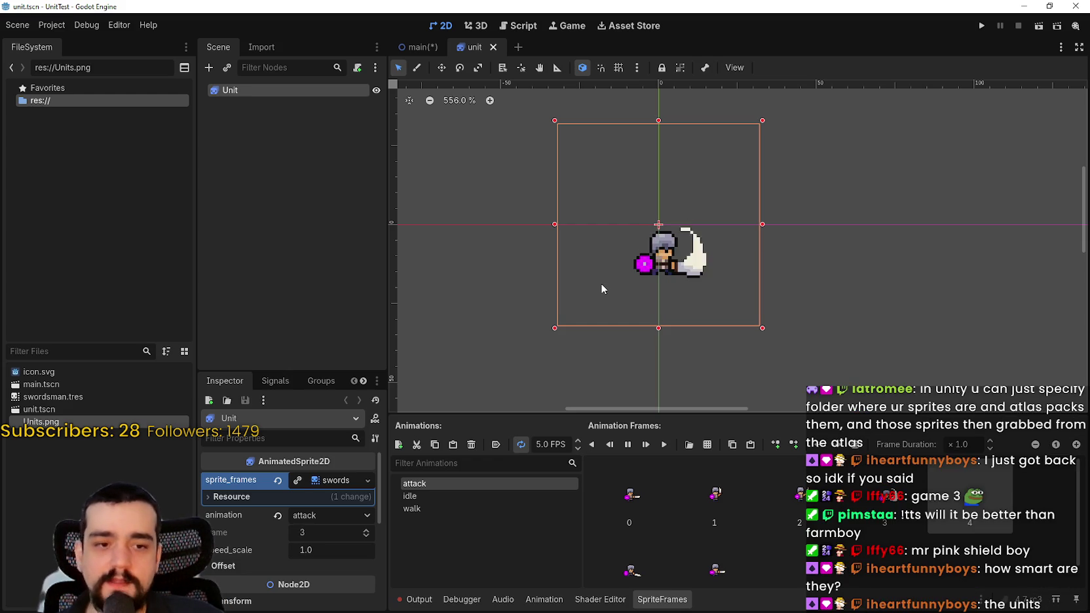
left_click_drag(689, 235, 726, 252)
scroll(726, 248, "up", 4)
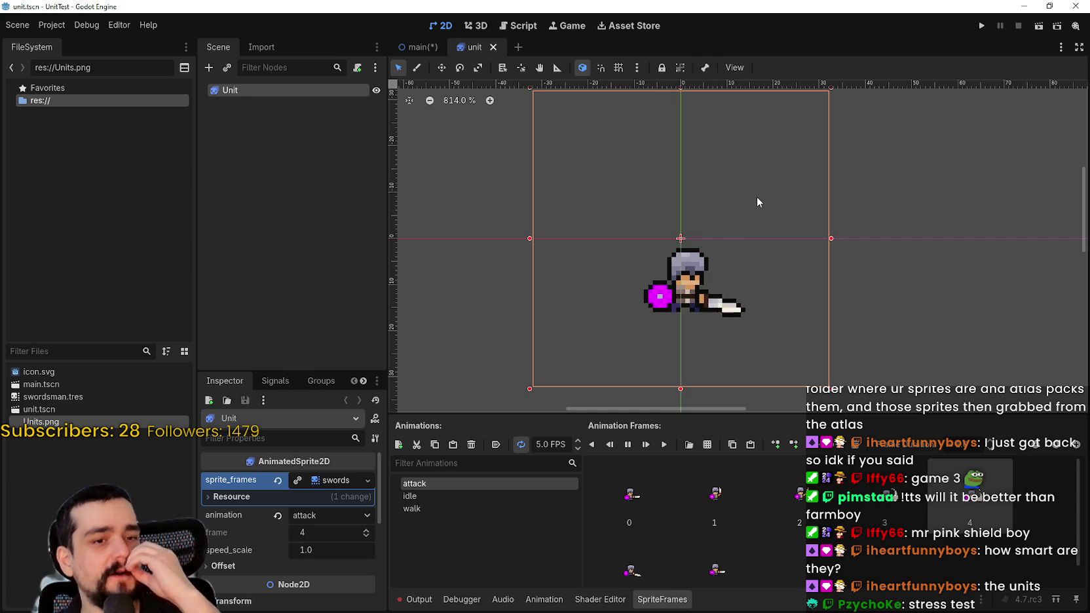
scroll(772, 239, "down", 4)
scroll(743, 292, "up", 4)
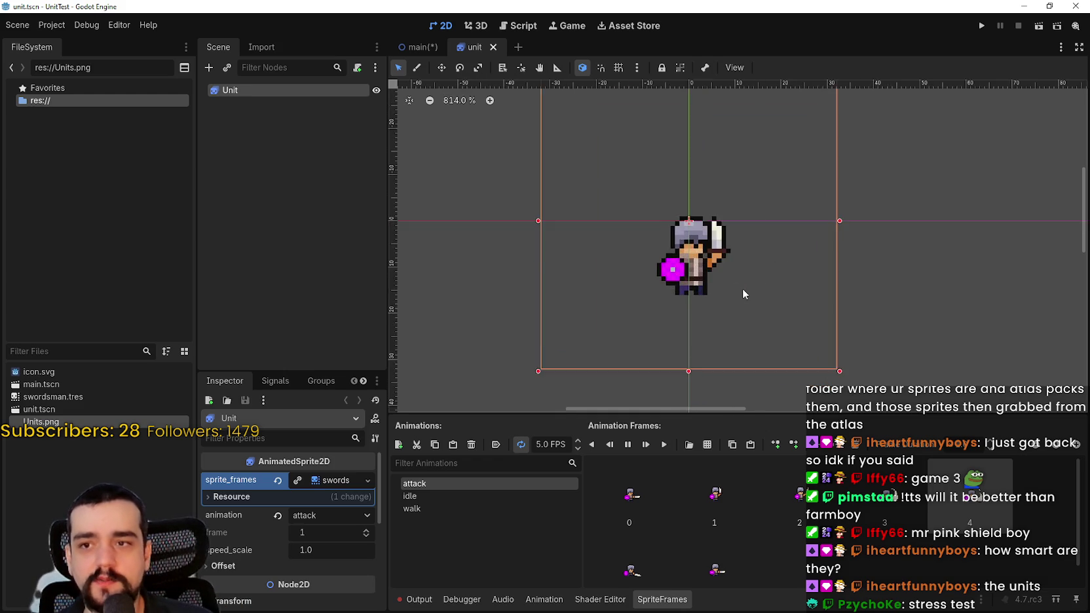
scroll(743, 293, "down", 3)
scroll(743, 292, "up", 6)
scroll(737, 293, "down", 9)
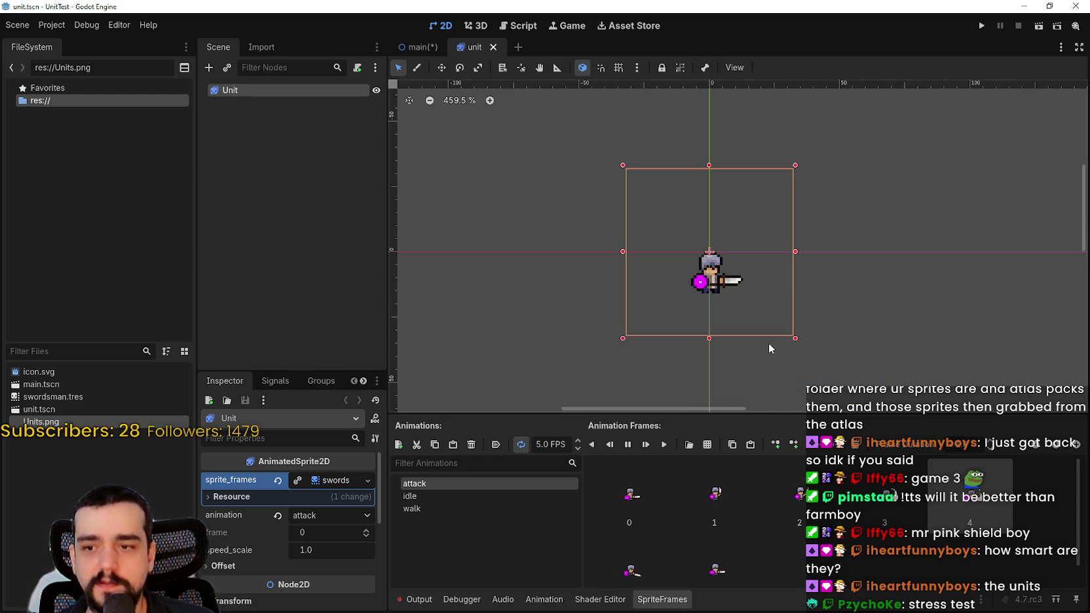
left_click_drag(739, 301, 722, 296)
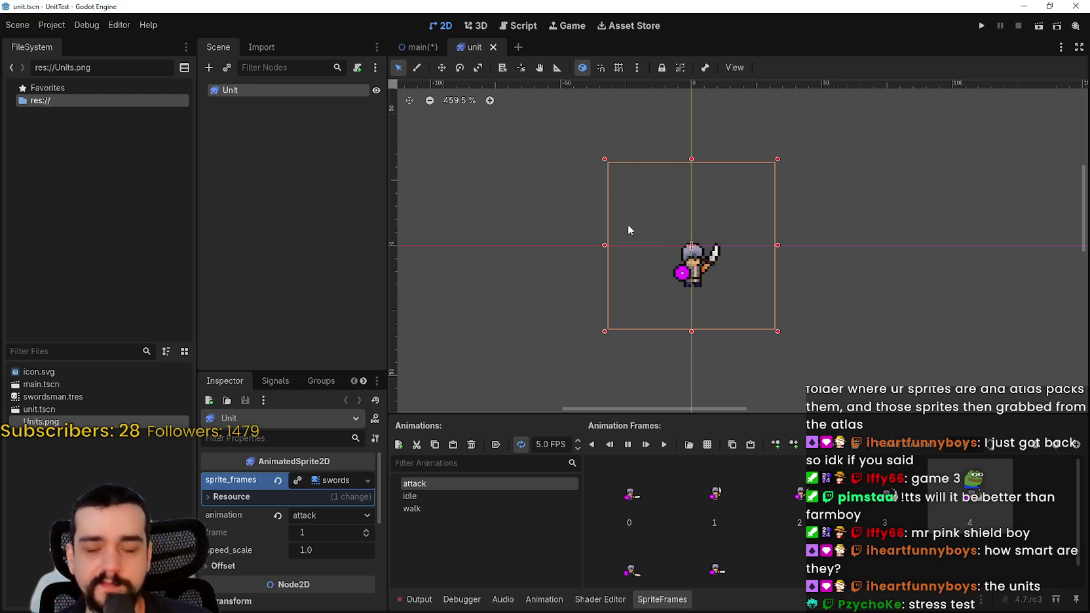
key("super+d")
key("alt+Tab")
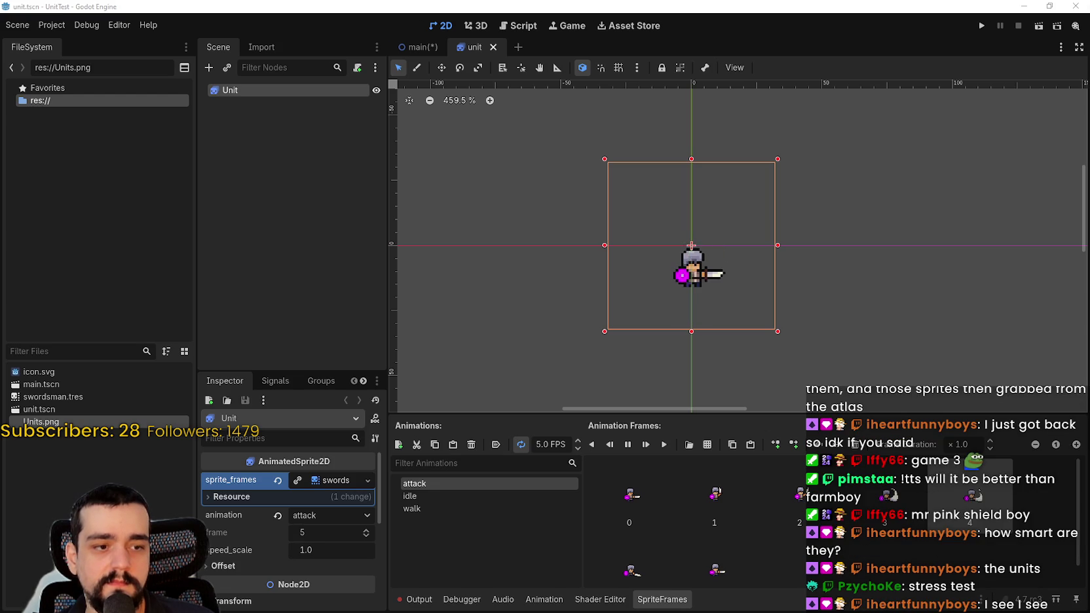
scroll(758, 303, "down", 1)
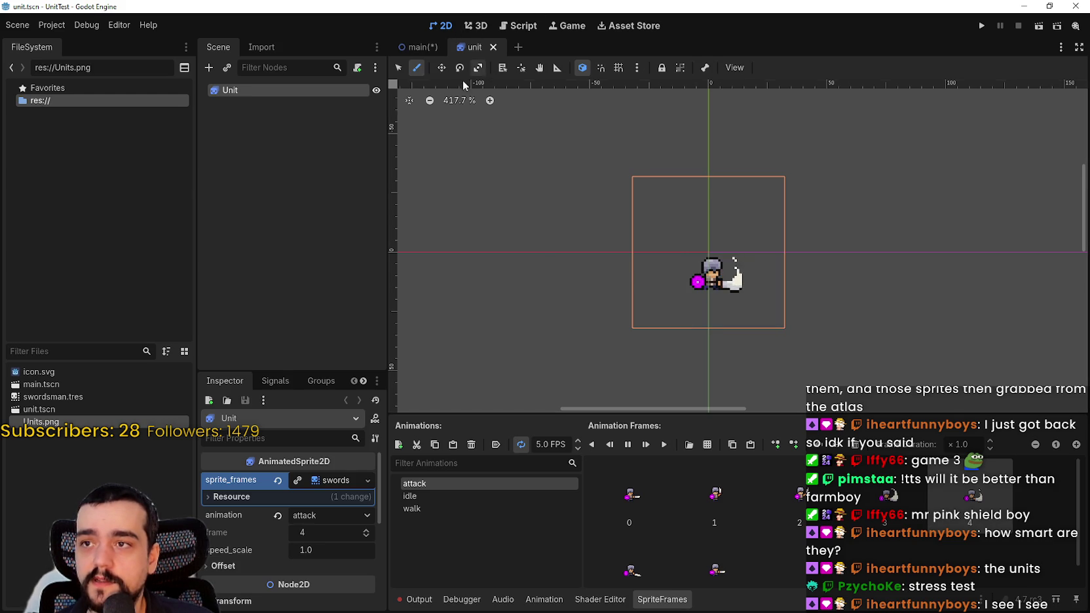
Step: Add a NavigationAgent2D child node under the Unit node
right_click(256, 89)
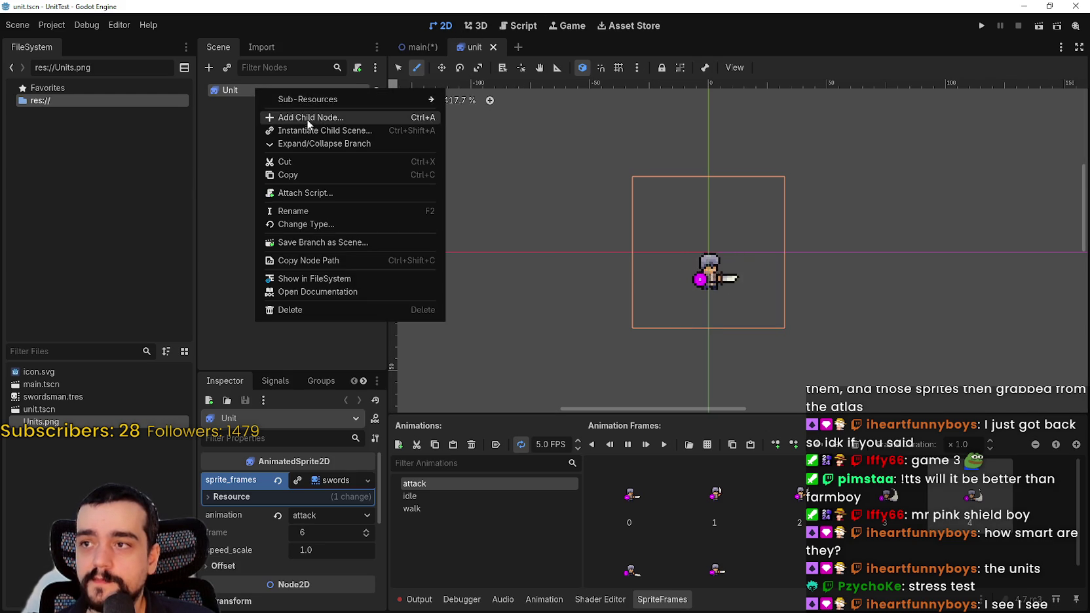
left_click(306, 119)
type("navigation")
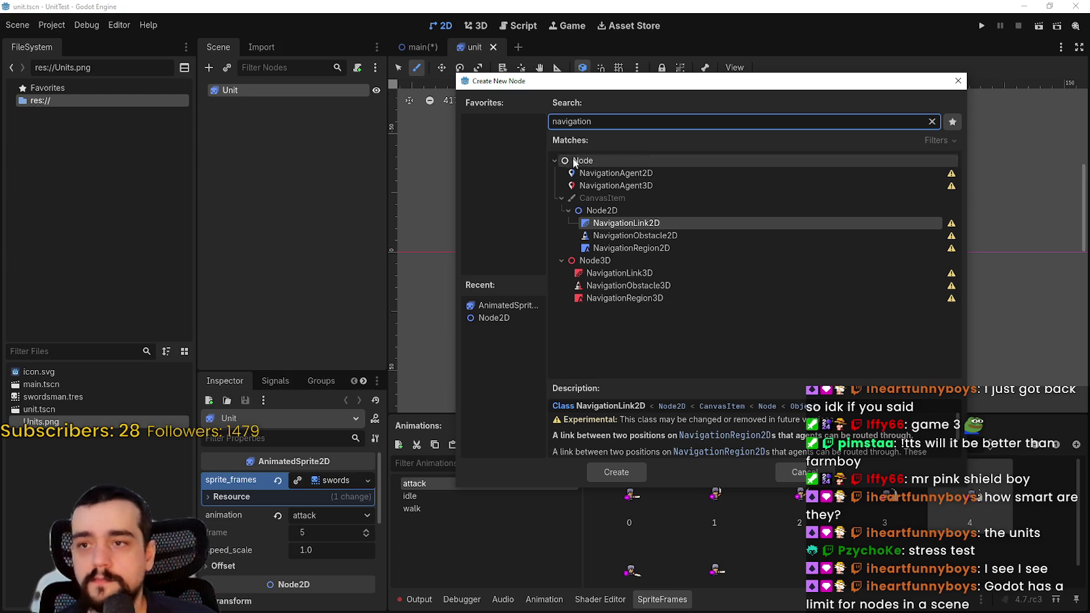
left_click(636, 173)
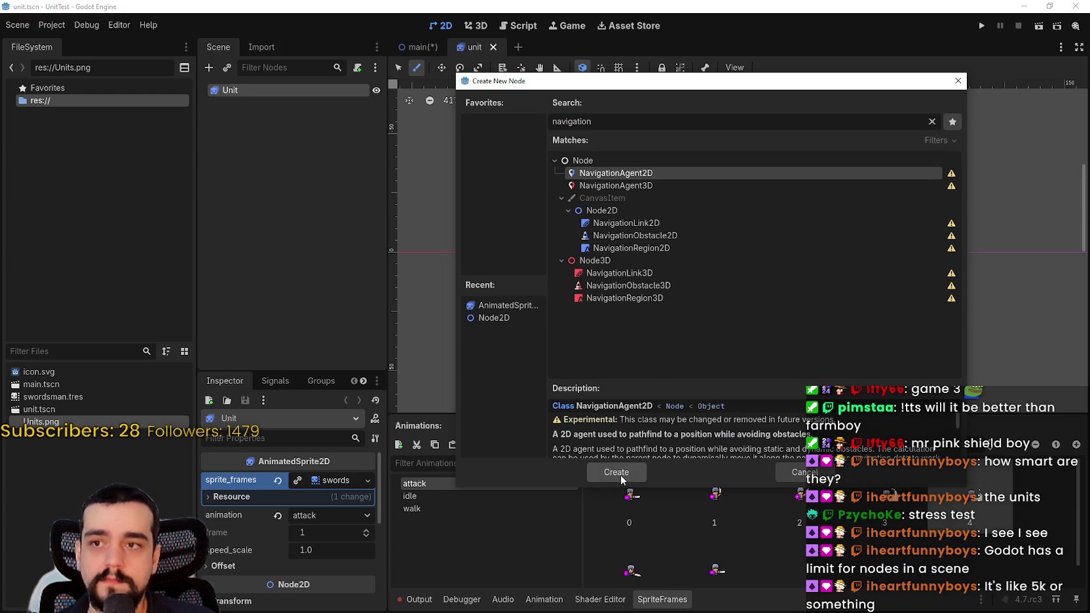
left_click(620, 475)
Step: Pan the canvas toward the sprite and save the Unit scene
scroll(686, 235, "up", 3)
scroll(686, 235, "up", 4)
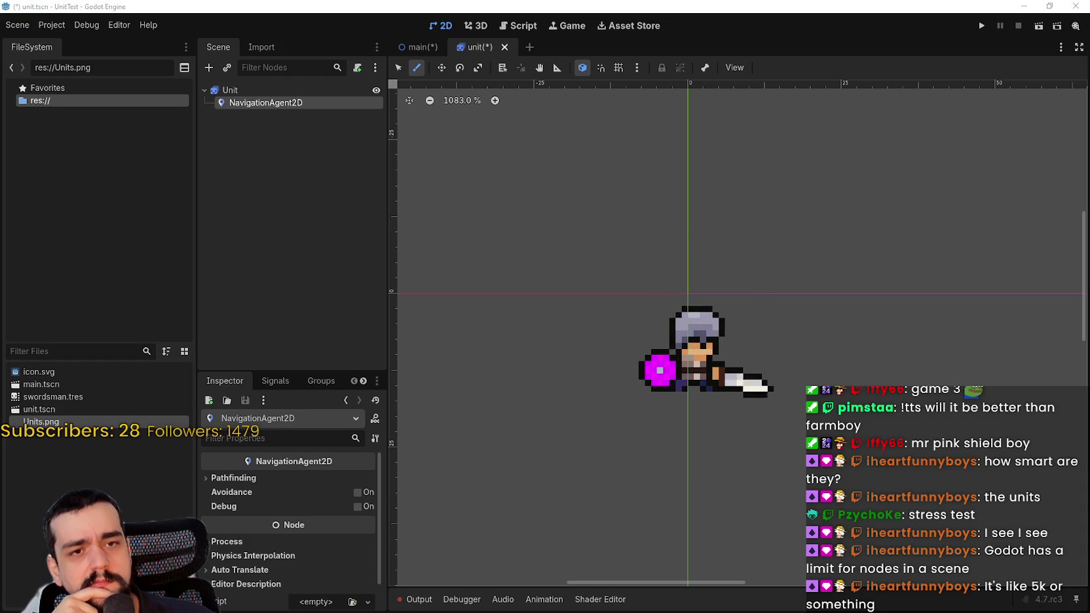
scroll(761, 281, "down", 3)
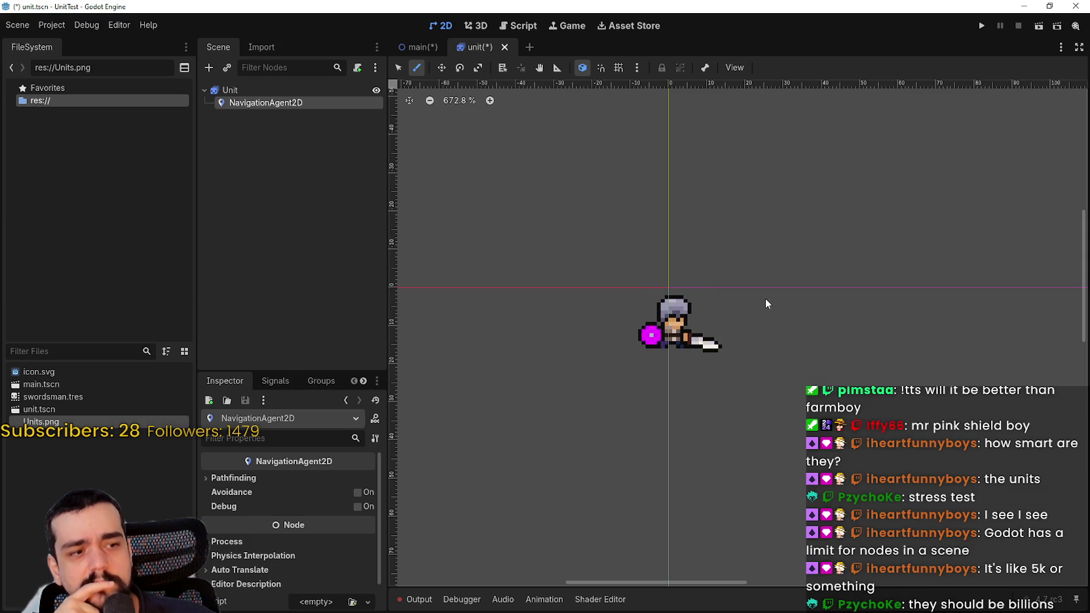
scroll(765, 296, "up", 2)
scroll(764, 295, "down", 1)
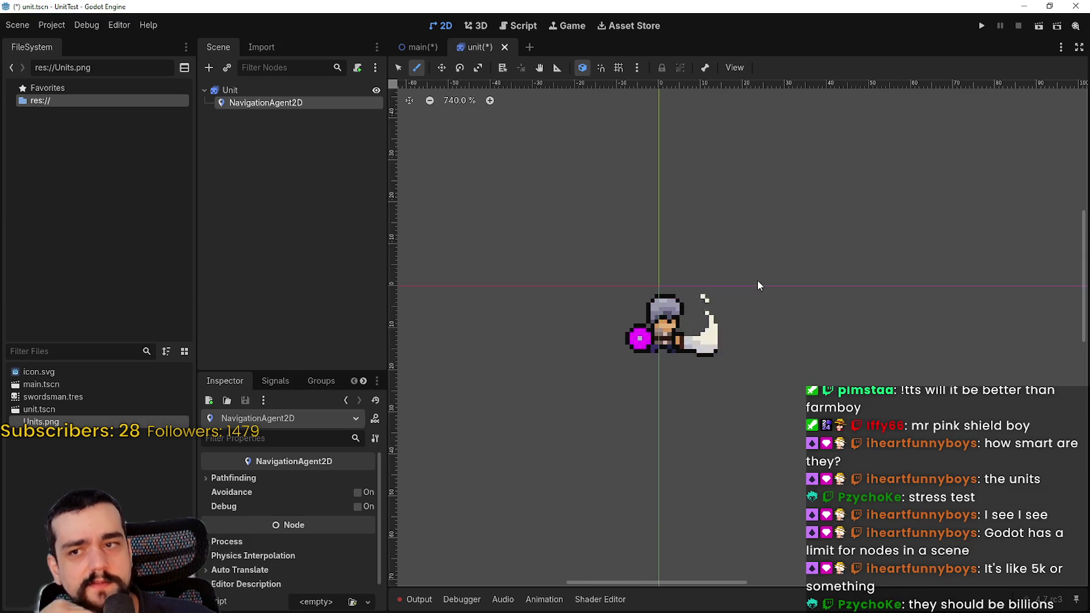
scroll(759, 309, "up", 2)
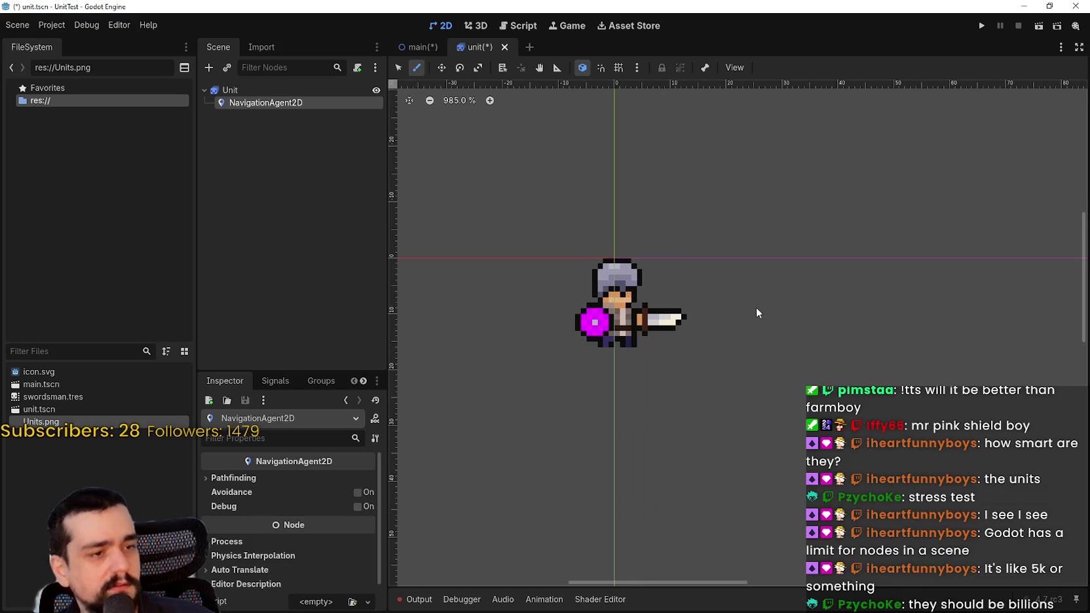
left_click_drag(760, 274, 854, 309)
key("ctrl+s")
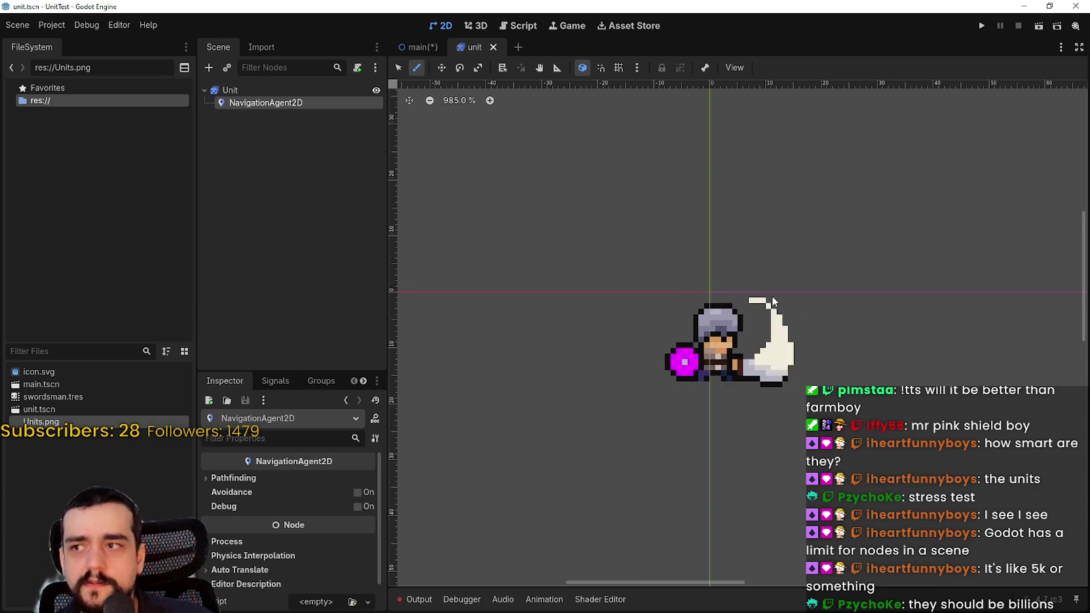
Step: Reselect the Unit node to review its sprite frames, then return to the main scene
scroll(773, 296, "down", 1)
left_click(274, 90)
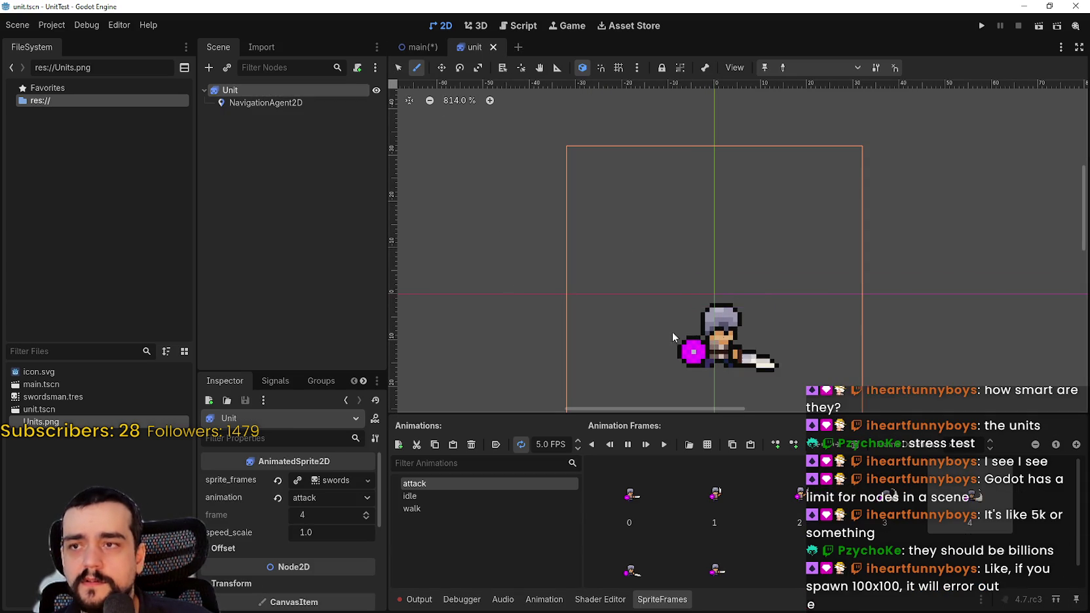
scroll(615, 330, "down", 2)
scroll(708, 280, "up", 1)
scroll(707, 280, "up", 4)
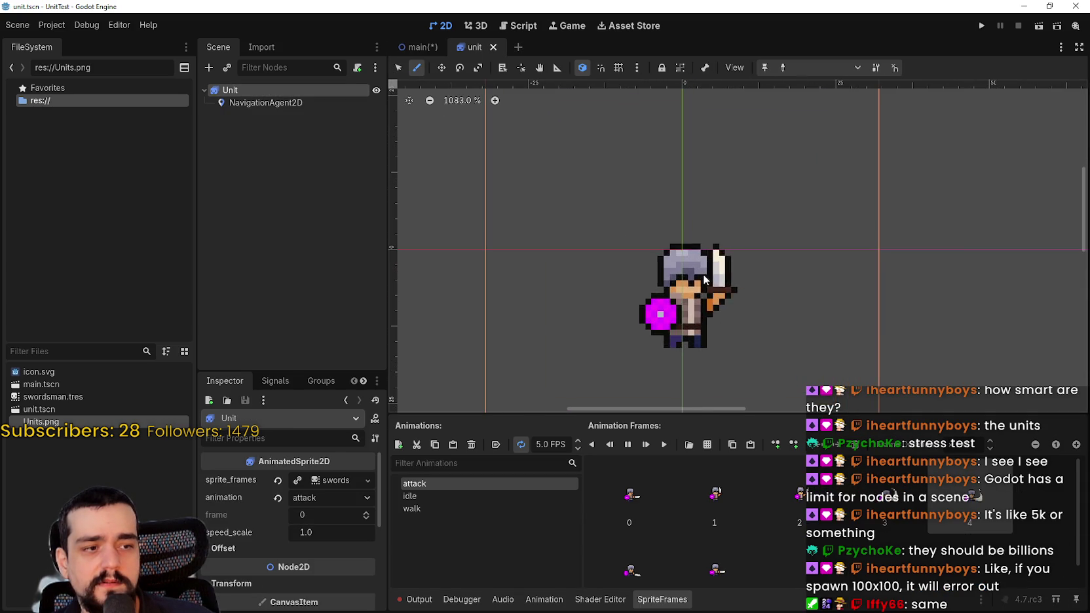
scroll(702, 275, "down", 7)
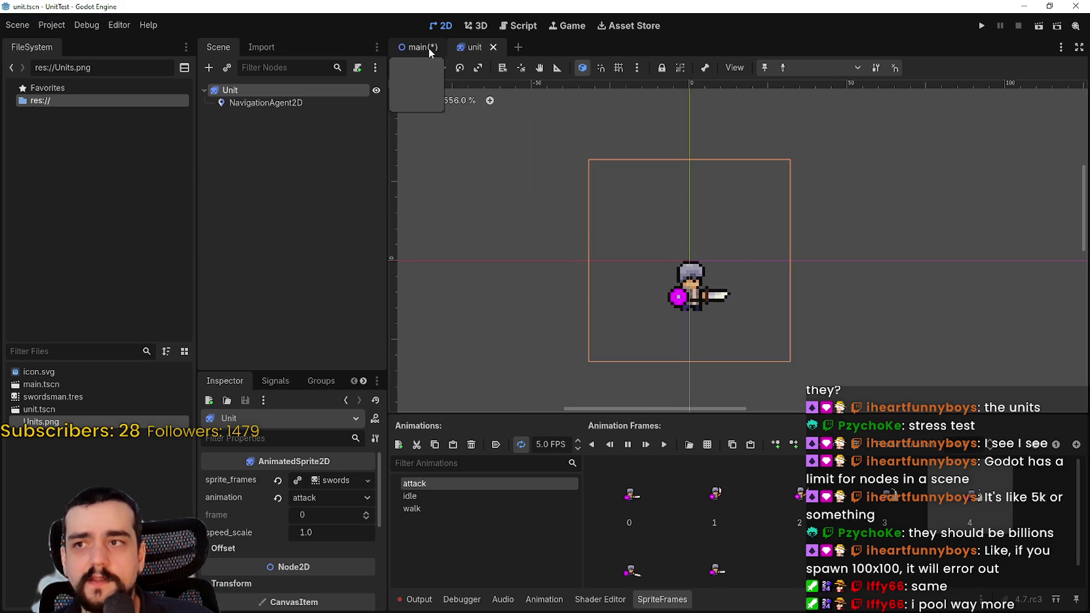
scroll(756, 259, "up", 2)
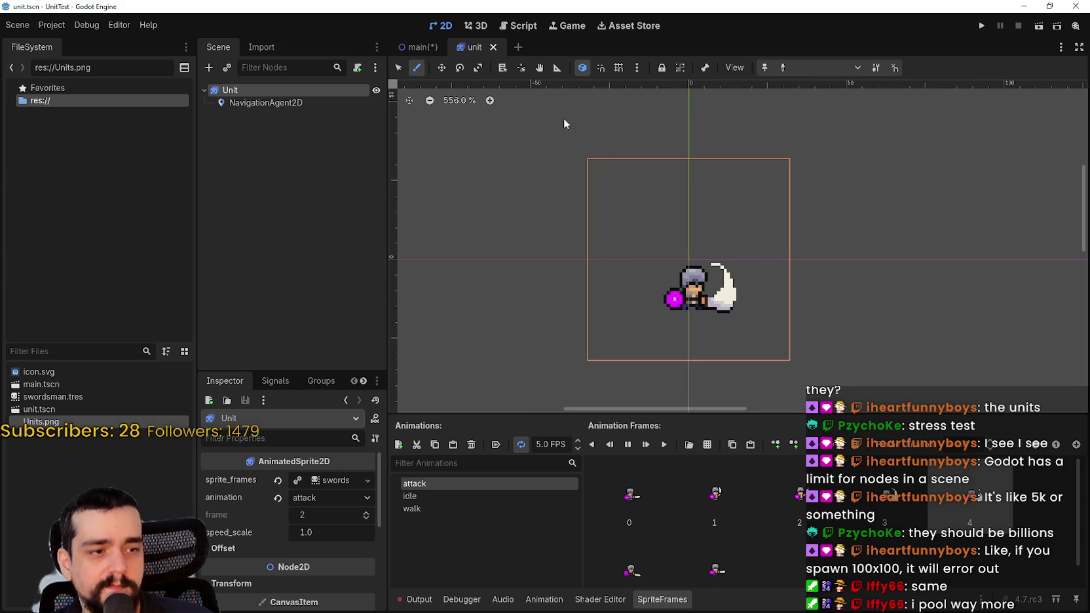
left_click(417, 48)
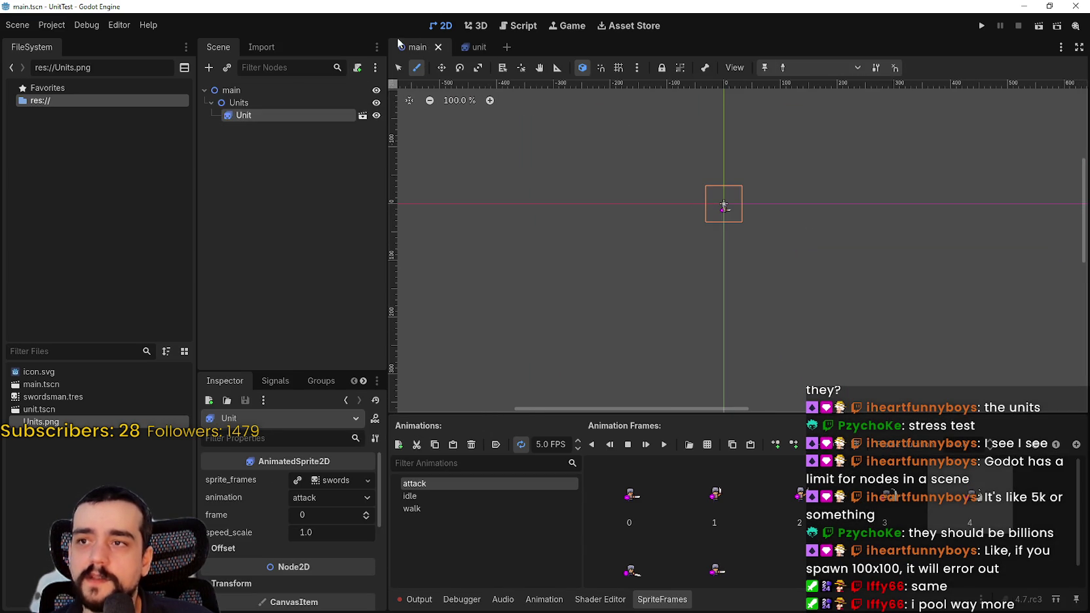
Step: Duplicate the Unit instance repeatedly and drag the copies to scattered positions
scroll(877, 252, "down", 3)
left_click_drag(877, 252, 658, 218)
scroll(603, 195, "up", 3)
key("ctrl+d")
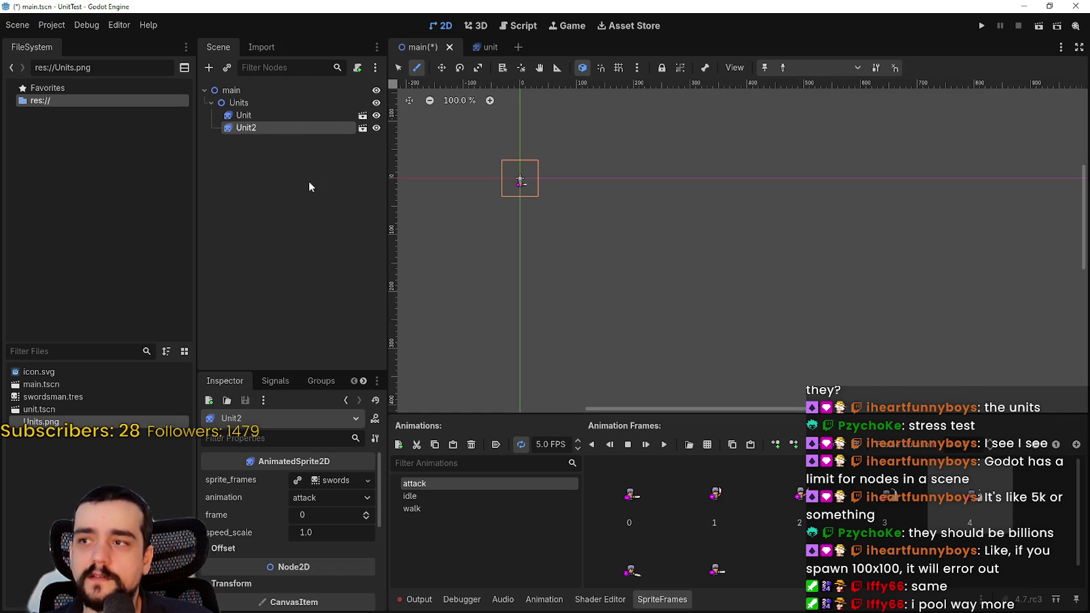
left_click(442, 67)
left_click_drag(540, 210, 570, 237)
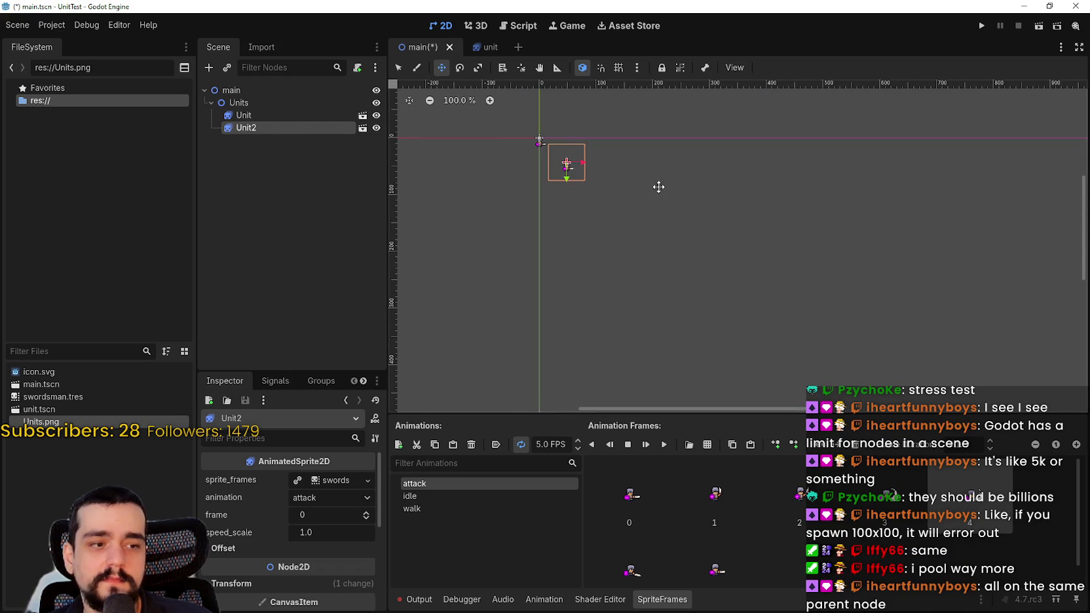
key("ctrl+d")
mouse_move(571, 165)
left_mouse_down()
mouse_move(601, 155)
mouse_move(565, 194)
mouse_move(577, 177)
mouse_move(576, 211)
mouse_move(559, 223)
mouse_move(643, 197)
mouse_move(628, 224)
mouse_move(607, 227)
mouse_move(627, 186)
mouse_move(607, 169)
mouse_move(593, 175)
mouse_move(562, 149)
mouse_move(550, 160)
left_mouse_up()
key("ctrl+d")
key("ctrl+d")
key("ctrl+d")
key("ctrl+d")
key("ctrl+d")
key("ctrl+d")
key("ctrl+d")
key("ctrl+d")
key("ctrl+d")
key("ctrl+d")
key("ctrl+d")
key("ctrl+d")
key("ctrl+d")
key("ctrl+d")
Step: Turn on the snapping grid, nudge Unit17 to a new spot, and save main.tscn
scroll(550, 114, "up", 5)
left_click(619, 68)
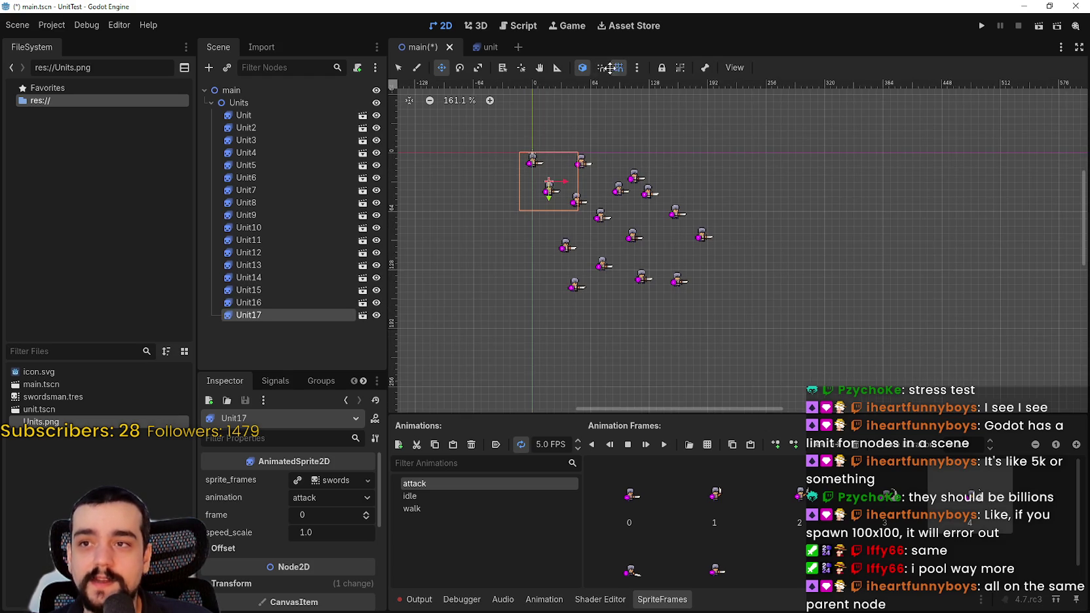
scroll(626, 199, "up", 4)
scroll(723, 276, "down", 4)
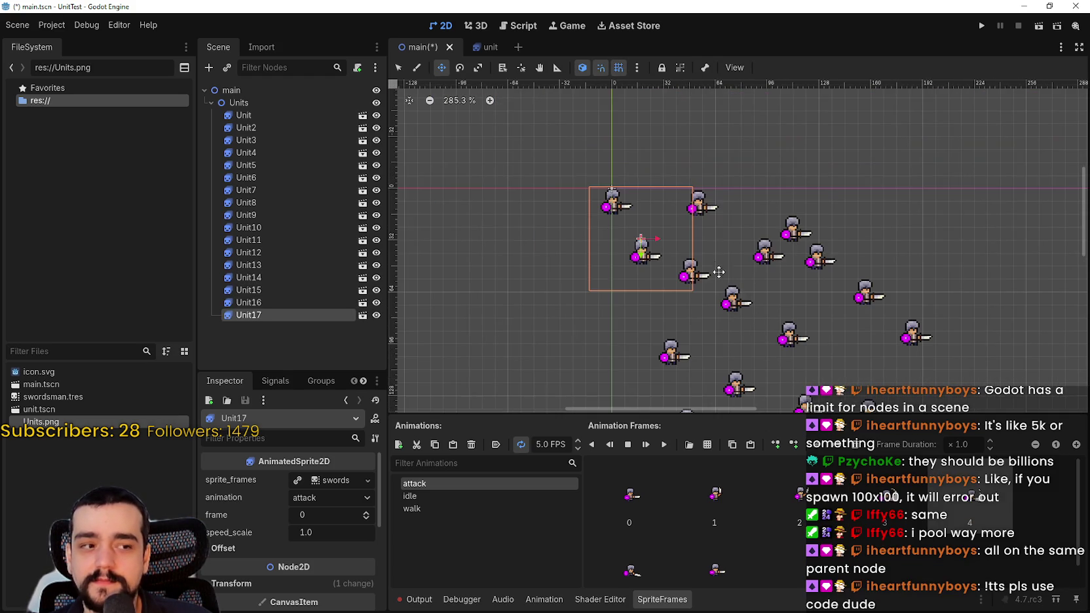
left_click_drag(732, 313, 761, 298)
scroll(739, 302, "up", 2)
scroll(762, 297, "down", 9)
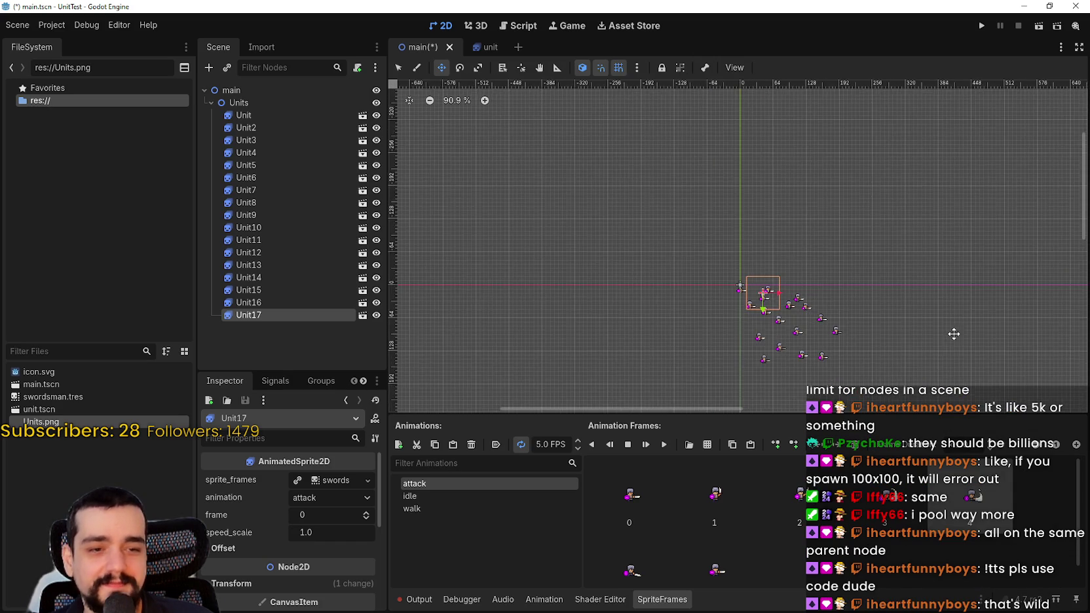
scroll(759, 280, "up", 6)
key("ctrl+s")
scroll(838, 285, "down", 8)
scroll(829, 286, "up", 5)
left_click(290, 92)
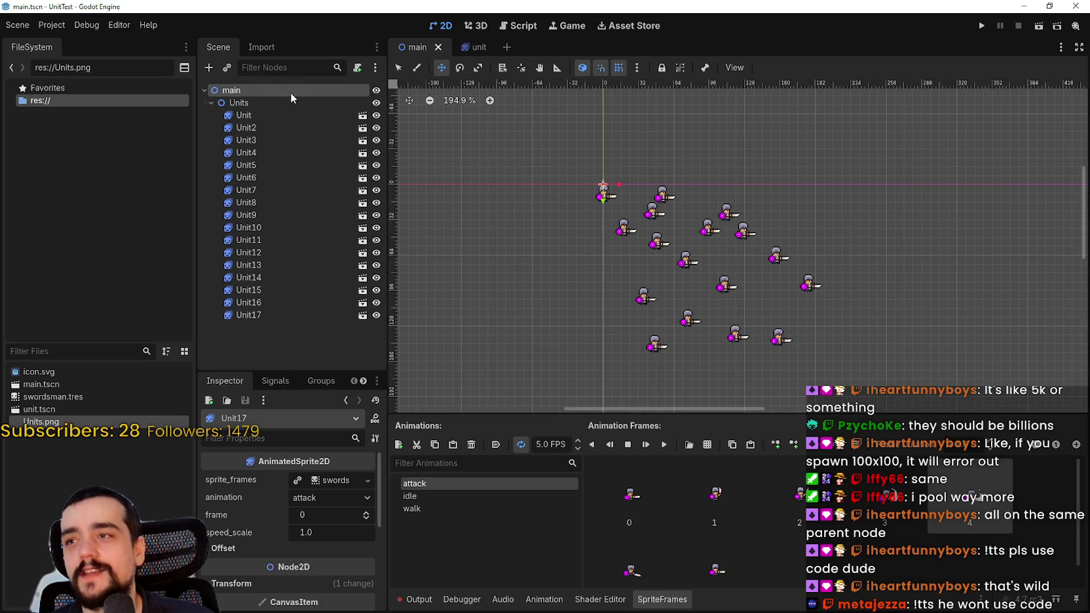
Step: Attach a new script at res://main.gd, extending Node2D, to the main root node
right_click(264, 87)
left_click(365, 174)
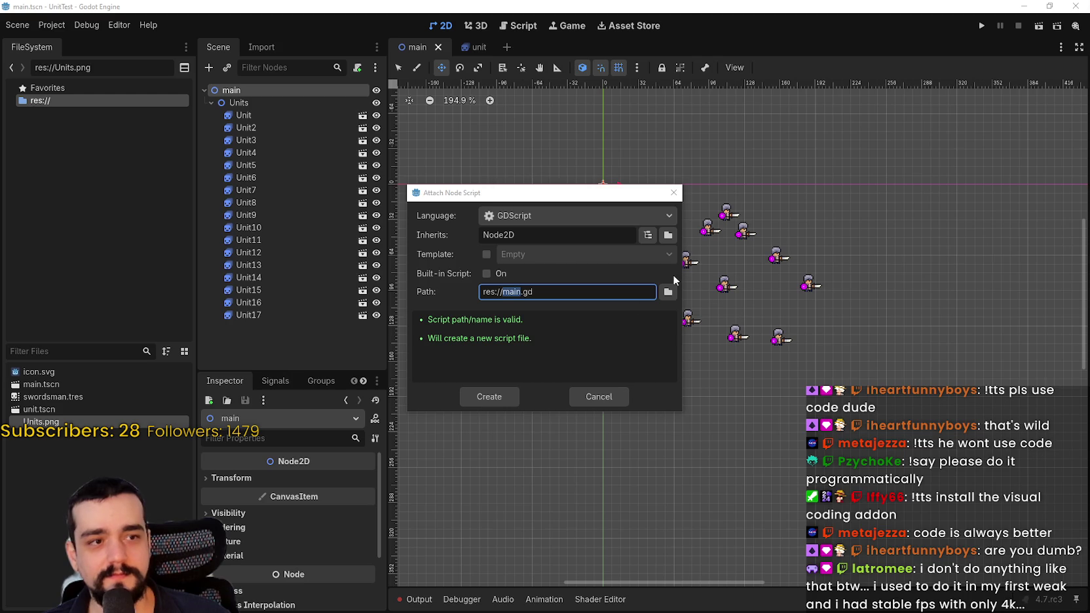
left_click(506, 396)
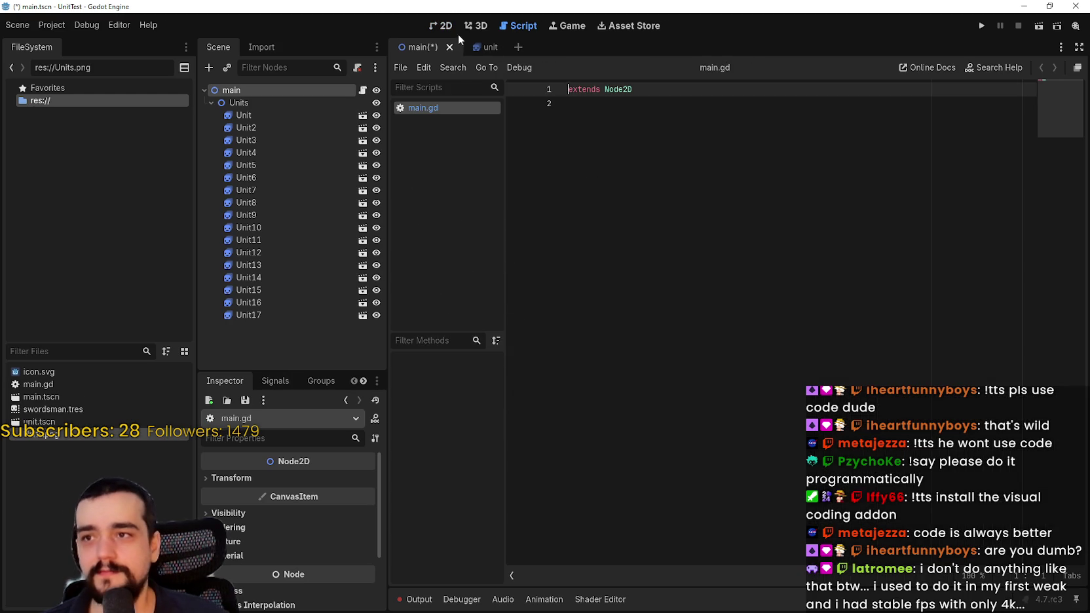
Step: Delete all 17 Unit nodes, Unit through Unit17, from the Units container
left_click(442, 27)
left_click(269, 113)
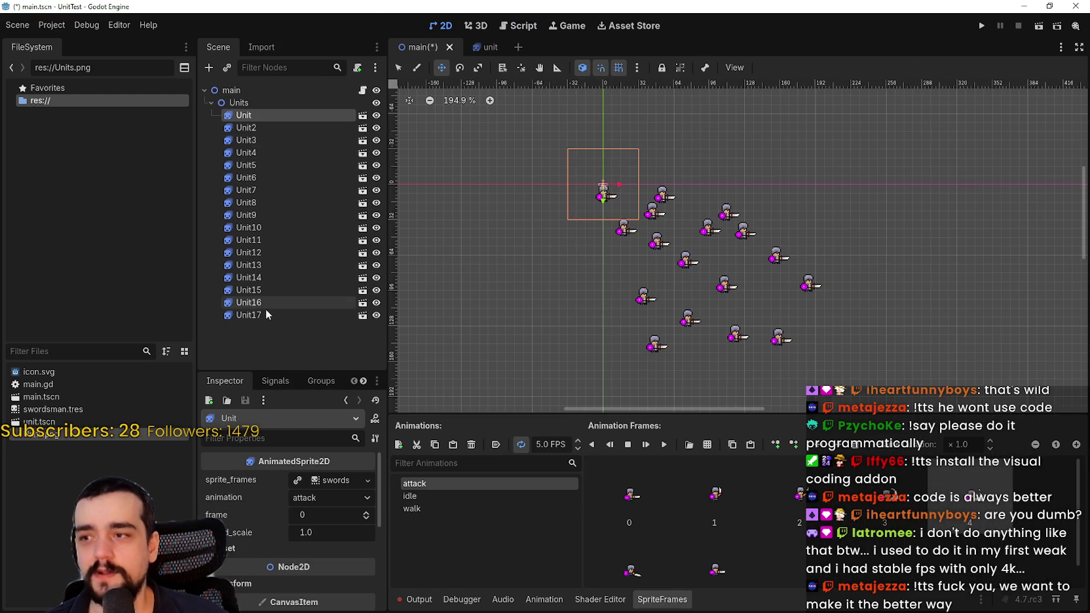
left_click(262, 315, "shift")
key("Delete")
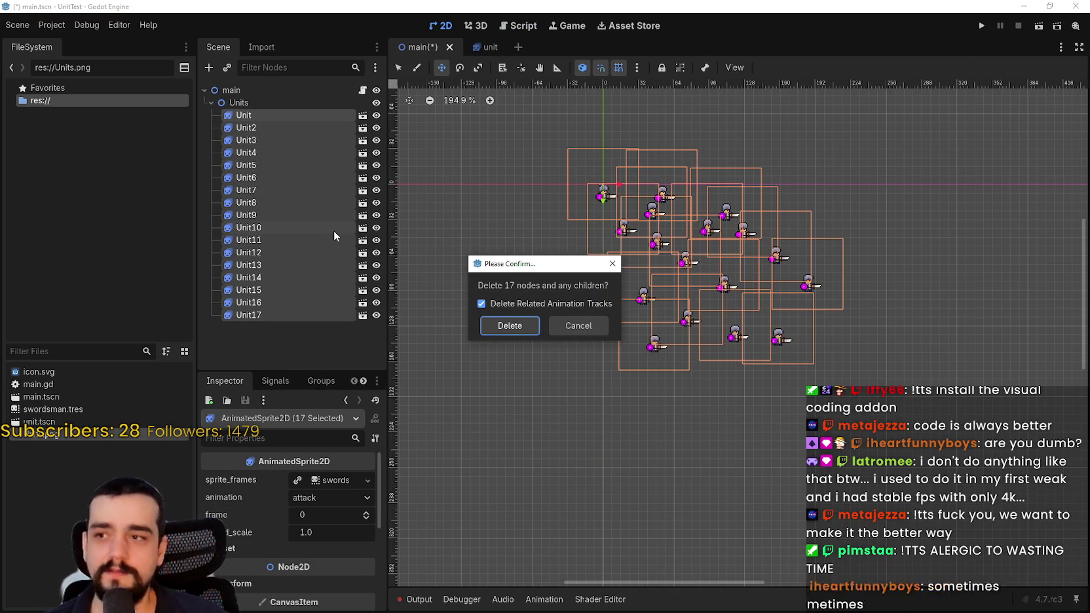
key("Return")
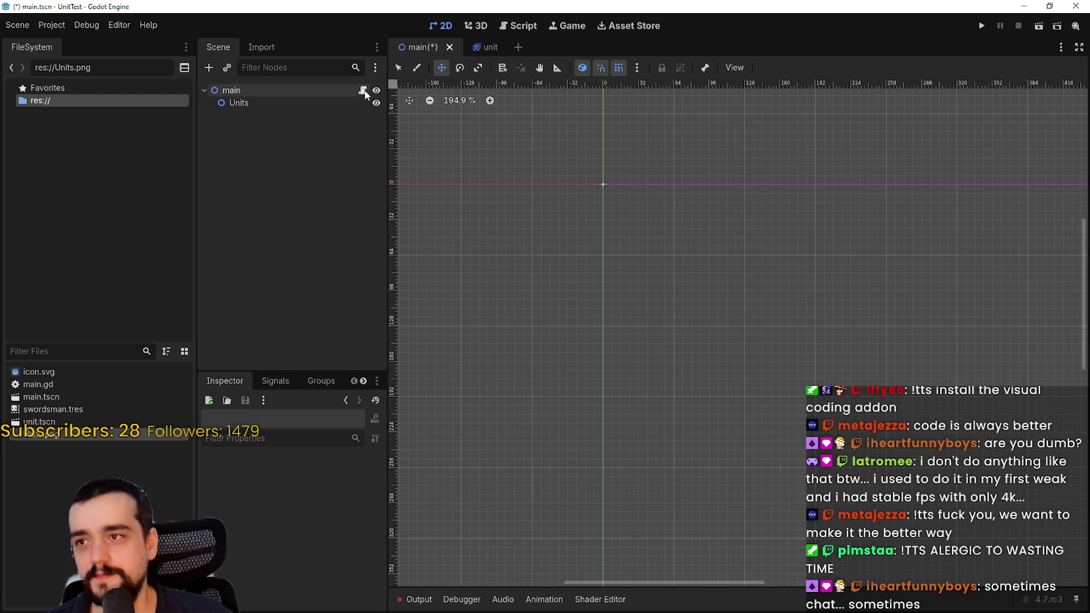
Step: Open main.gd and add blank lines below the extends line
left_click(364, 92)
left_click(659, 105)
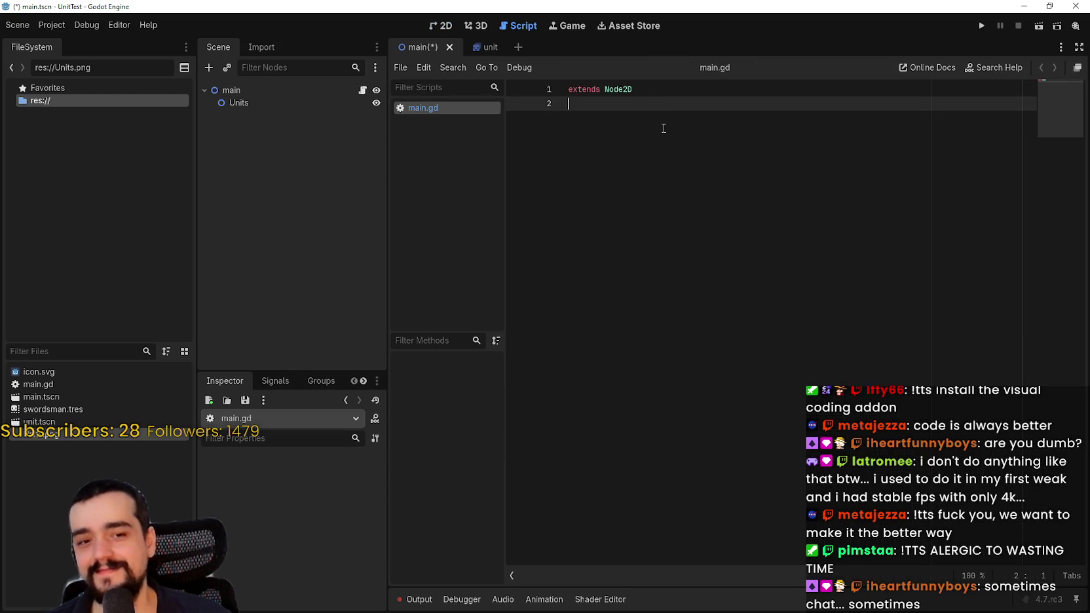
key("Return")
key("Return")
key("Return")
Step: Declare func _ready() -> void: with a pass body via autocomplete and save
type("func ")
type("_read")
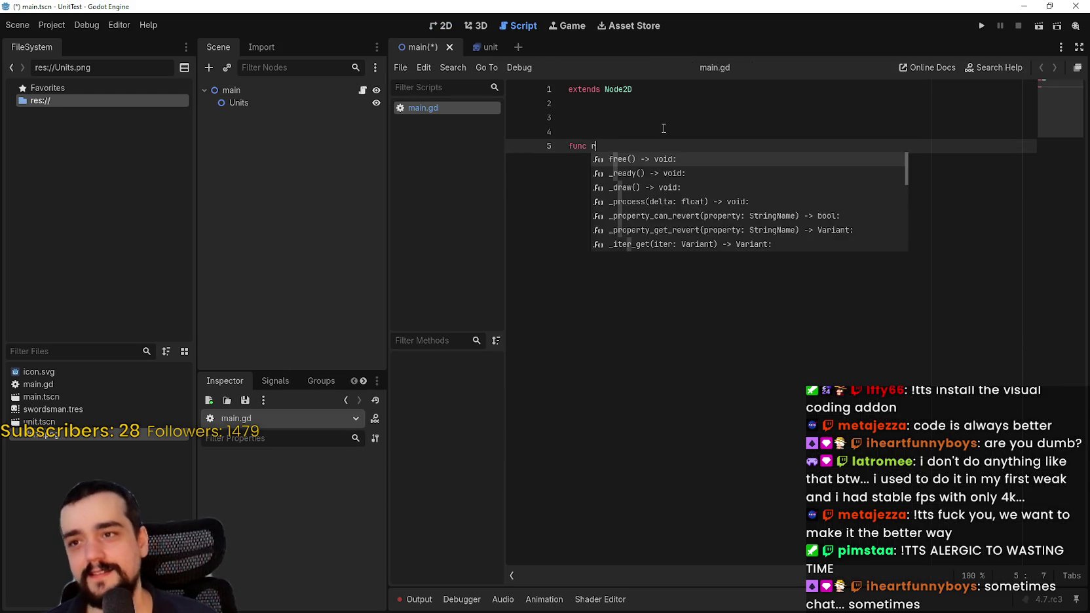
key("Return")
key("Return")
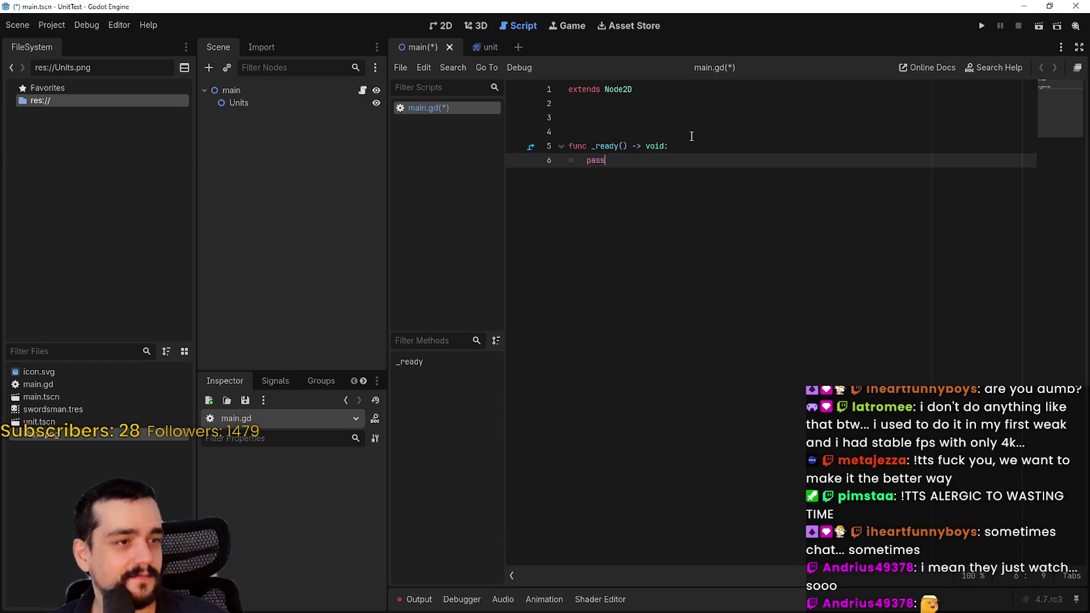
key("ctrl+s")
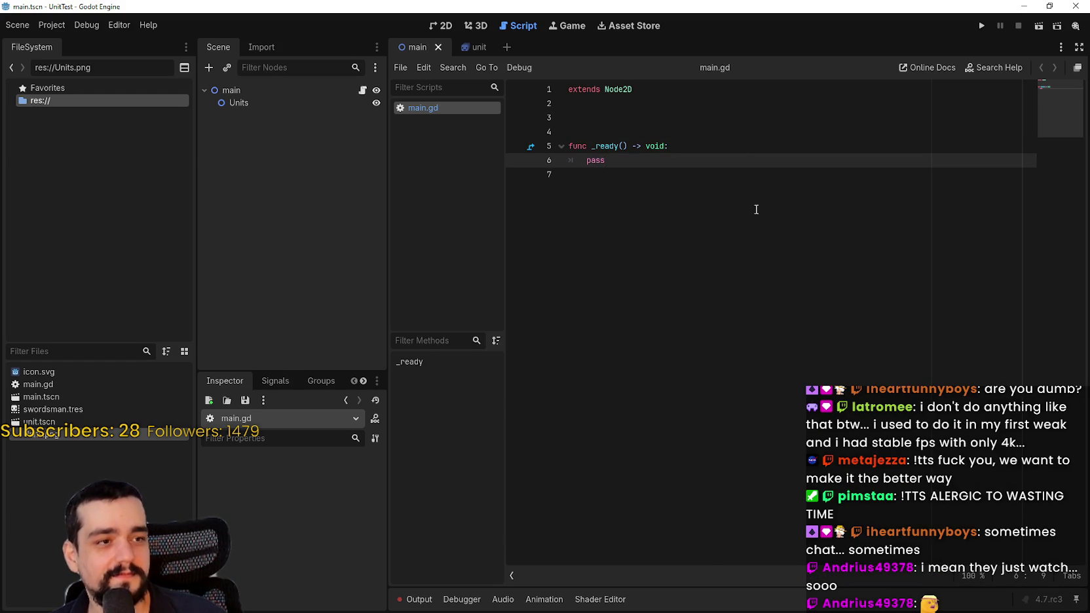
left_click(756, 209)
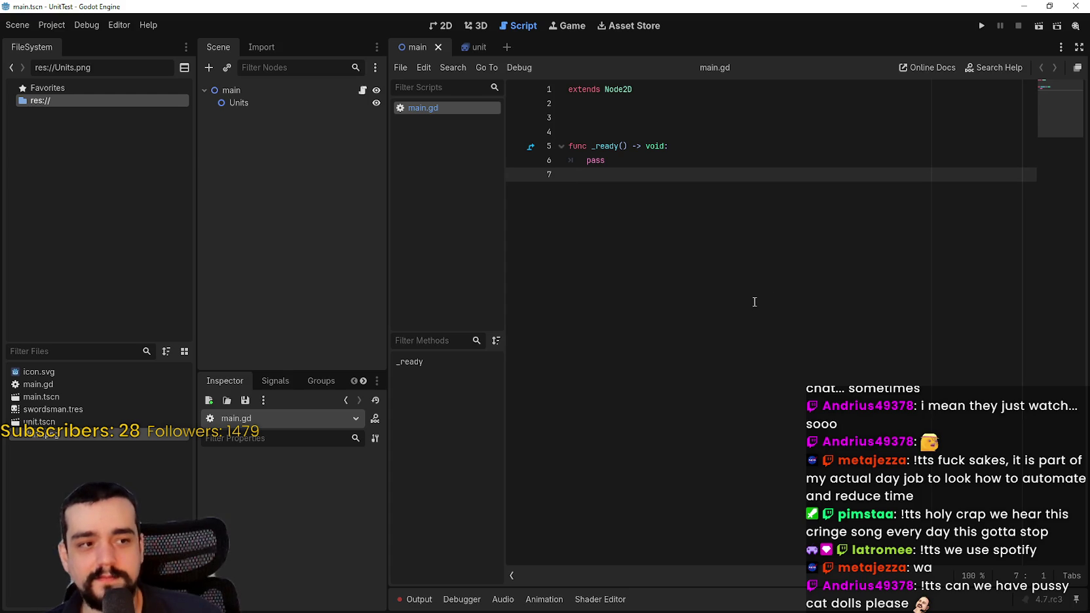
left_click(636, 160)
left_click(669, 118)
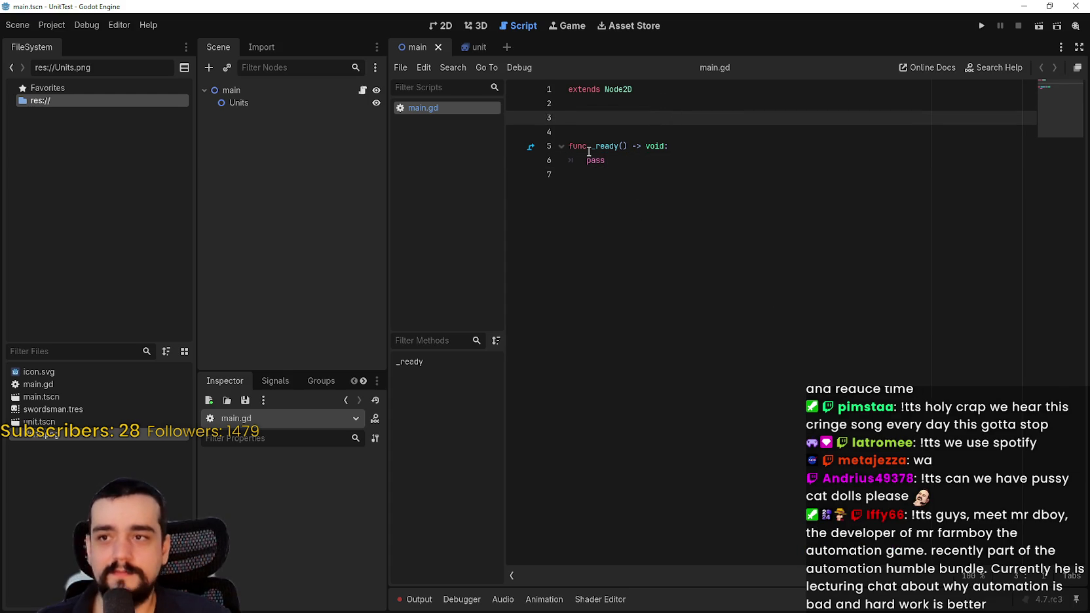
Step: Add const UNIT = preload of unit.tscn on line 3 of main.gd and save
key("Return")
mouse_move(40, 422)
left_mouse_down()
mouse_move(754, 177)
mouse_move(659, 124)
left_mouse_up()
key("BackSpace")
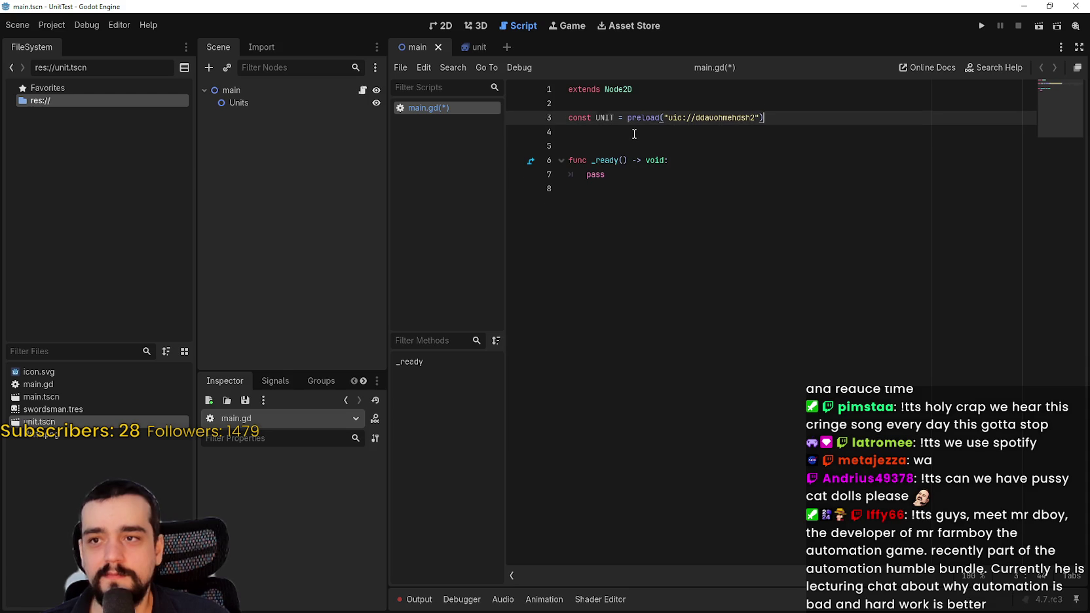
double_click(598, 123)
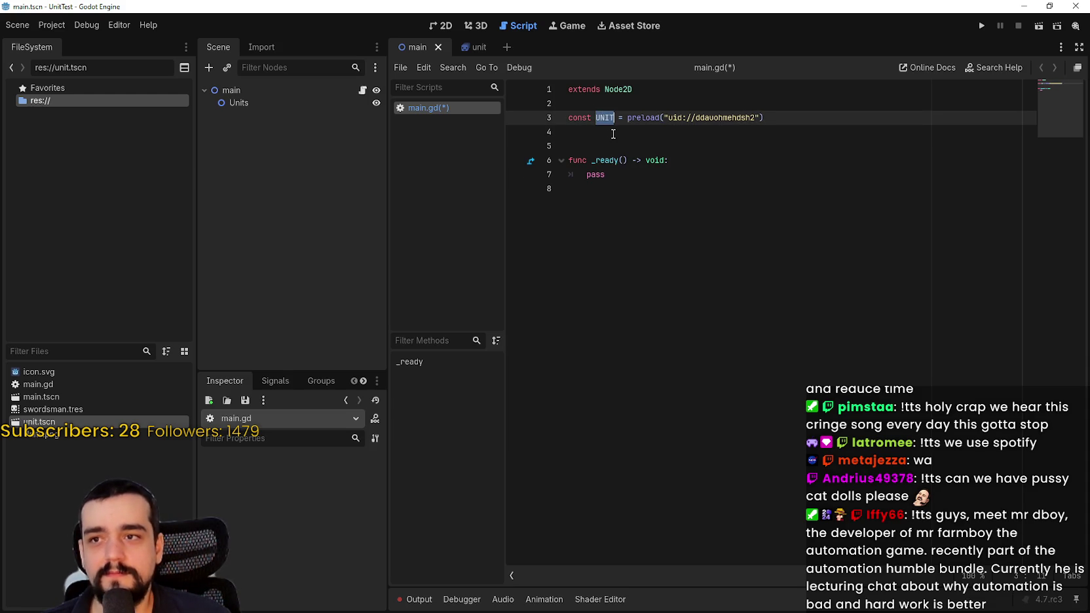
left_click(644, 207)
key("ctrl+s")
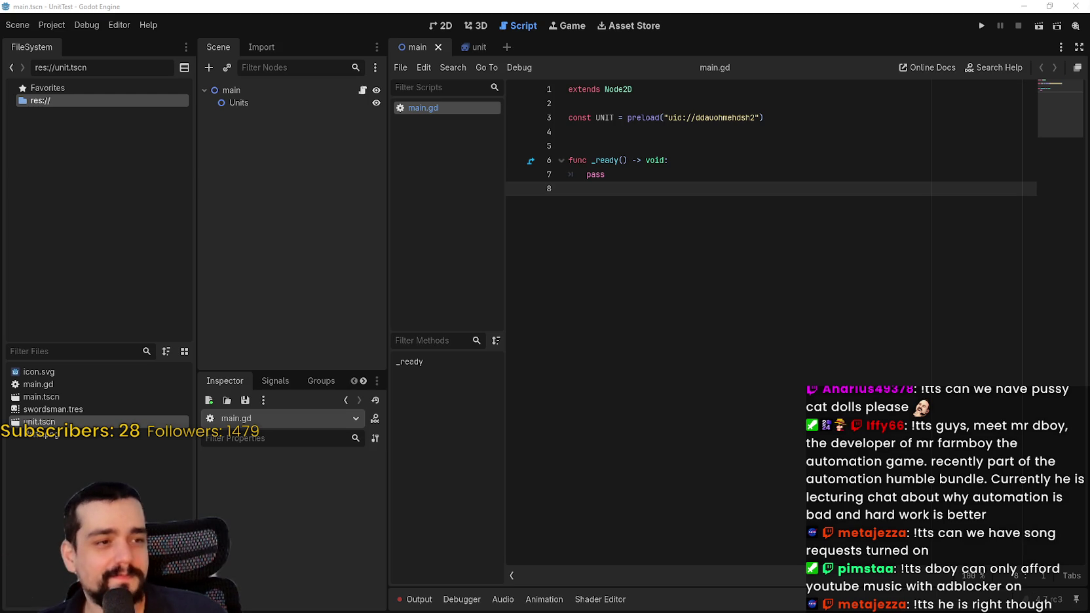
Step: Replace _ready's pass with 'for unit in', then put pass back inside _ready
left_click(633, 193)
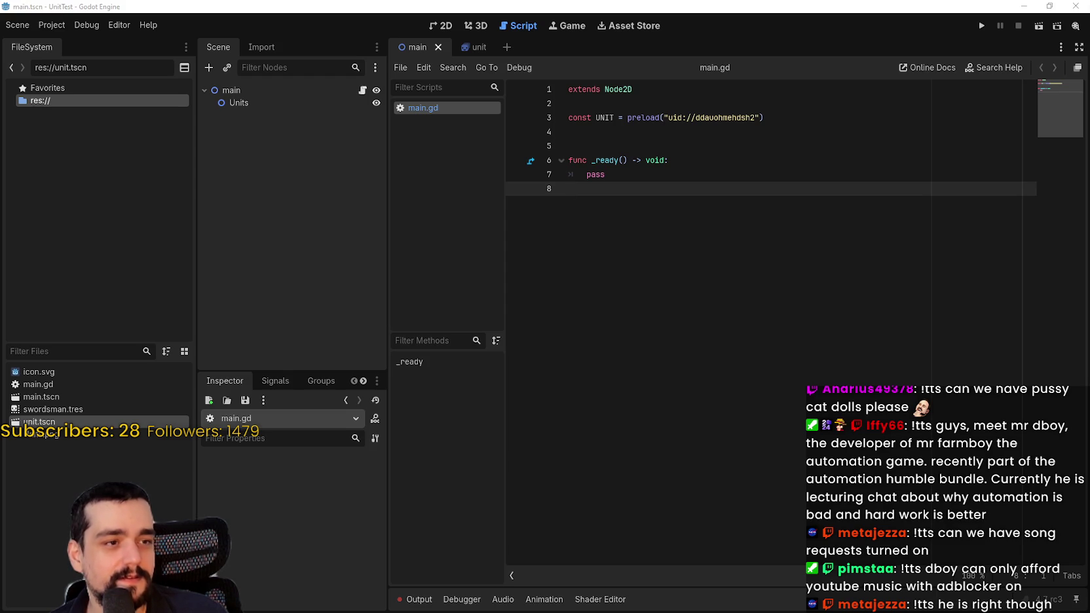
mouse_move(696, 172)
left_mouse_down()
mouse_move(568, 176)
mouse_move(582, 174)
left_mouse_up()
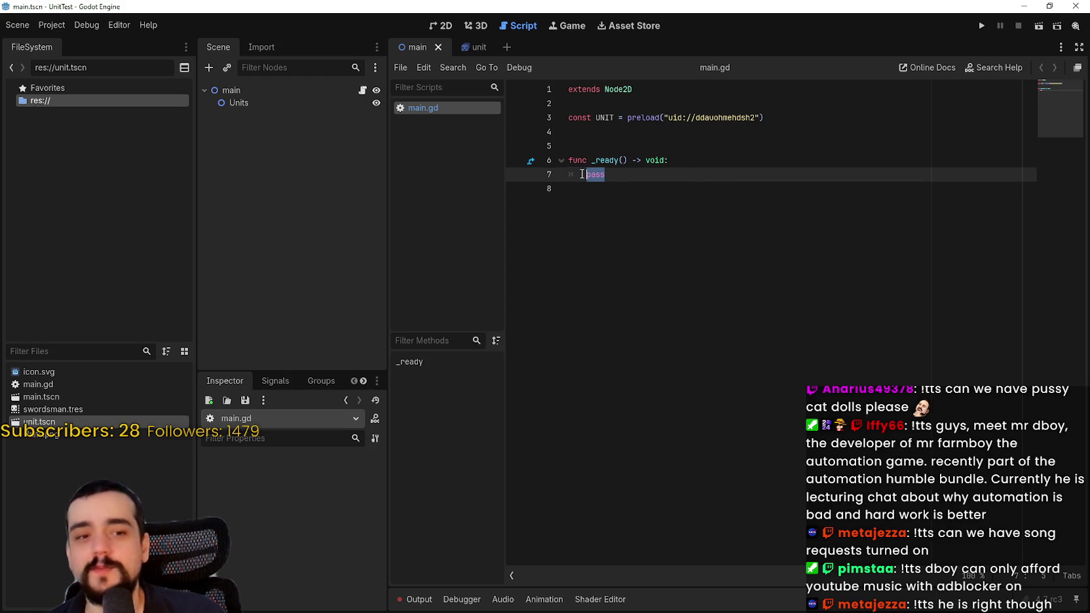
type("for ")
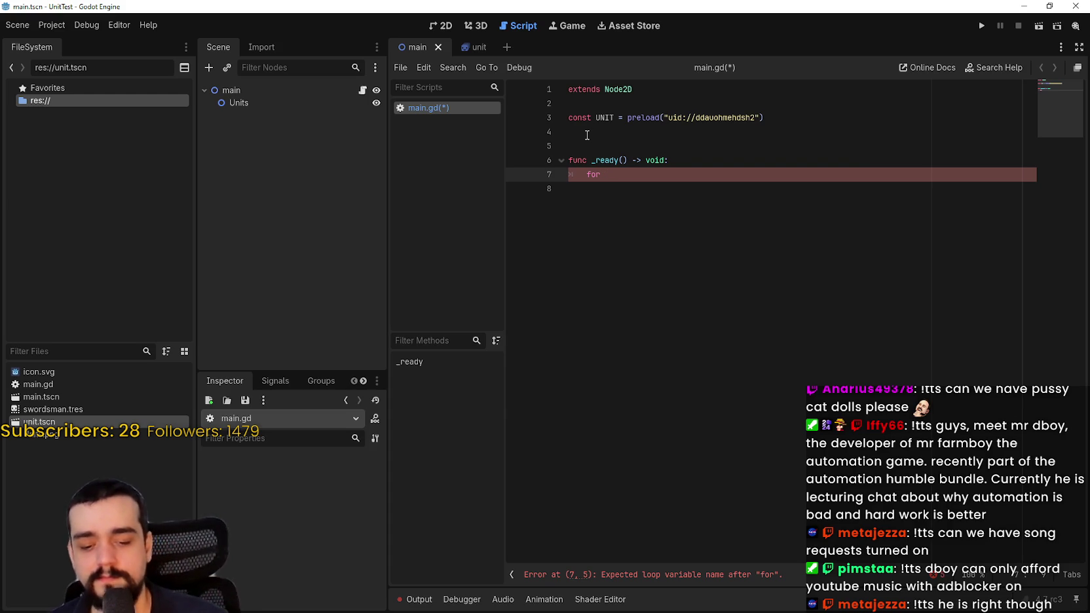
type("unit in")
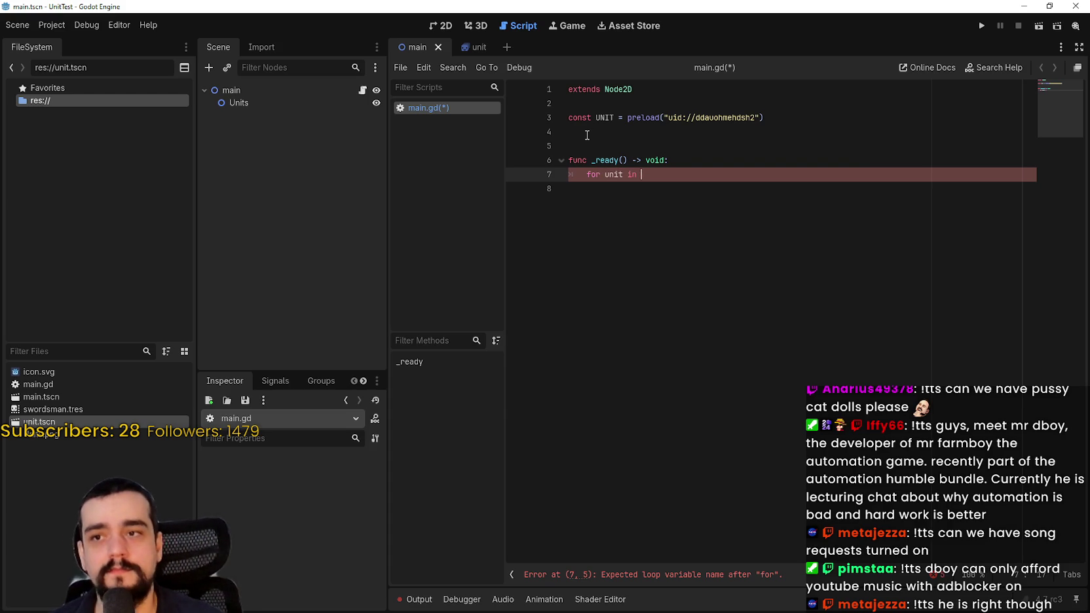
left_click(711, 163)
key("Return")
type("pass")
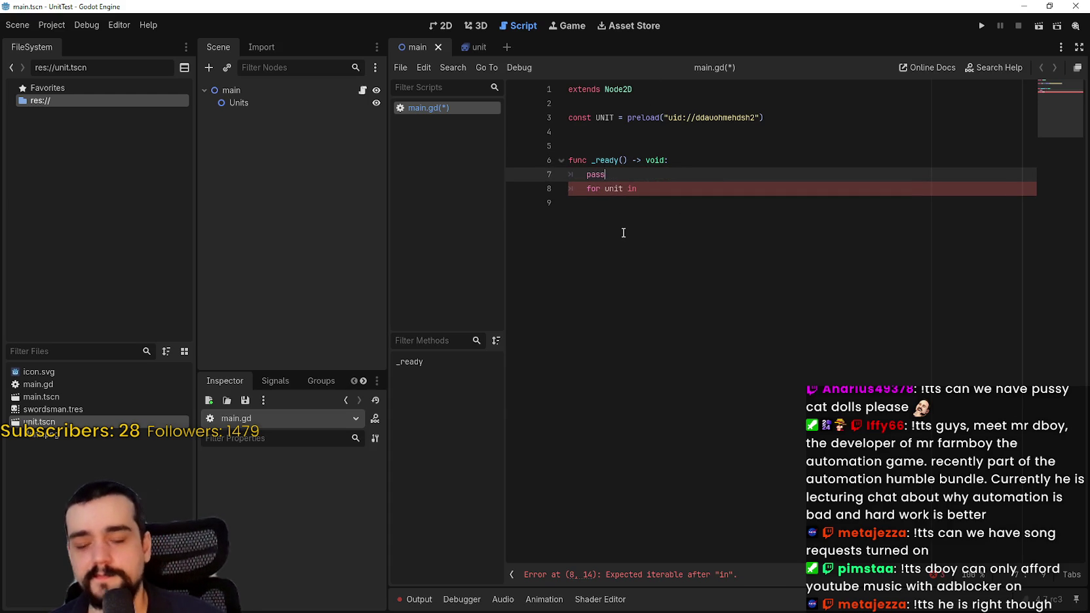
key("Return")
key("BackSpace")
key("Return")
Step: Declare func spawn_units(units: int) -> void: above the for loop line
type("func")
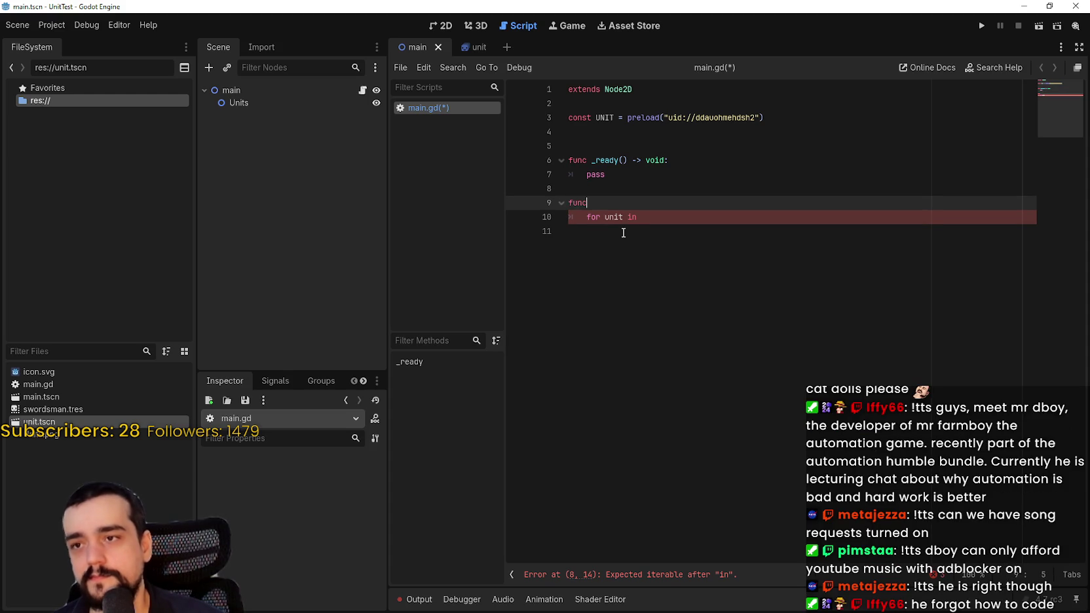
type(" spawn_u")
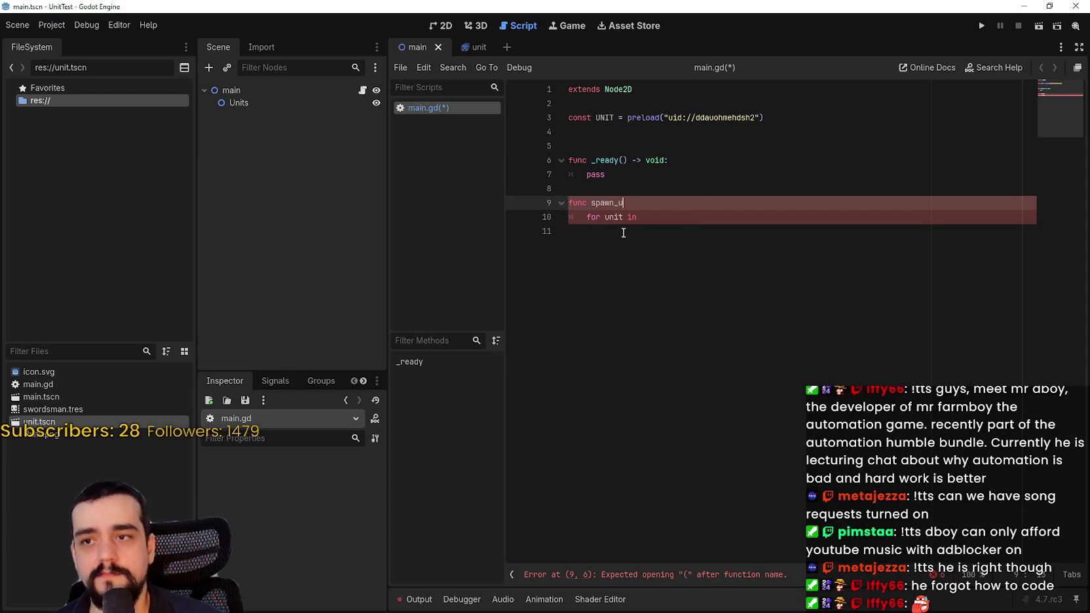
type("nits()")
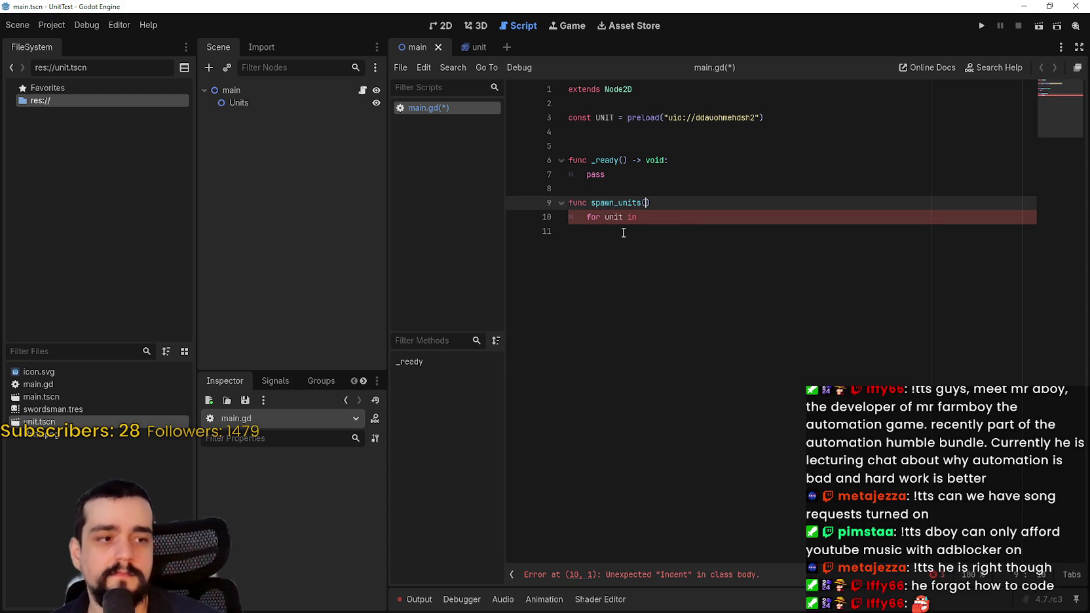
type("units: i")
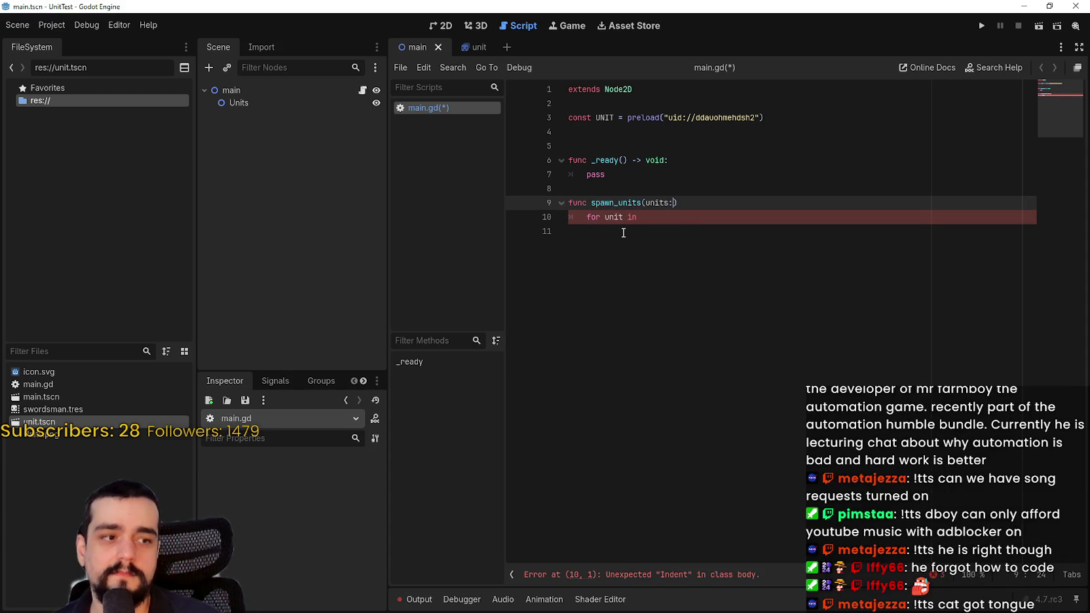
type("nt")
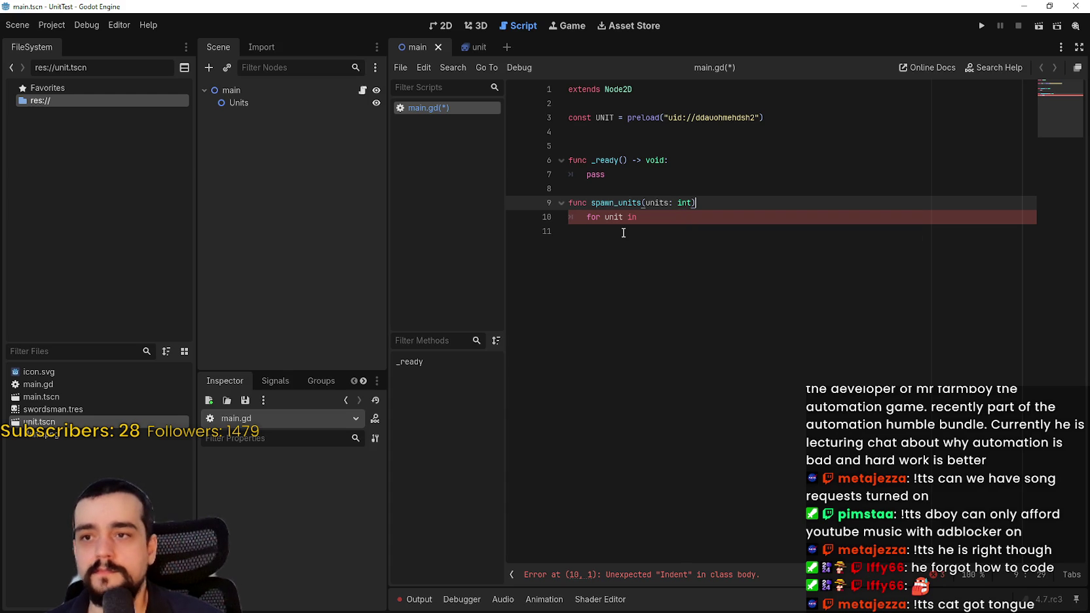
type(") -> v")
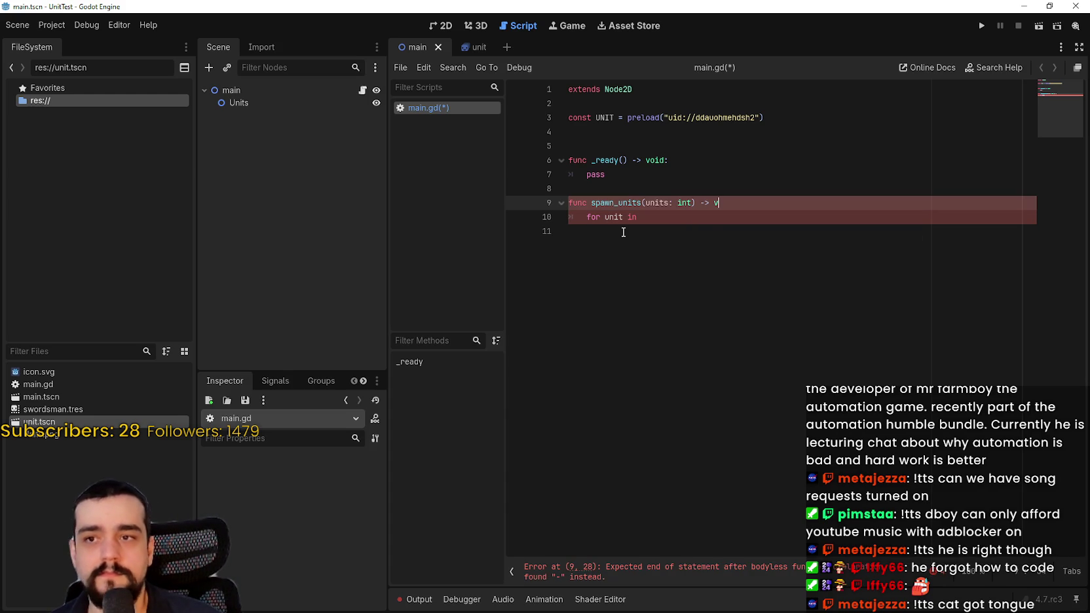
key("Escape")
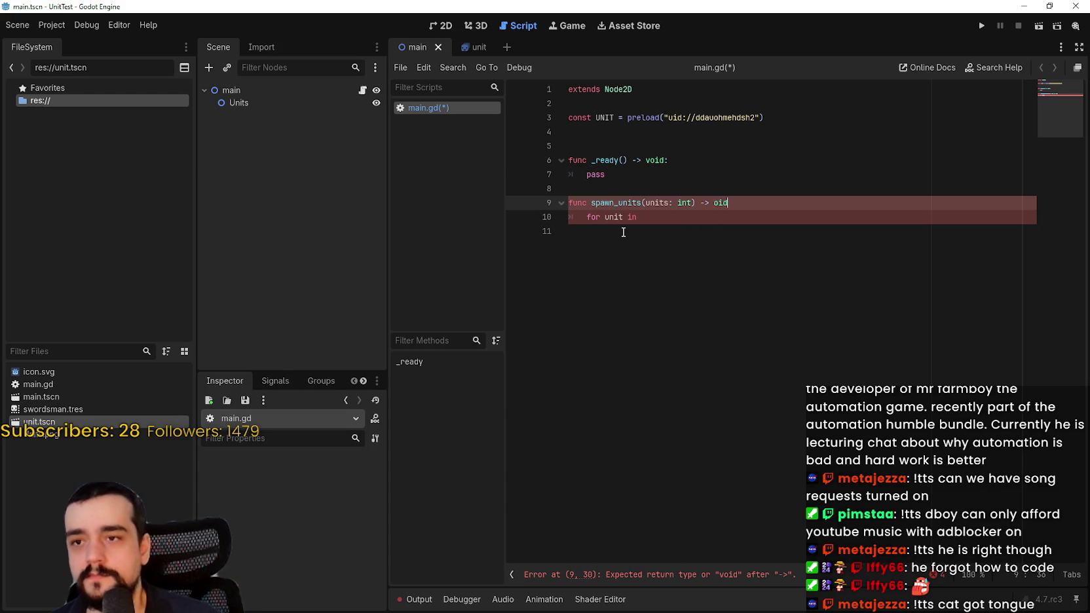
type("oid:")
key("Return")
key("BackSpace")
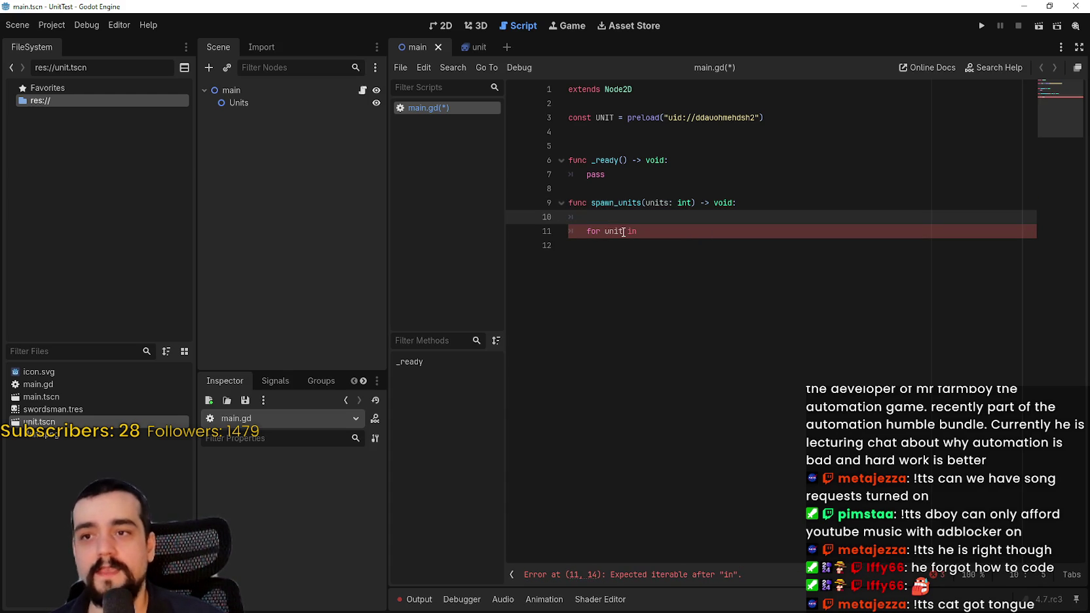
key("BackSpace")
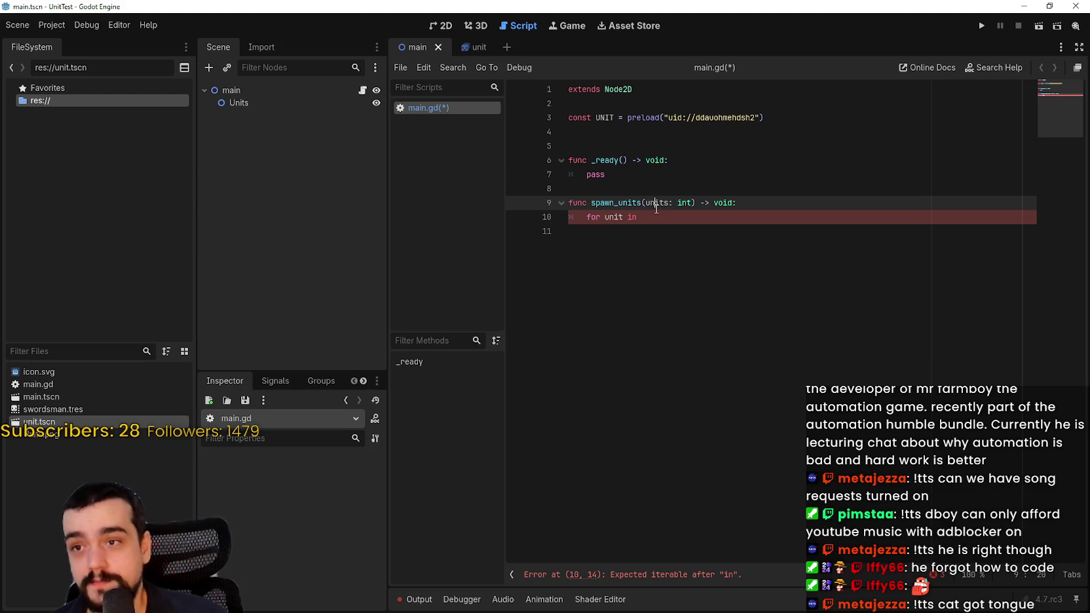
Step: Complete the loop header as for unit in range(units): and start its body
left_click(653, 218)
type("range")
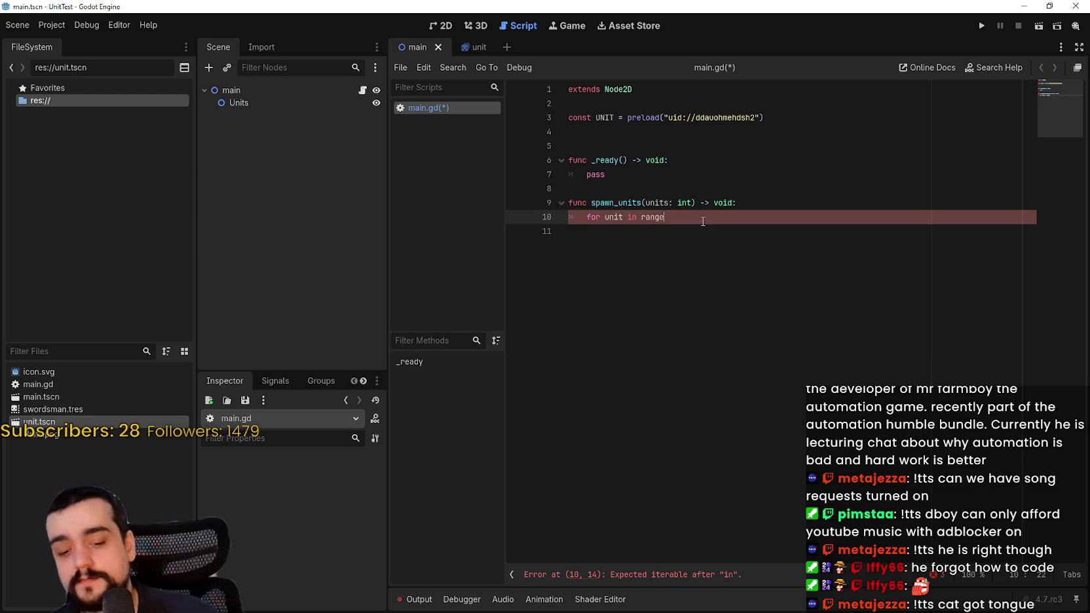
key("Return")
type("units")
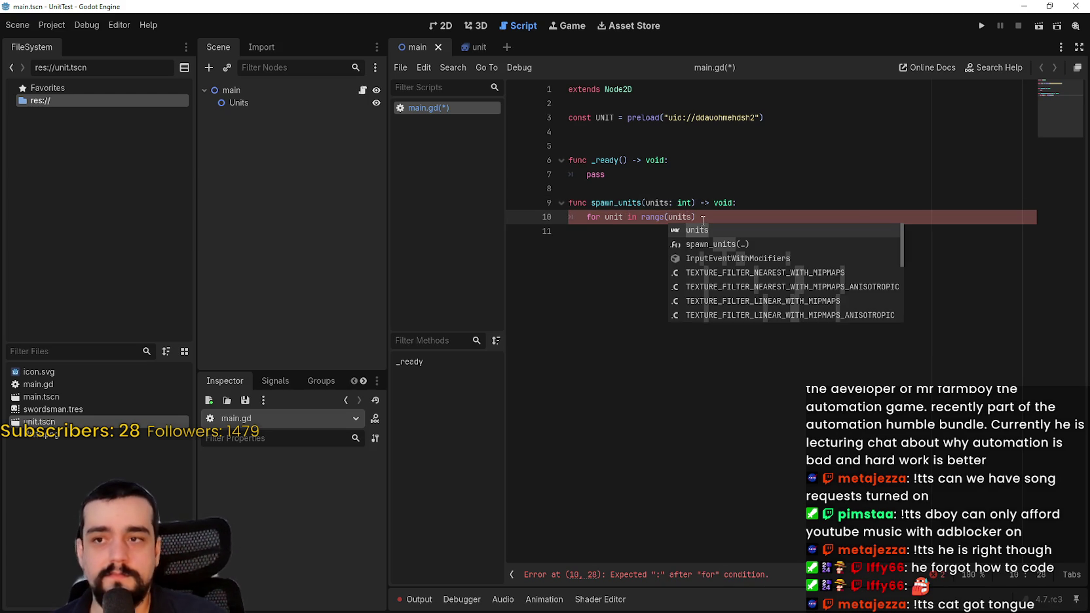
type("):")
key("Return")
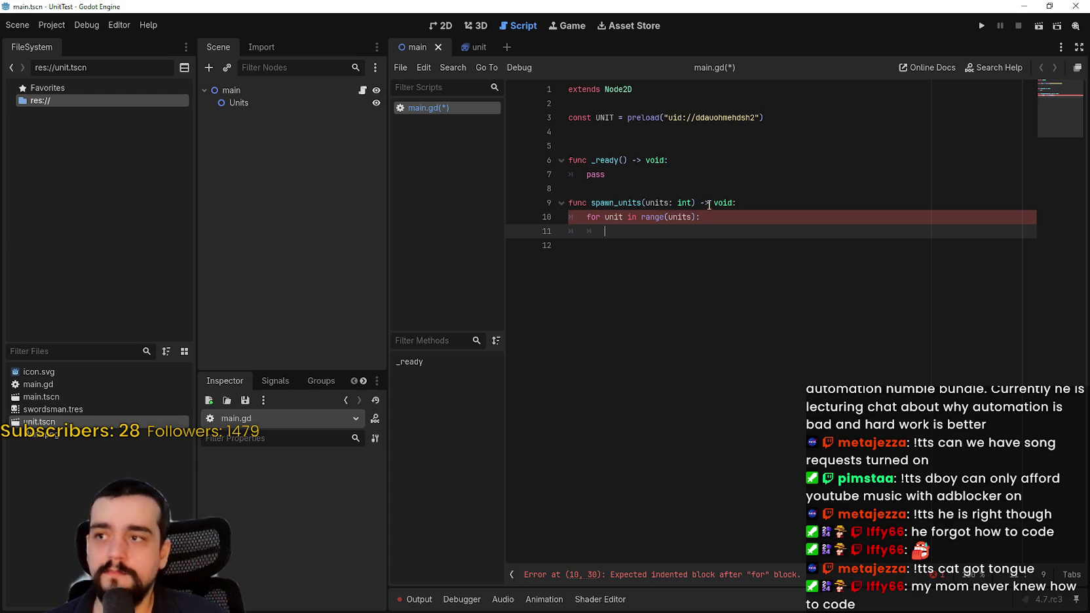
left_click(301, 91)
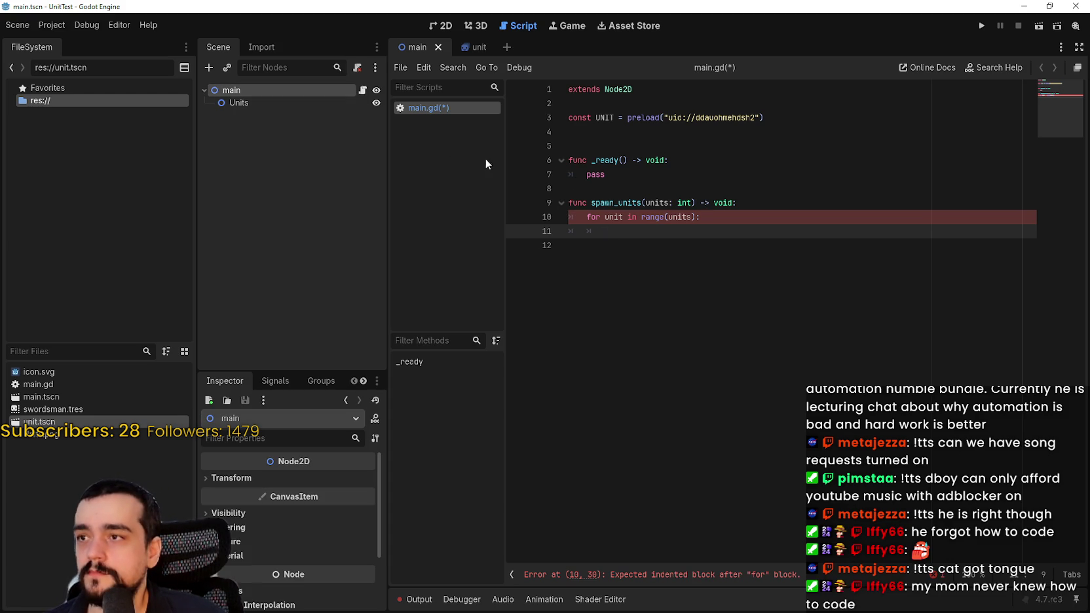
left_click(272, 105)
left_click(607, 103)
left_click_drag(287, 99, 593, 104)
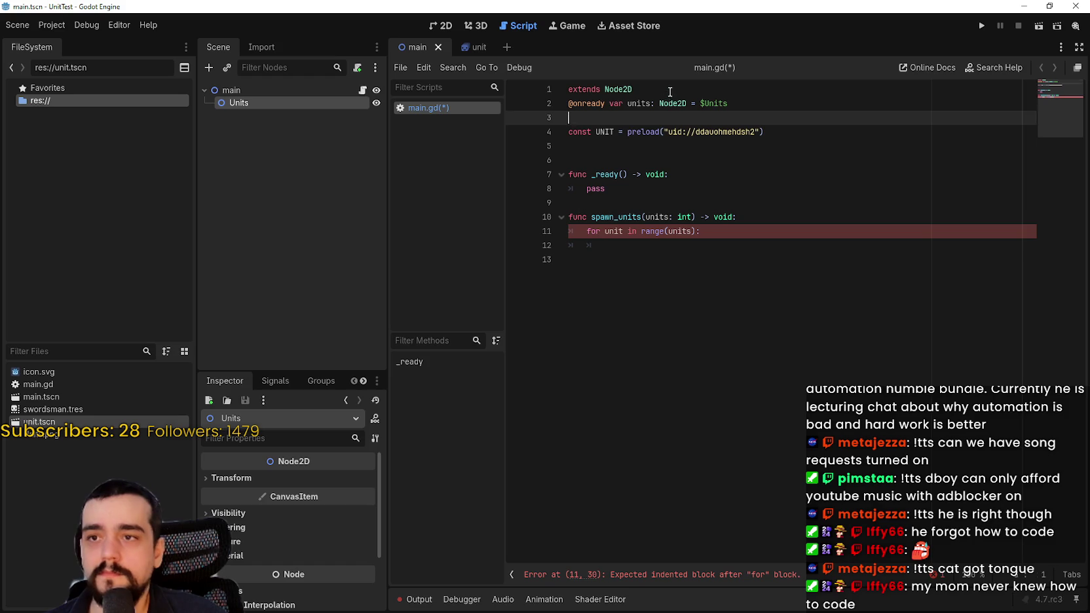
Step: Space the script out with blank lines and begin var unit_ : in the loop body
left_click(669, 90)
key("Return")
left_click(617, 132)
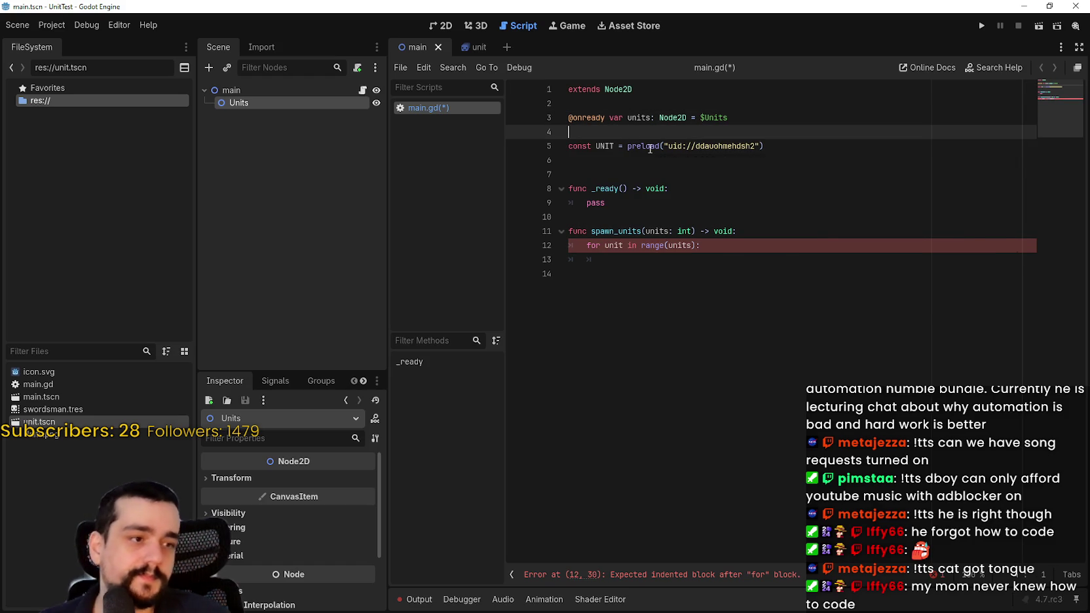
left_click(638, 189)
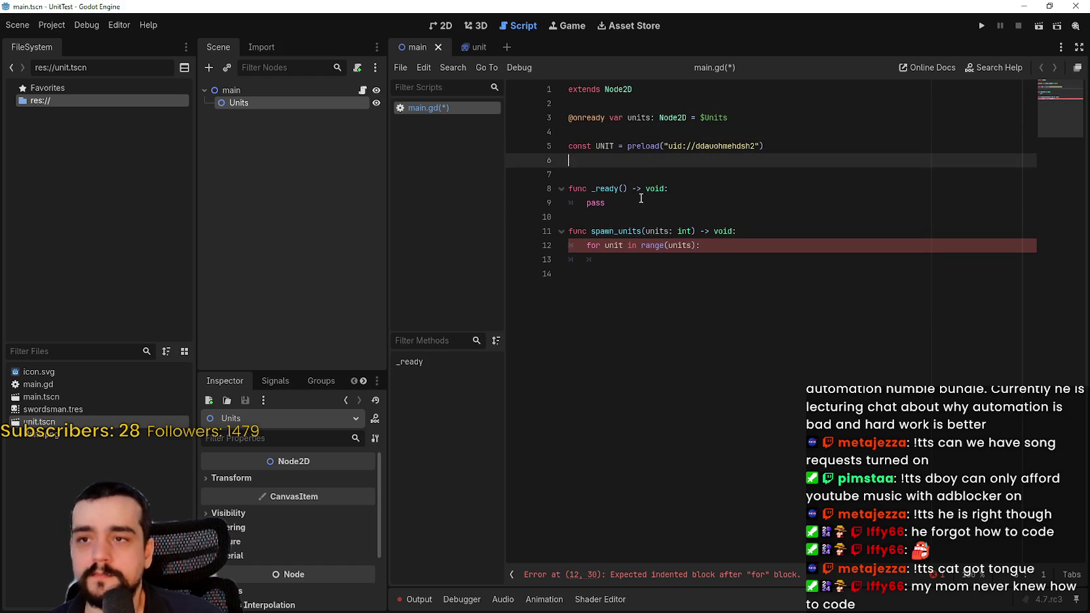
left_click(626, 217)
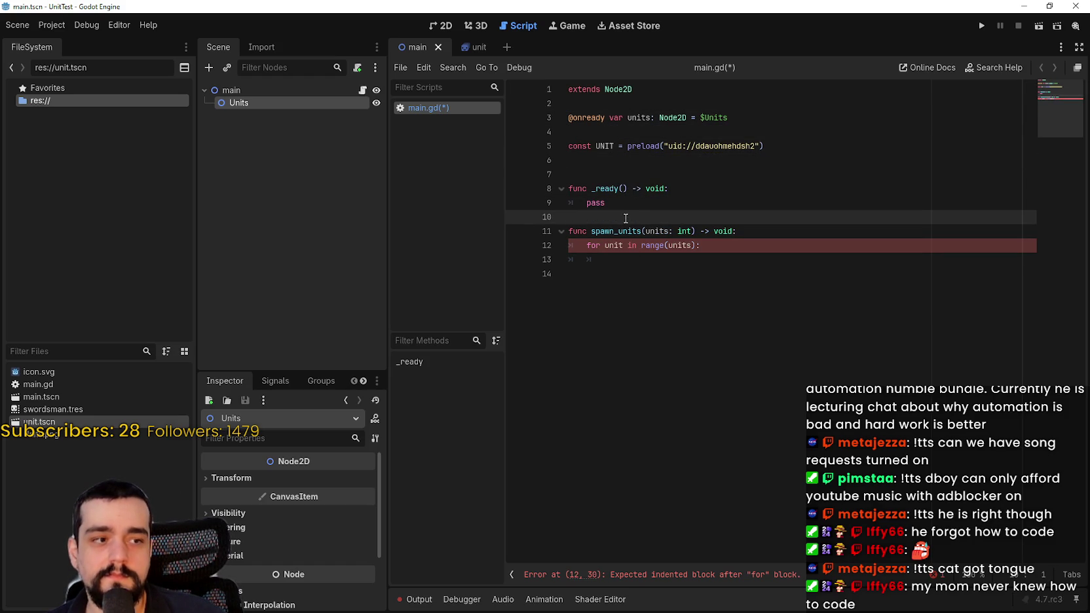
left_click(658, 372)
left_click(780, 259)
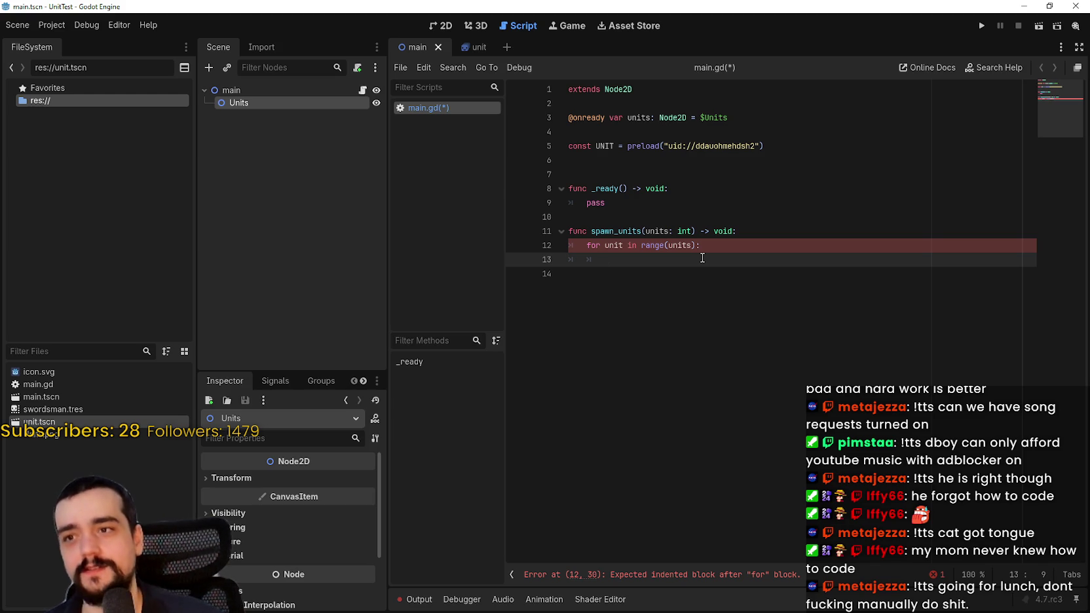
type("var unit =")
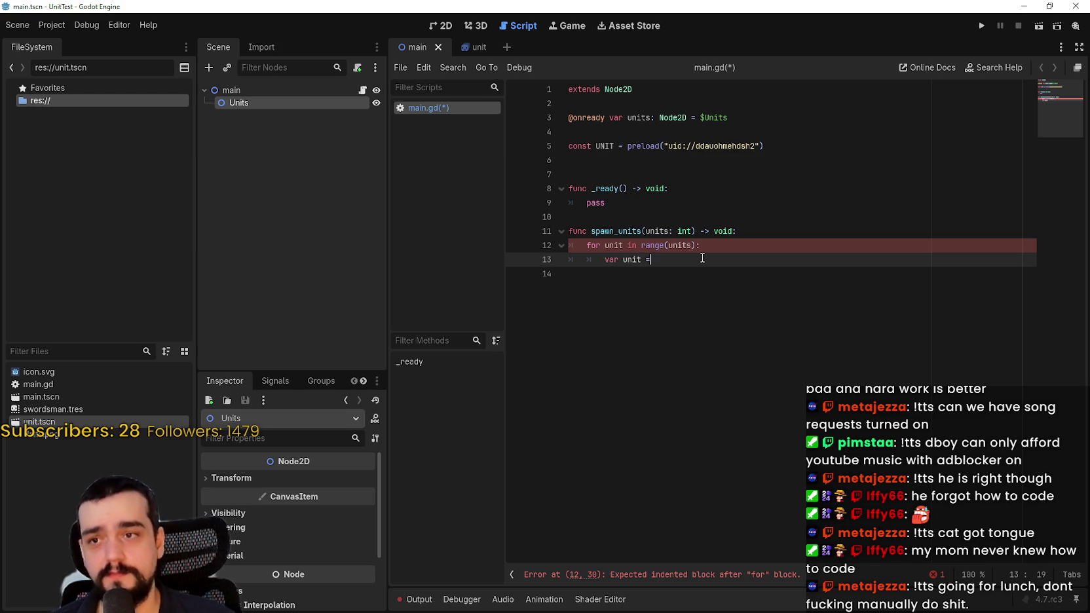
key("BackSpace")
key("BackSpace")
key("BackSpace")
type("_ :")
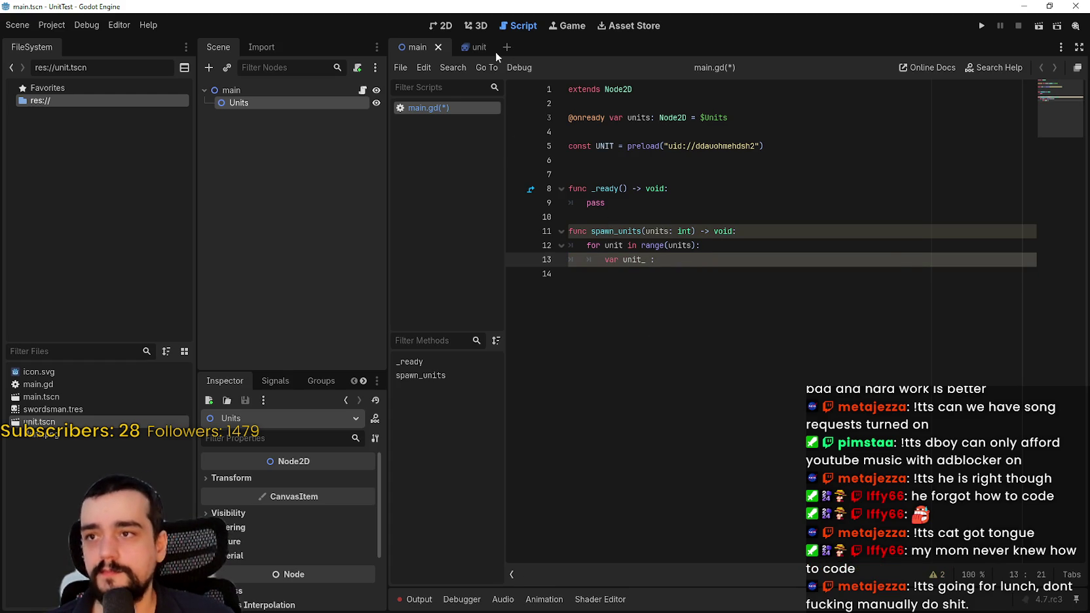
left_click(477, 47)
Step: Attach a new unit.gd script to the Unit node and start a class_name declaration
left_click(375, 91)
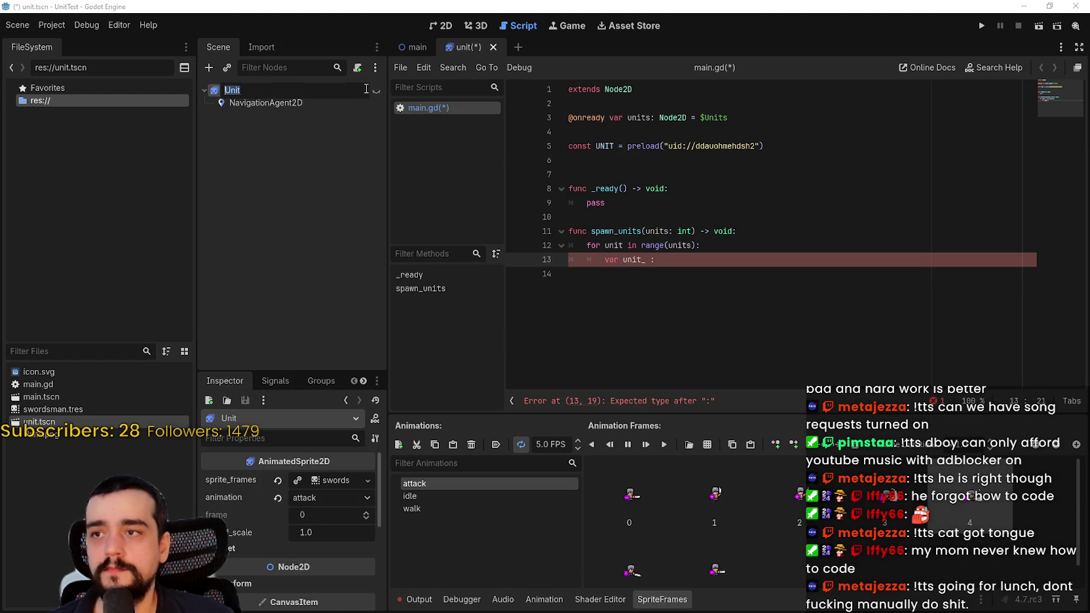
right_click(256, 91)
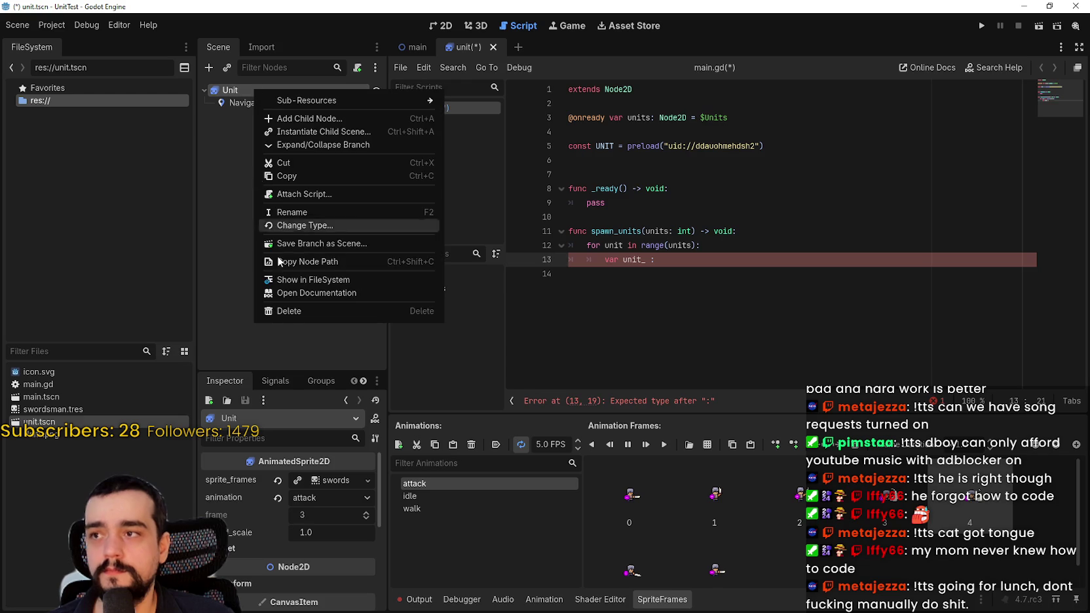
left_click(313, 195)
left_click(496, 396)
key("Return")
key("Up")
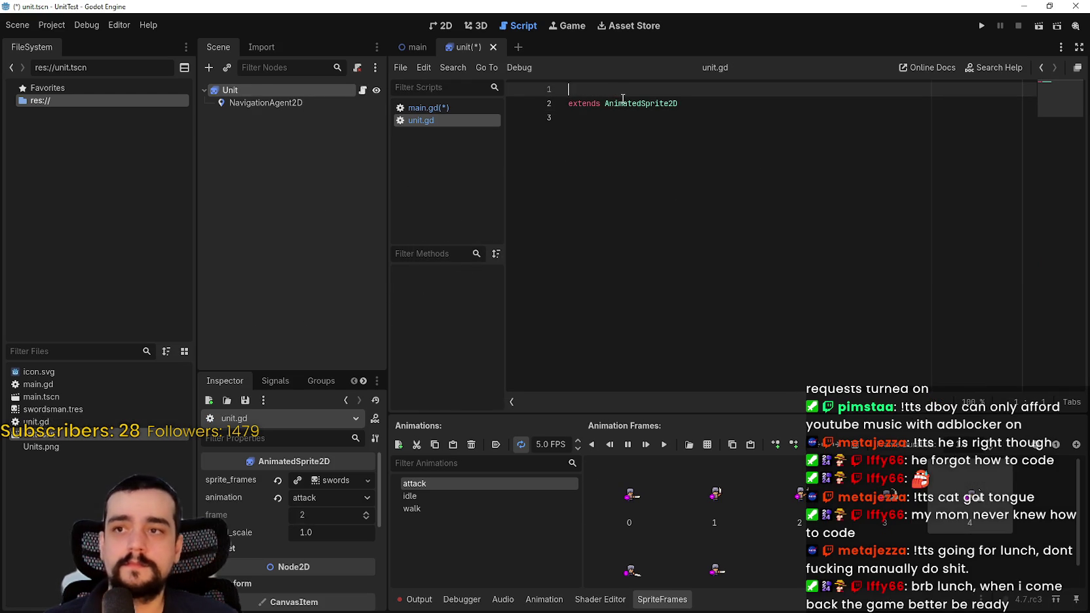
type("class_name")
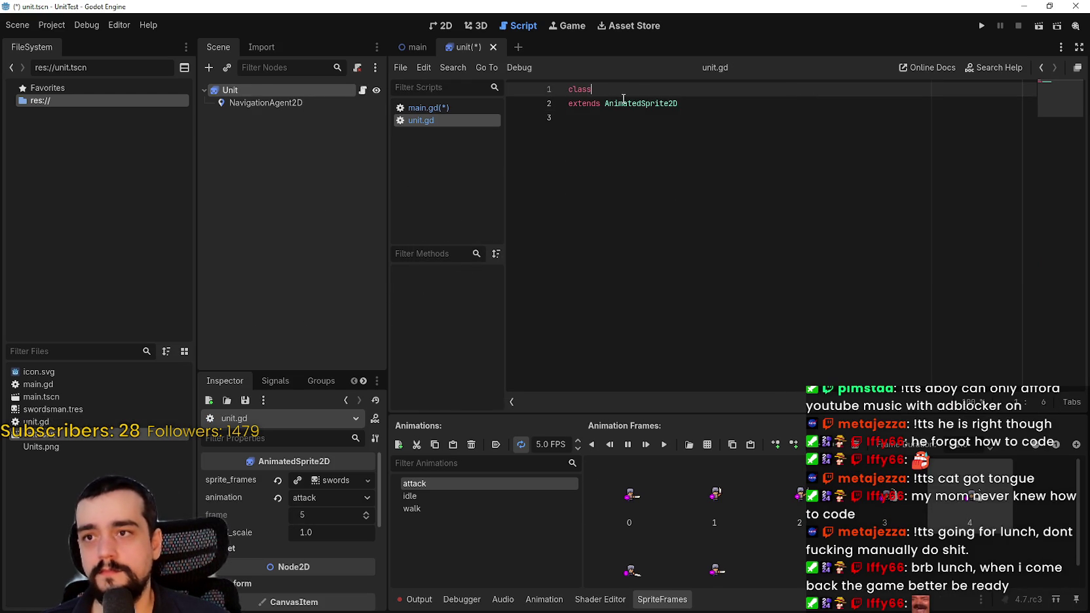
key("Return")
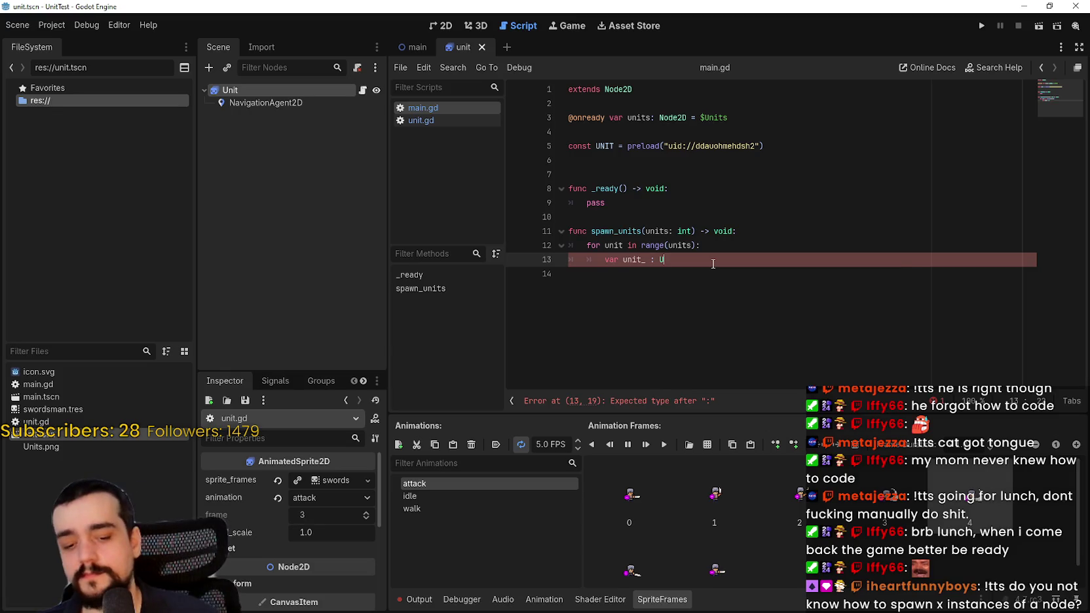
Step: Finish line 13 as var unit_ : Unit = UNIT.instantiate()
key("Return")
key("BackSpace")
key("BackSpace")
key("BackSpace")
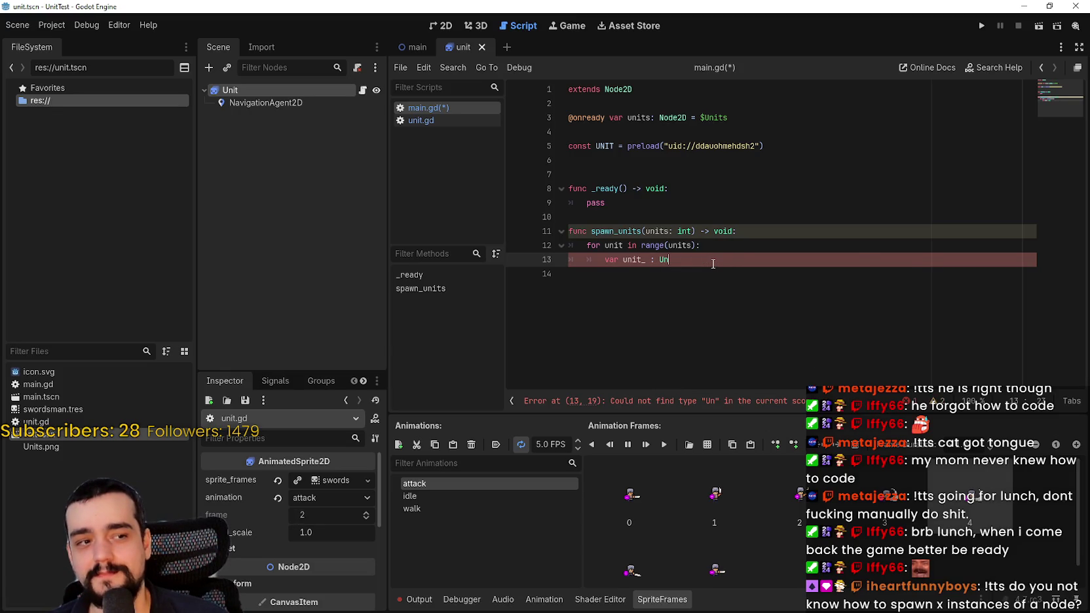
type("it")
key("Escape")
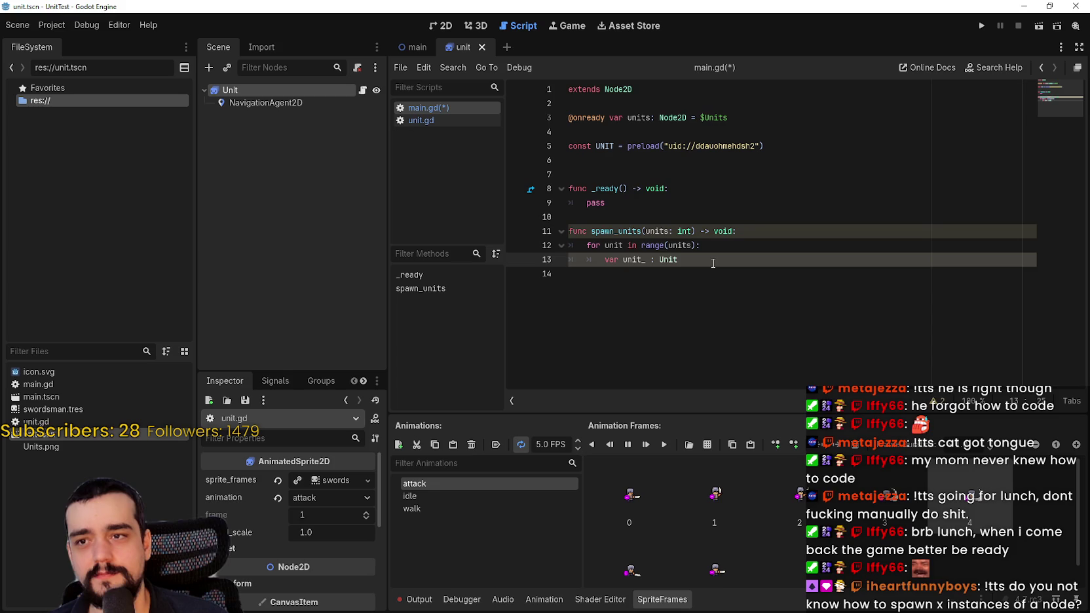
key("ctrl+space")
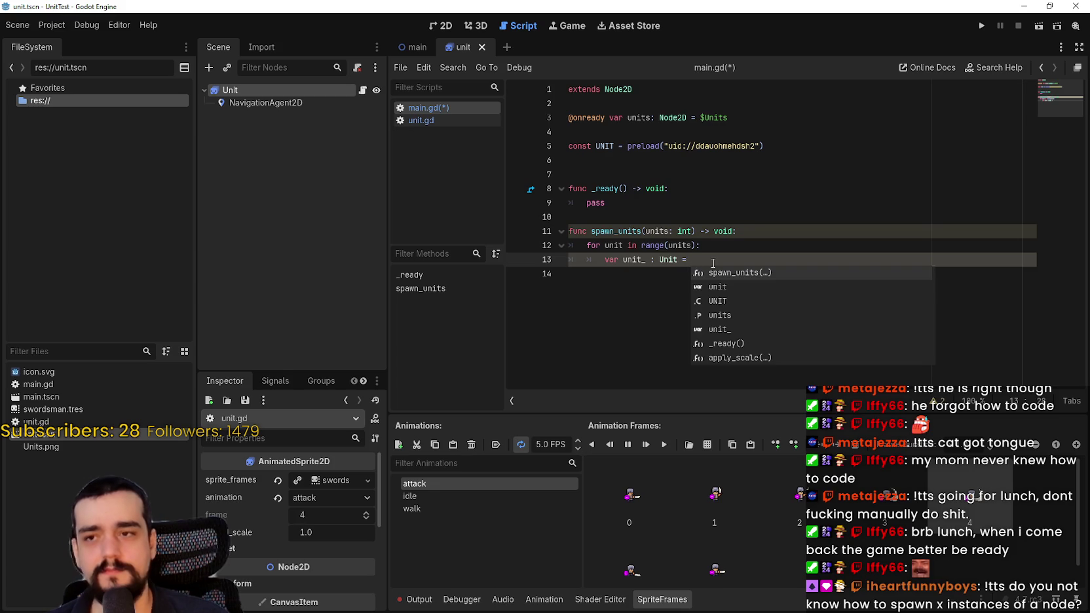
type("UNIT.")
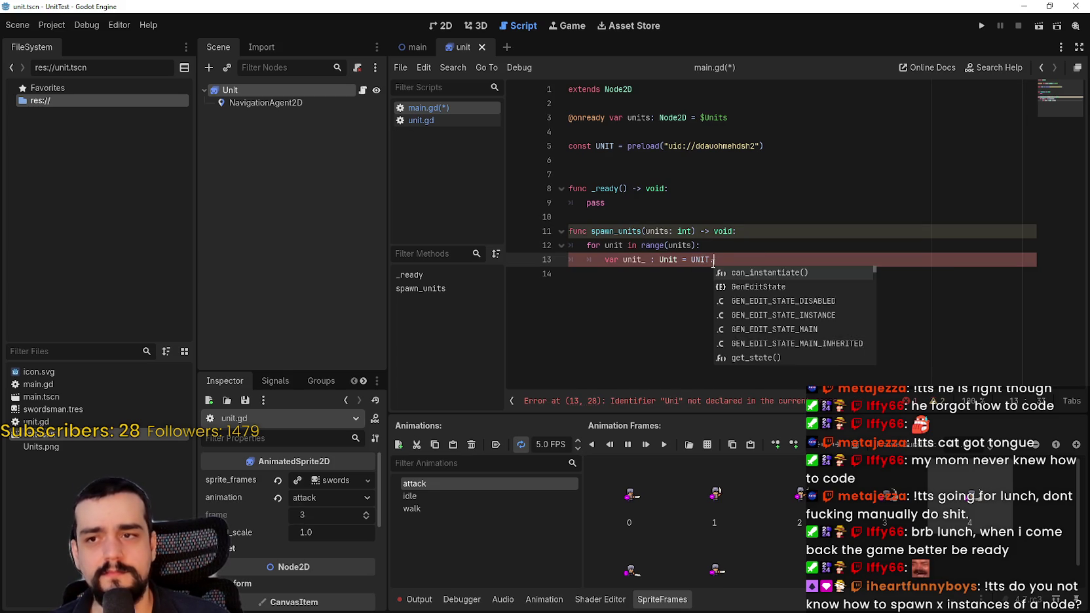
type("ins")
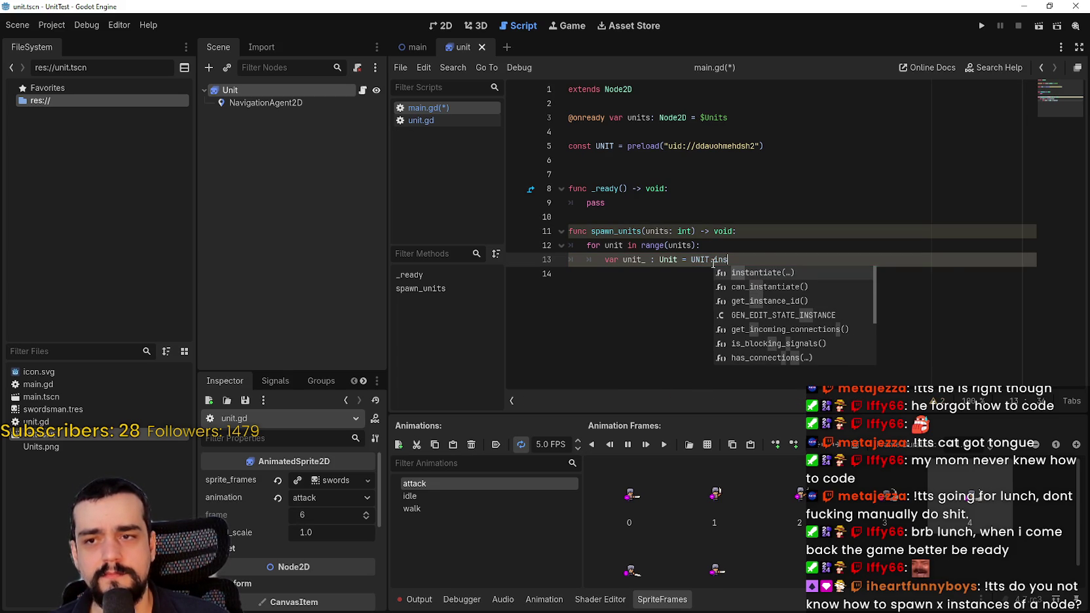
key("Return")
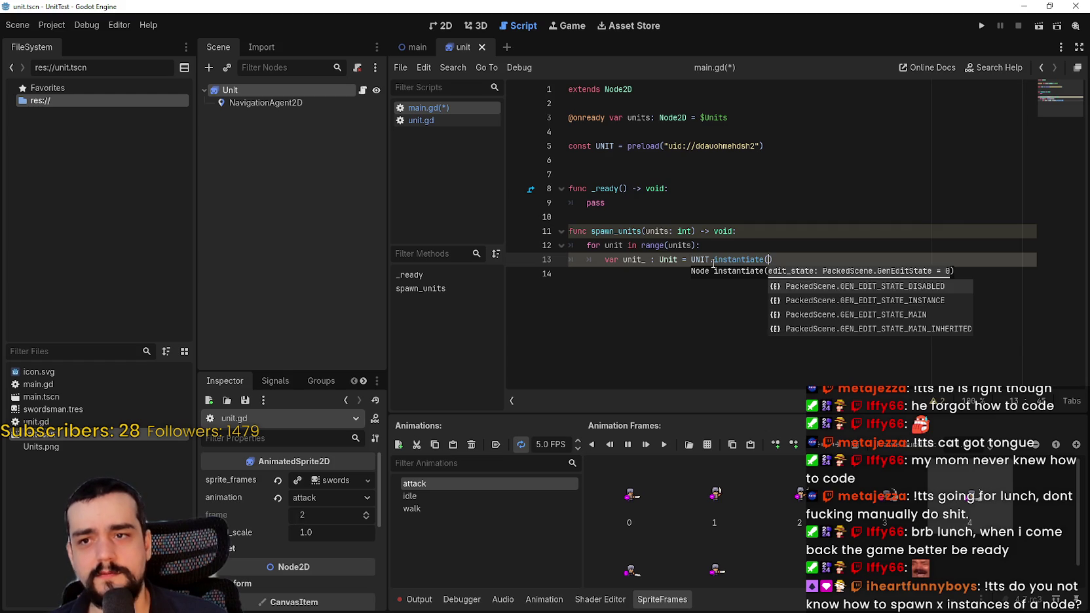
Step: Begin a units. call on new line 14 of the loop body
left_click(819, 262)
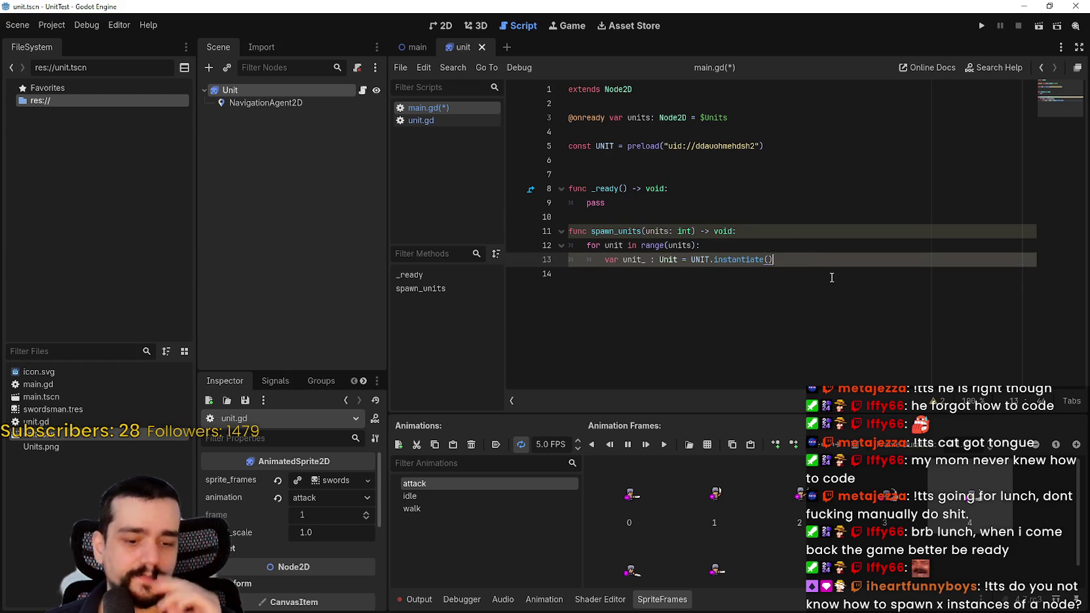
key("Return")
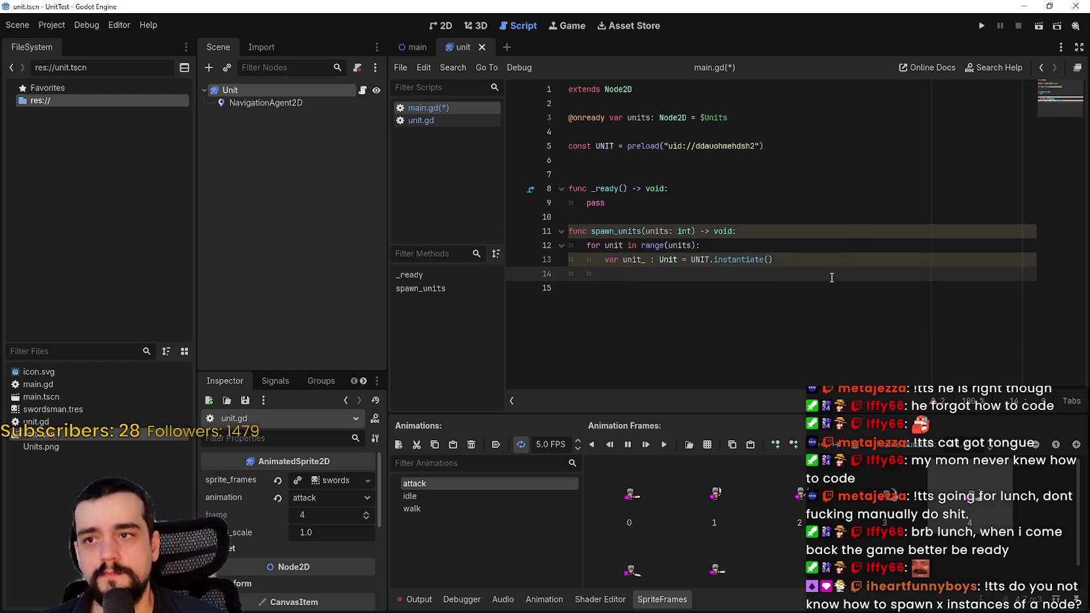
type("v")
key("BackSpace")
type("unit")
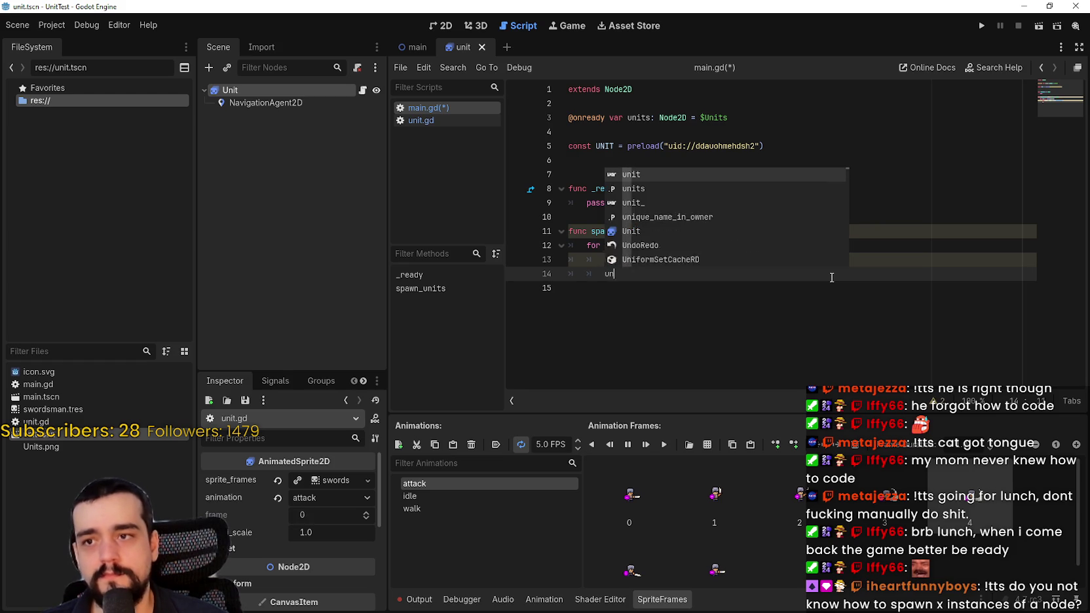
key("Escape")
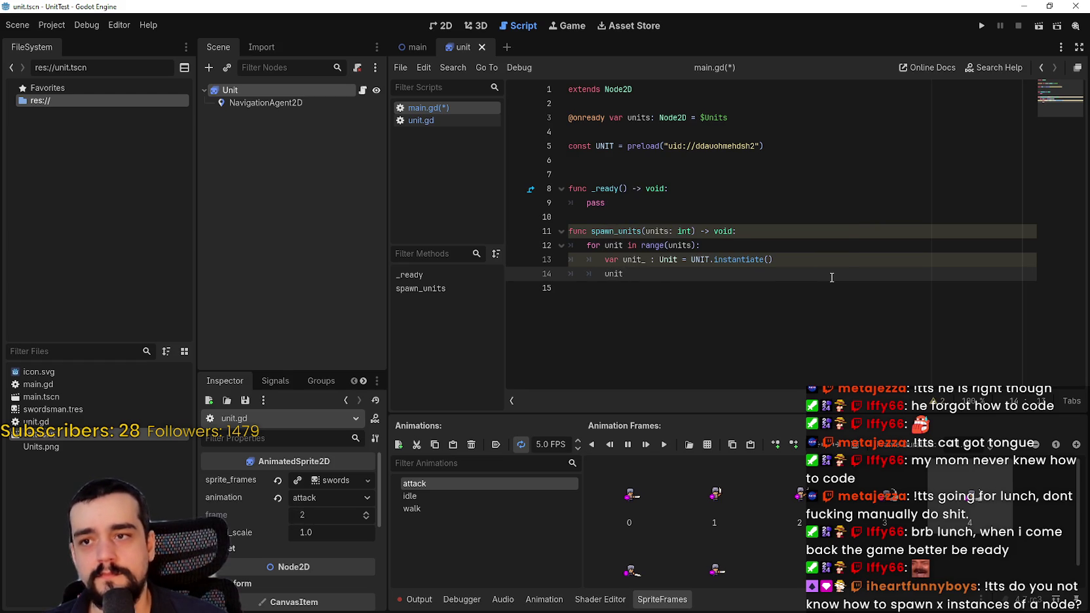
key("BackSpace")
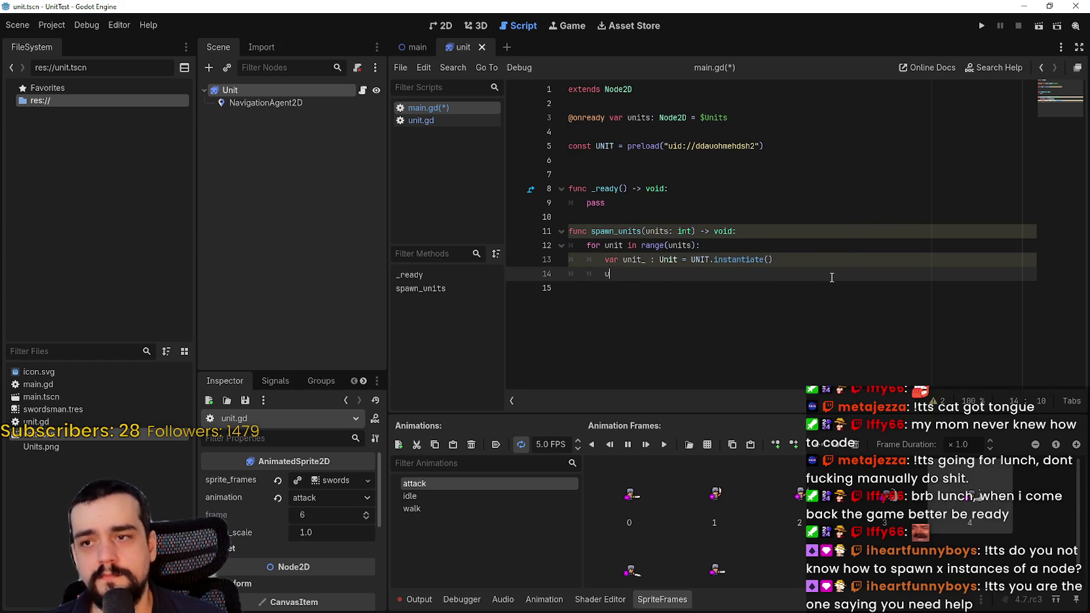
type("uni")
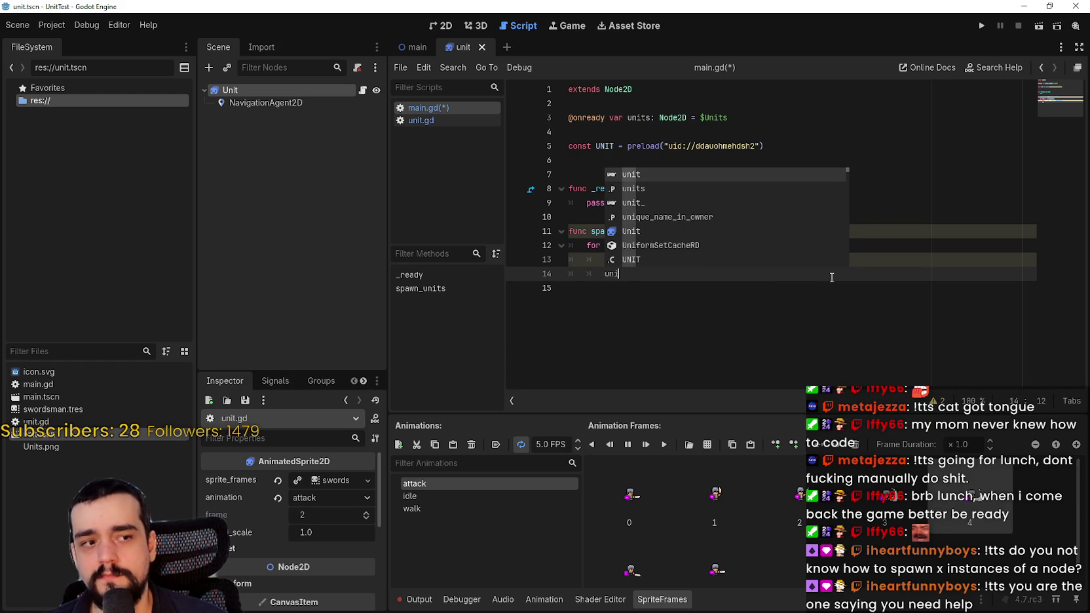
type("ts.")
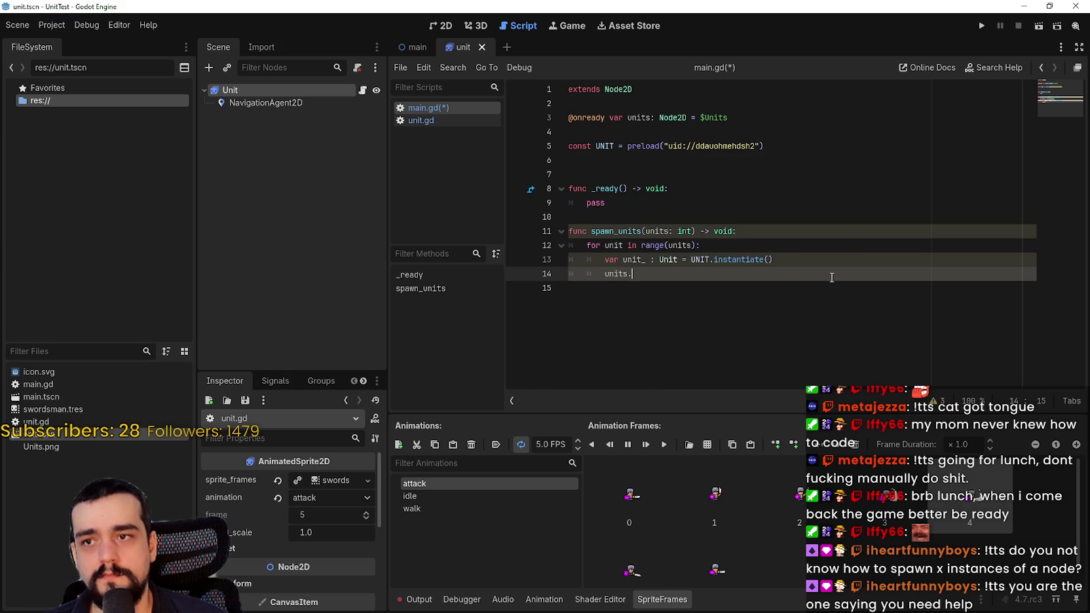
type("add")
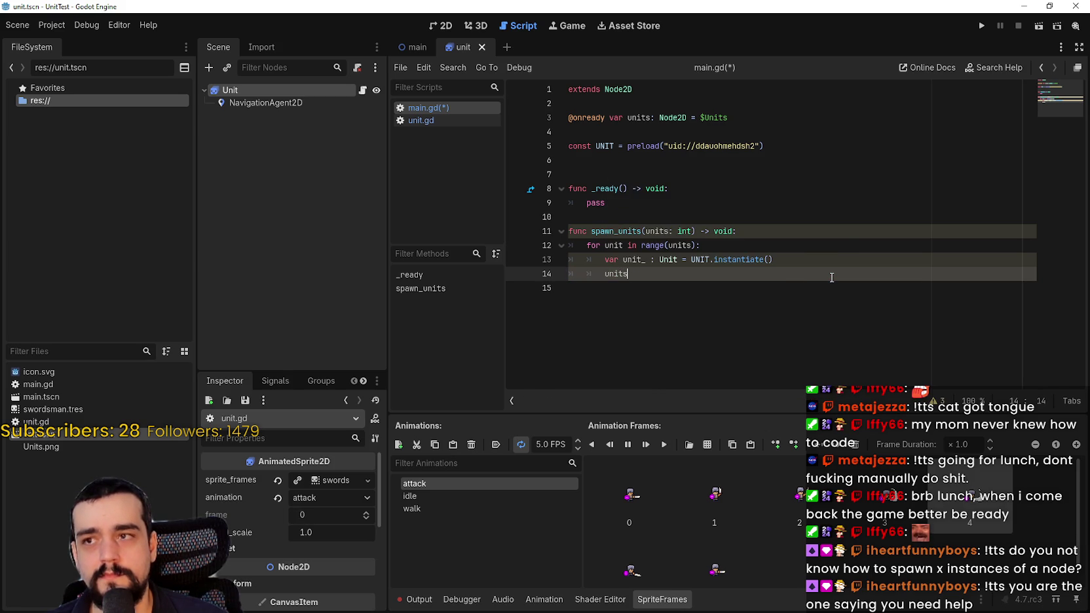
key("BackSpace")
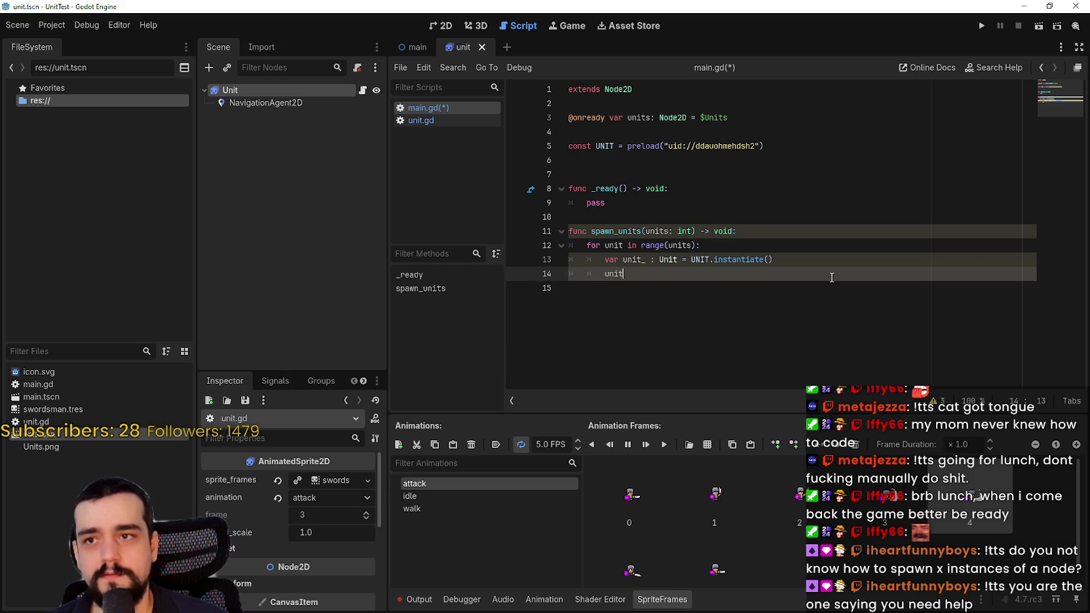
type("ni")
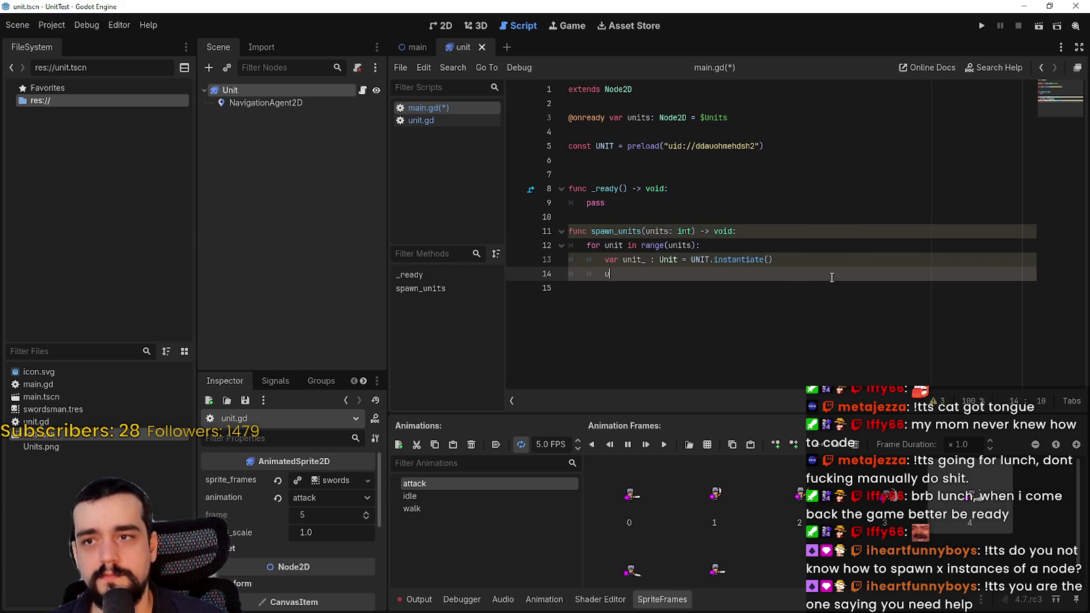
type("ts")
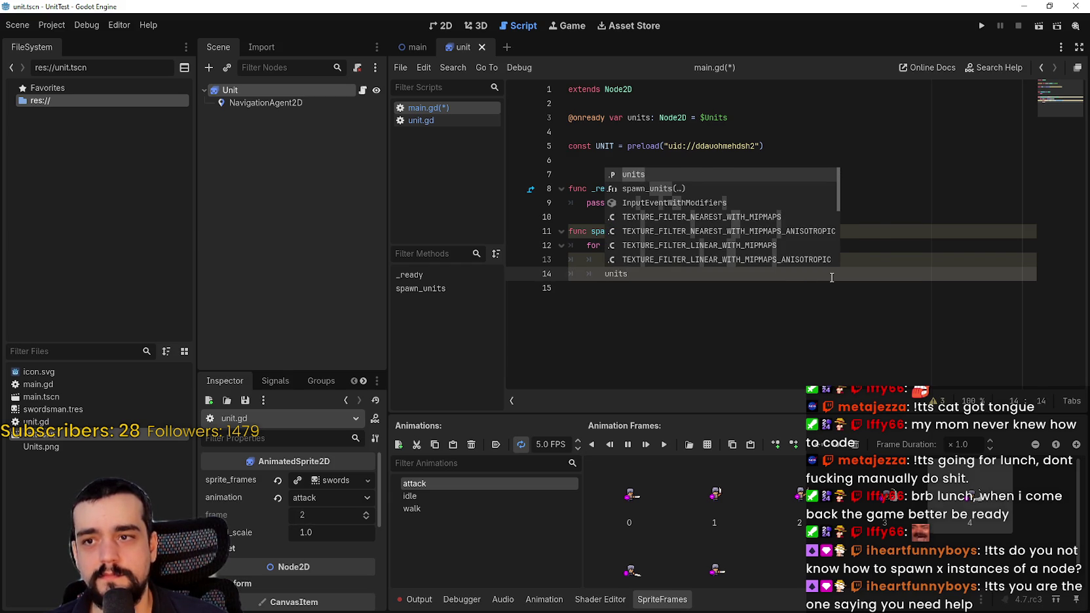
type(".")
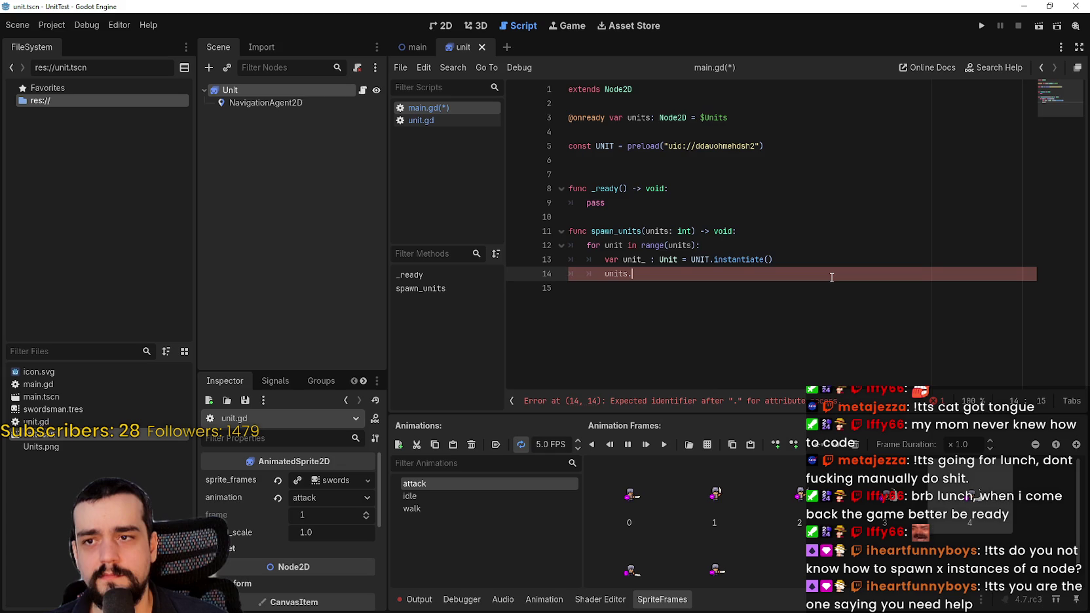
left_click(652, 117)
type("Map")
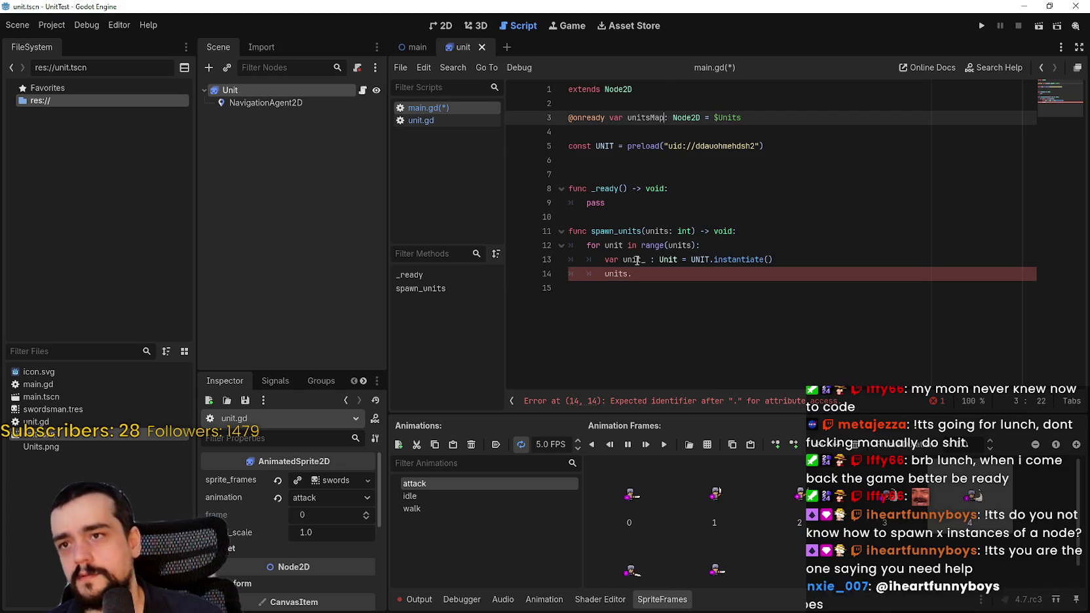
left_click(756, 133)
key("ctrl+s")
left_click_drag(665, 117, 652, 117)
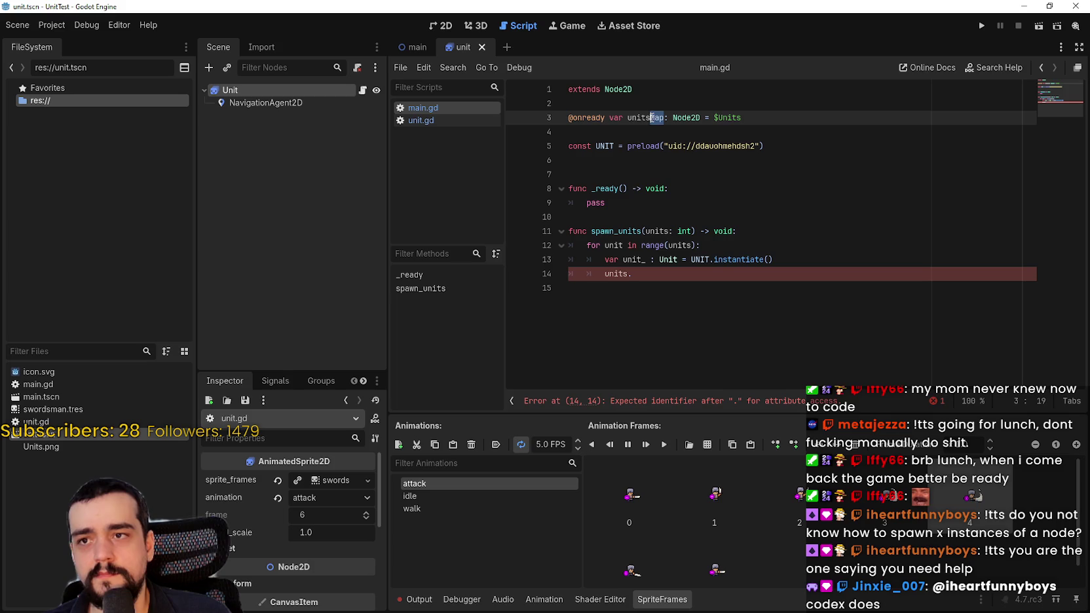
type("Node")
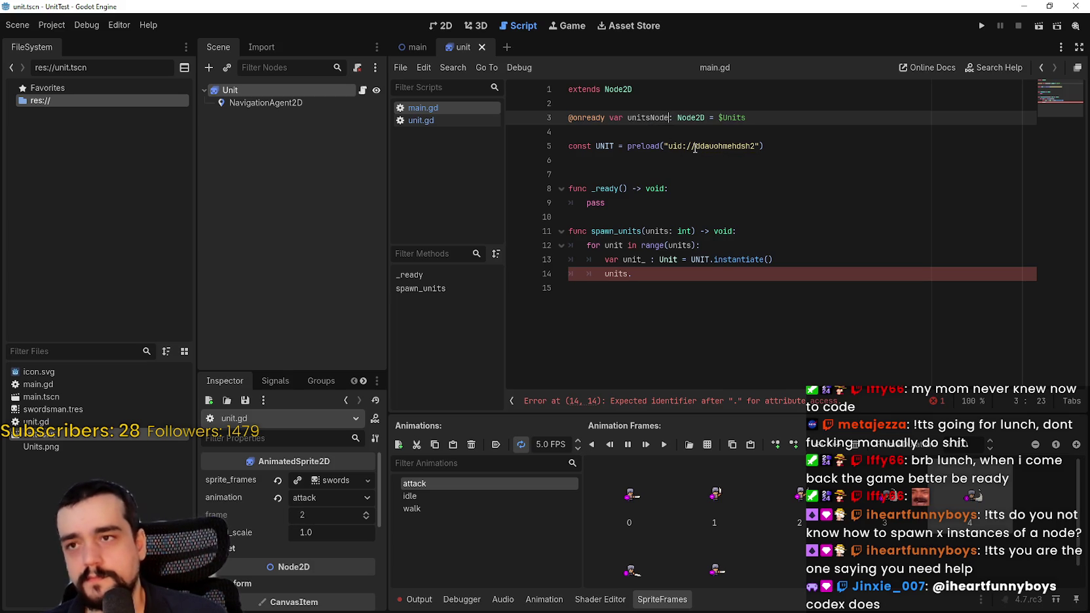
Step: Complete line 14 as unitsNode.add_child(unit_)
left_click(627, 280)
key("BackSpace")
key("BackSpace")
key("BackSpace")
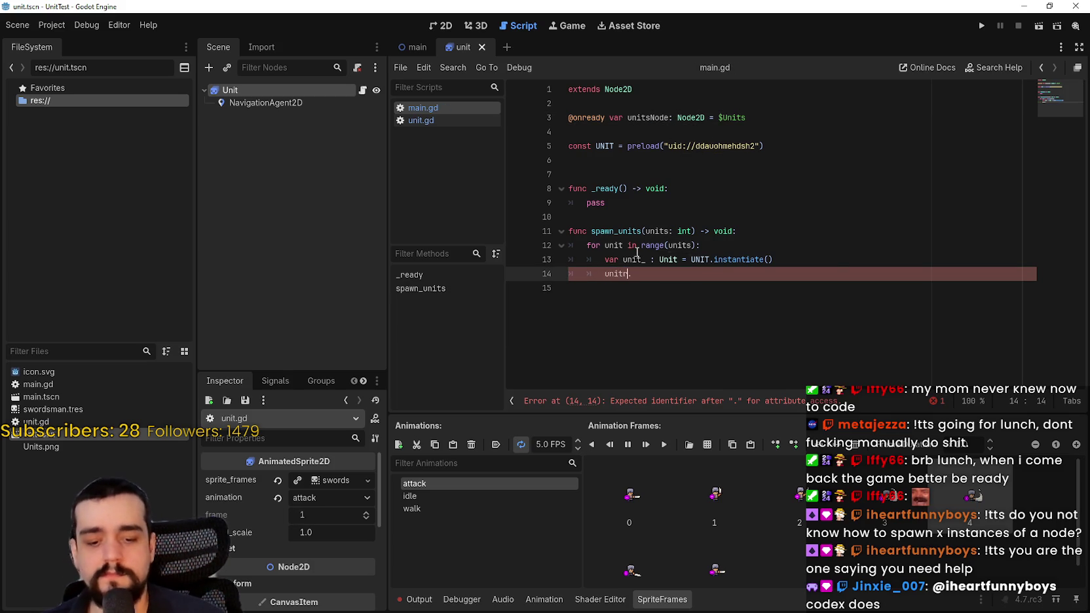
key("Down")
key("Return")
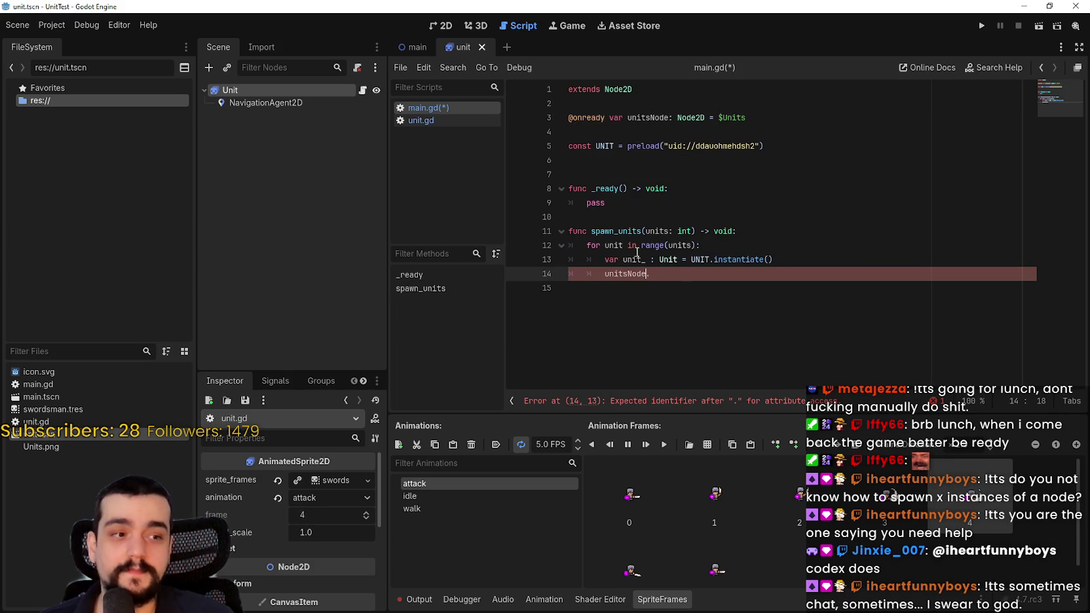
type("..")
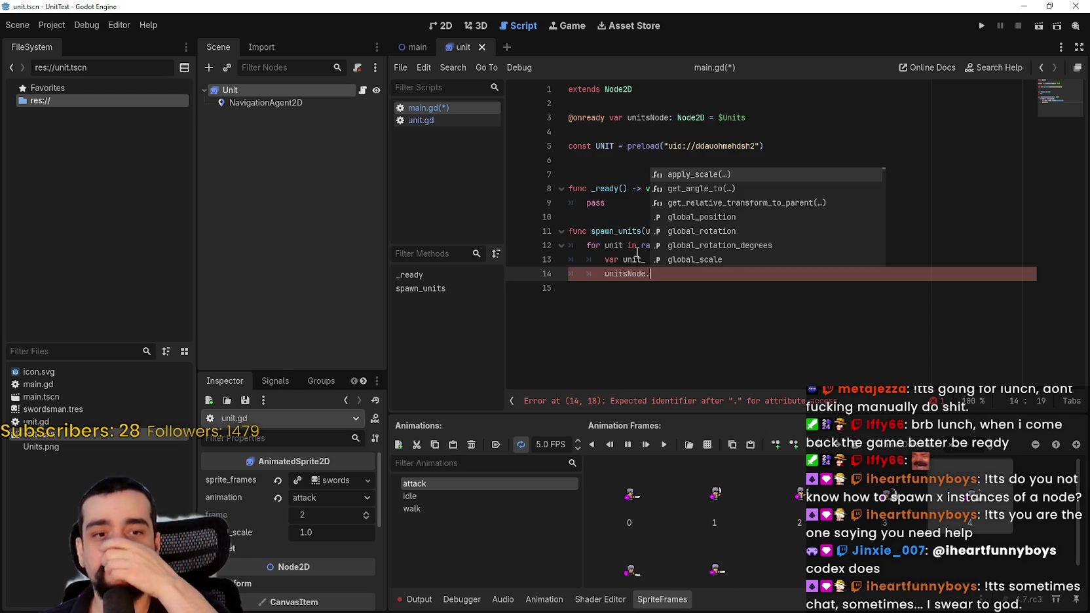
type("add")
key("Return")
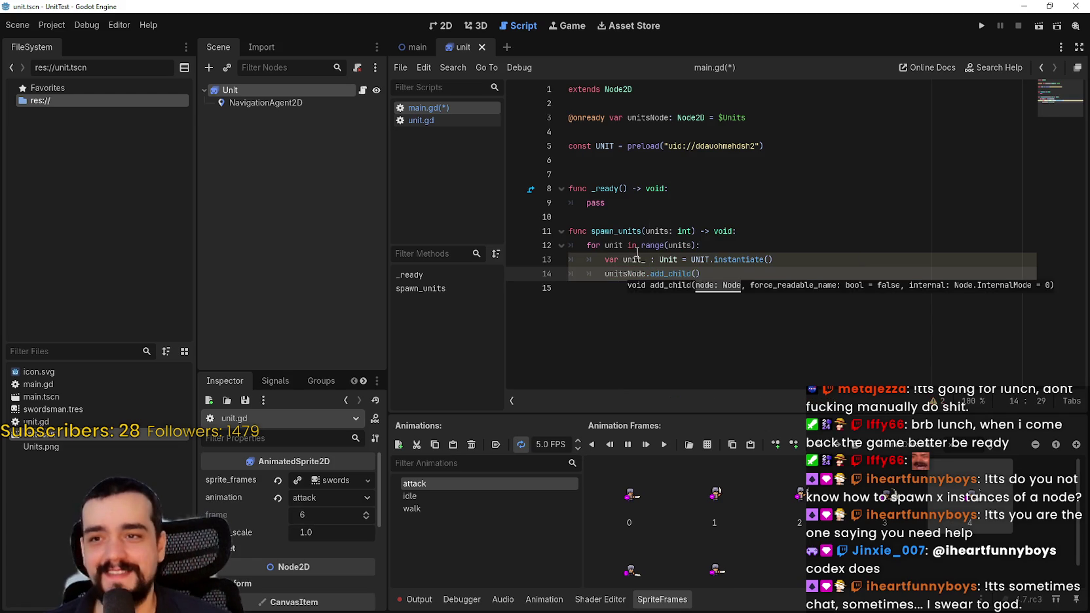
type("unit_")
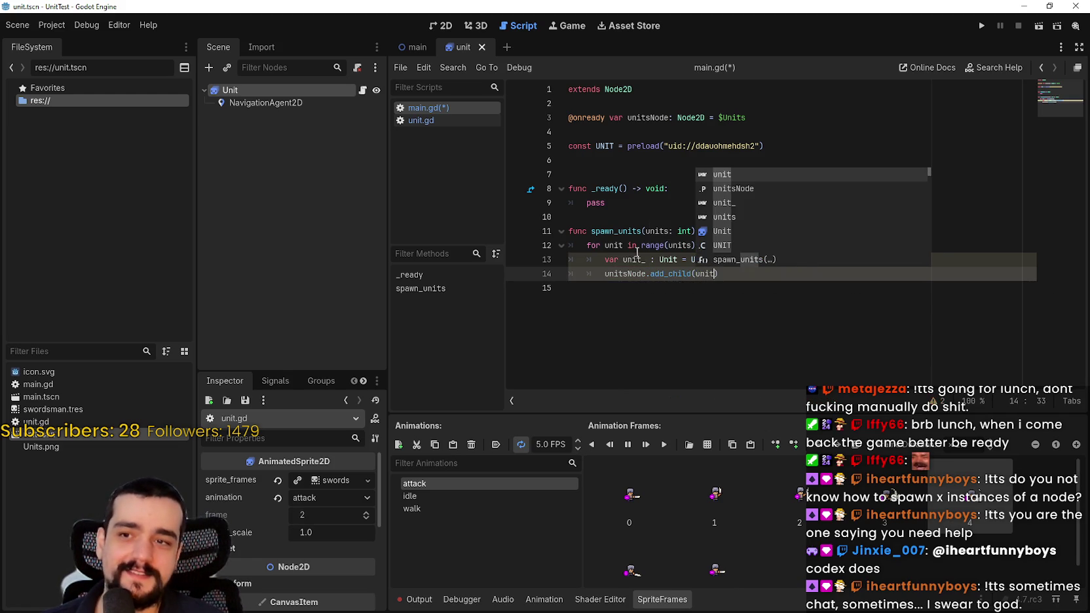
key("Escape")
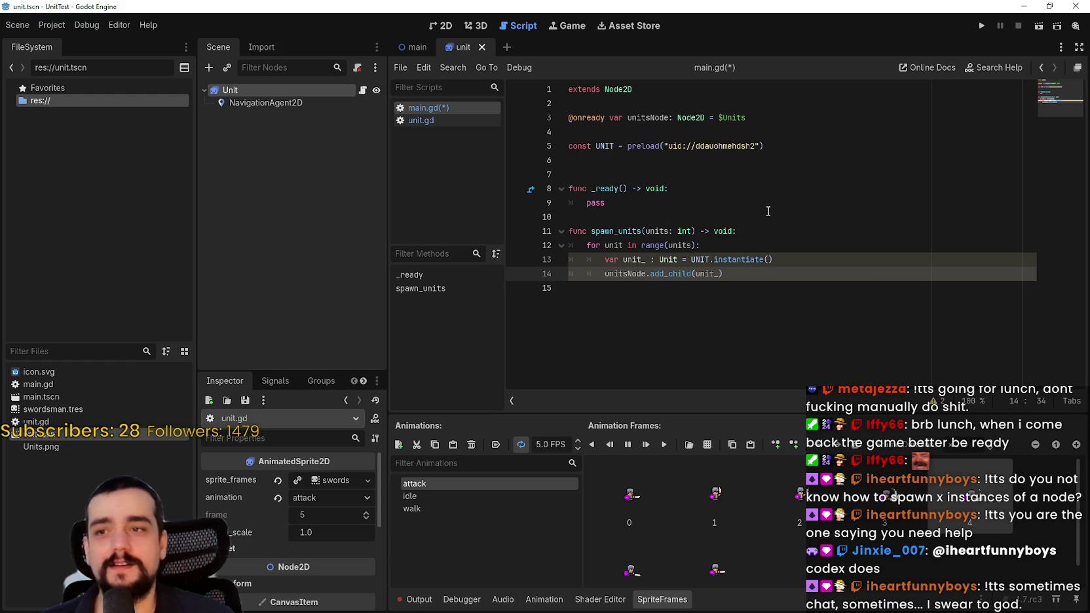
left_click(761, 215)
left_click(777, 288)
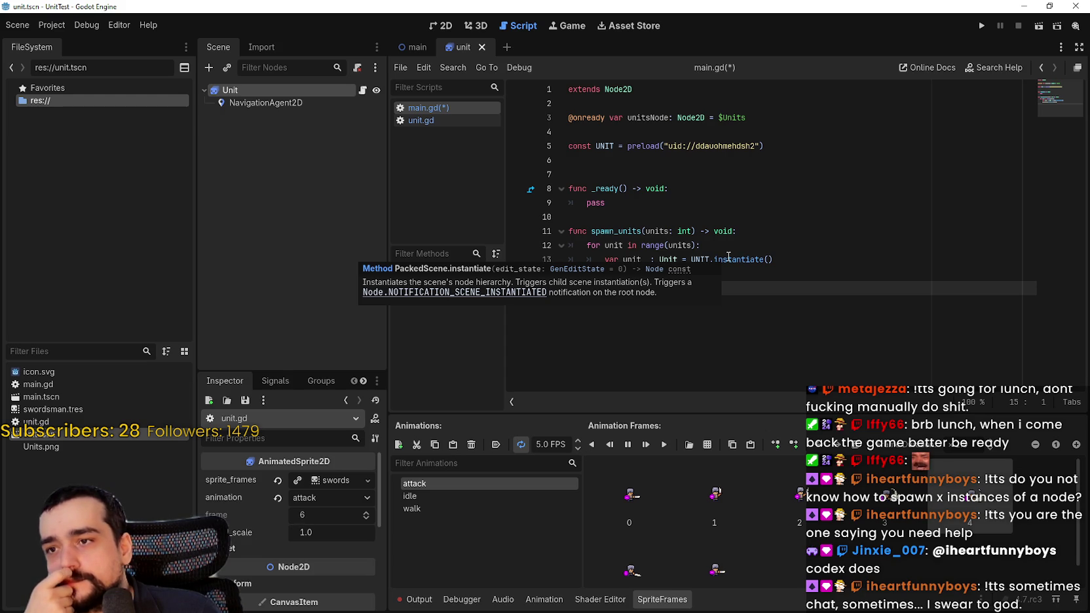
Step: Replace pass in _ready with a spawn_units(5) call and save the script
left_click_drag(605, 204, 583, 207)
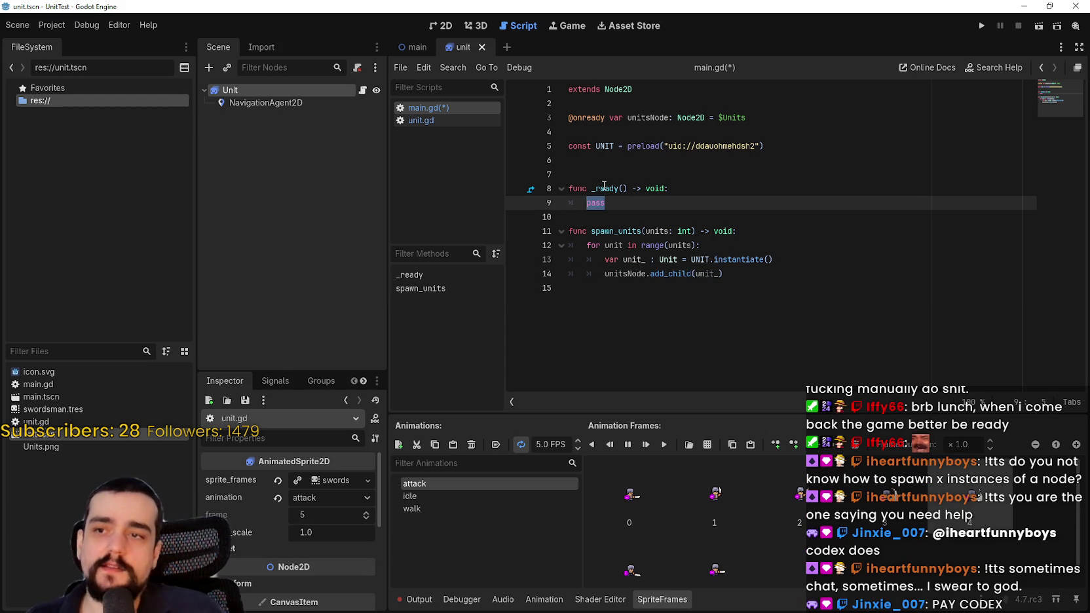
type("spaw")
key("Return")
type("50")
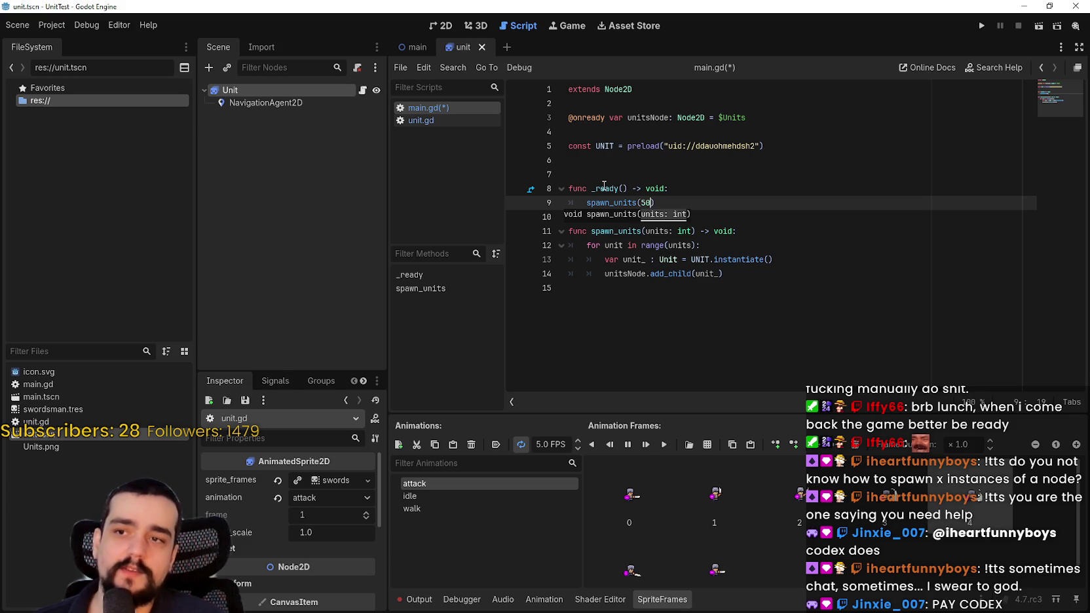
key("ctrl+s")
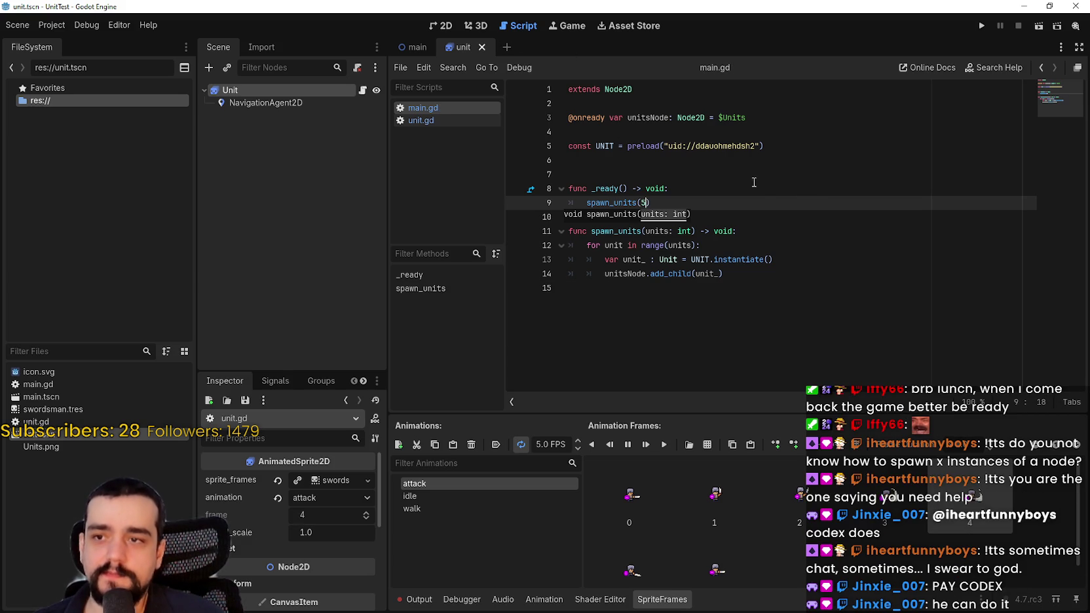
Step: After the add_child line, begin writing unit_.global_position = Vector2( with a random range call
left_click(891, 276)
left_click(839, 259)
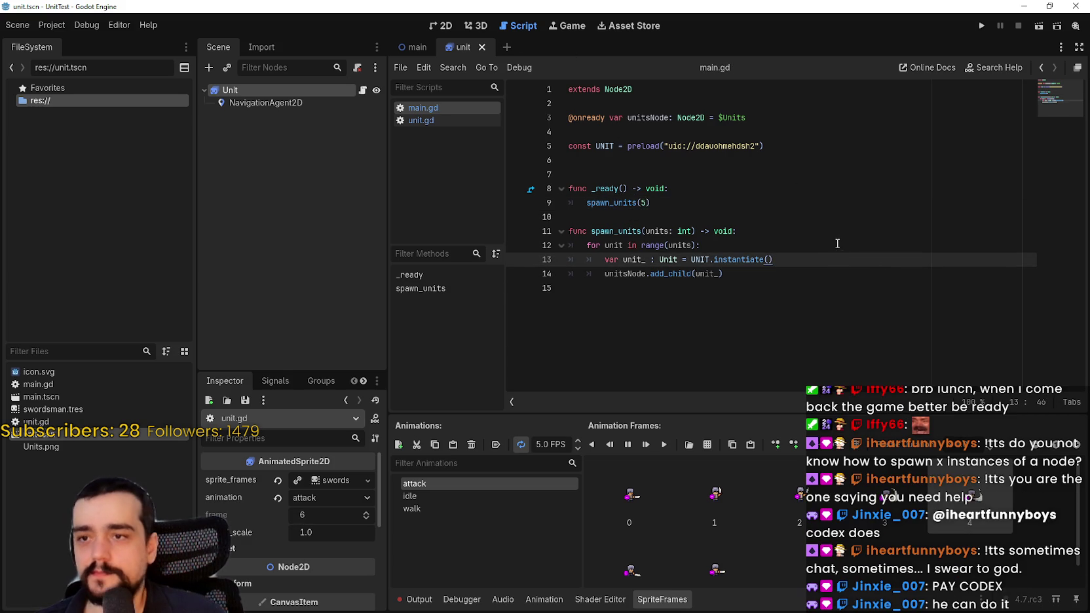
key("Return")
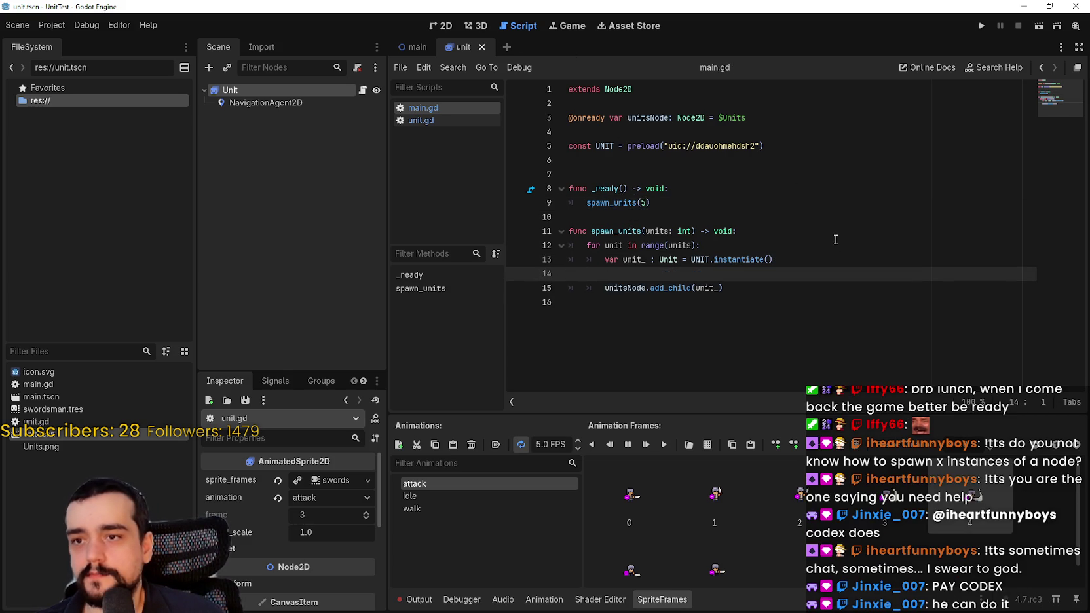
key("BackSpace")
key("Down")
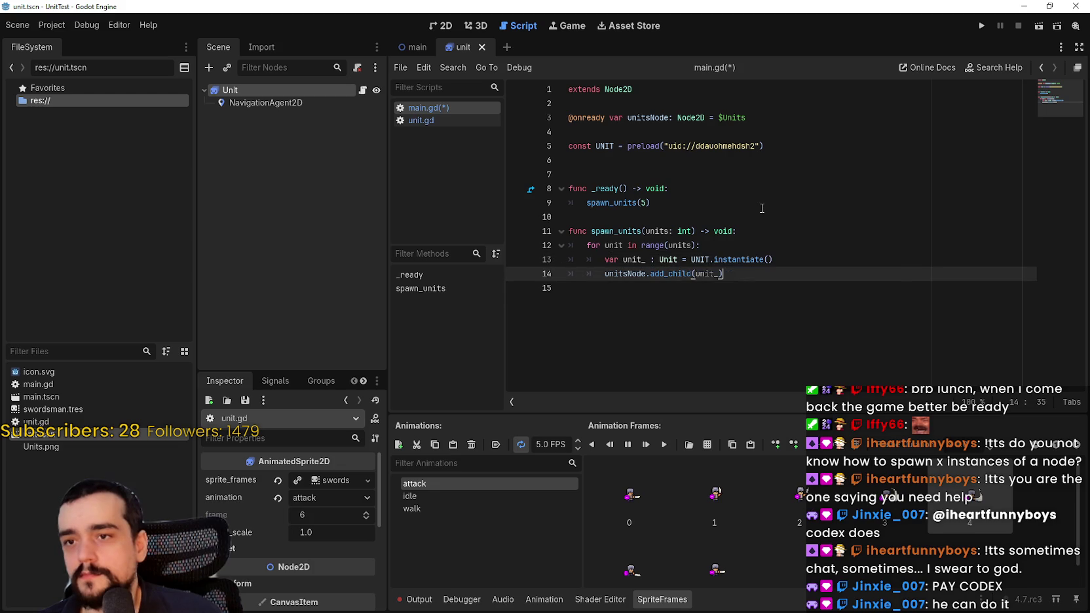
key("Return")
type("uni")
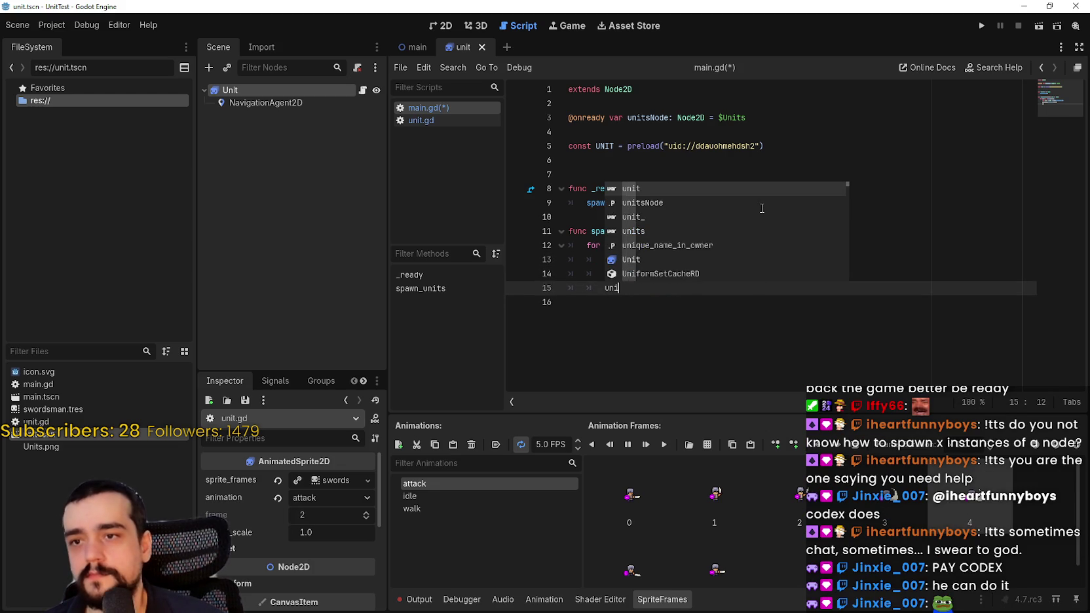
type("t_.global_position")
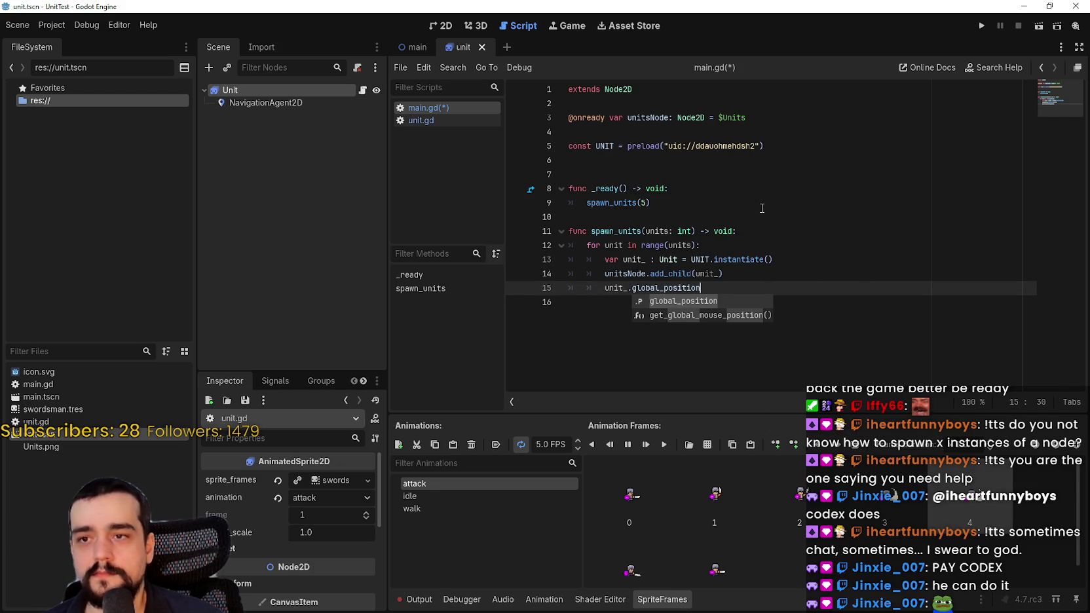
type(" = Vec")
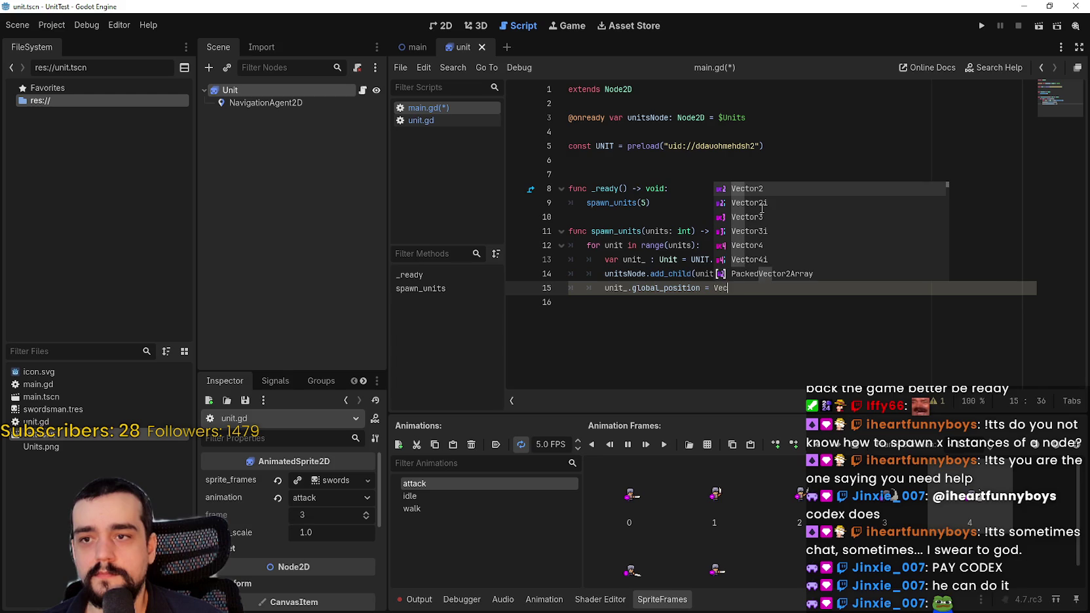
type("tor2(Vec")
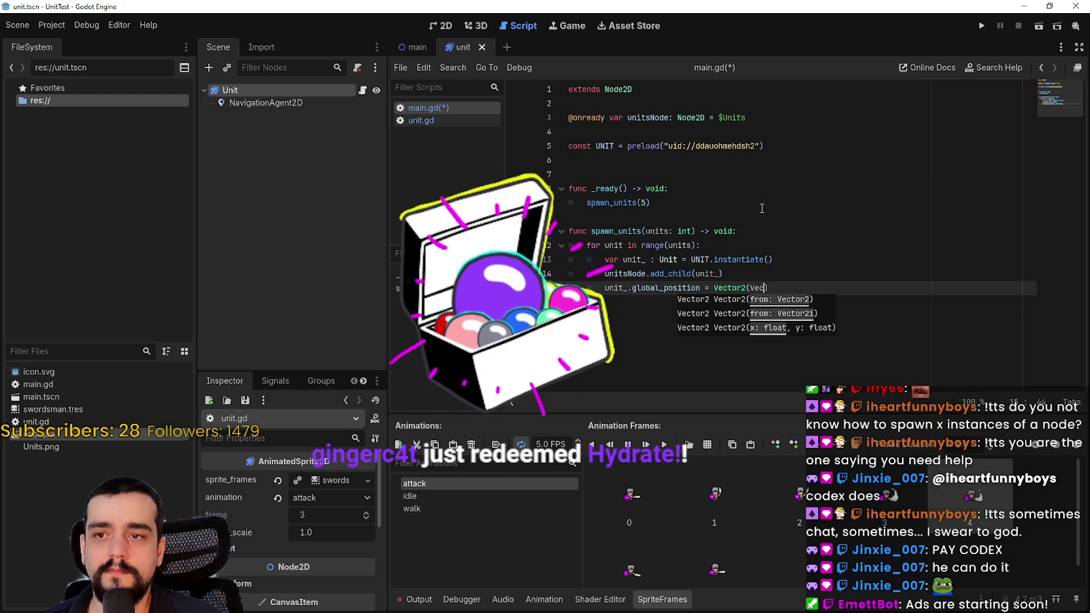
key("ctrl+space")
key("Escape")
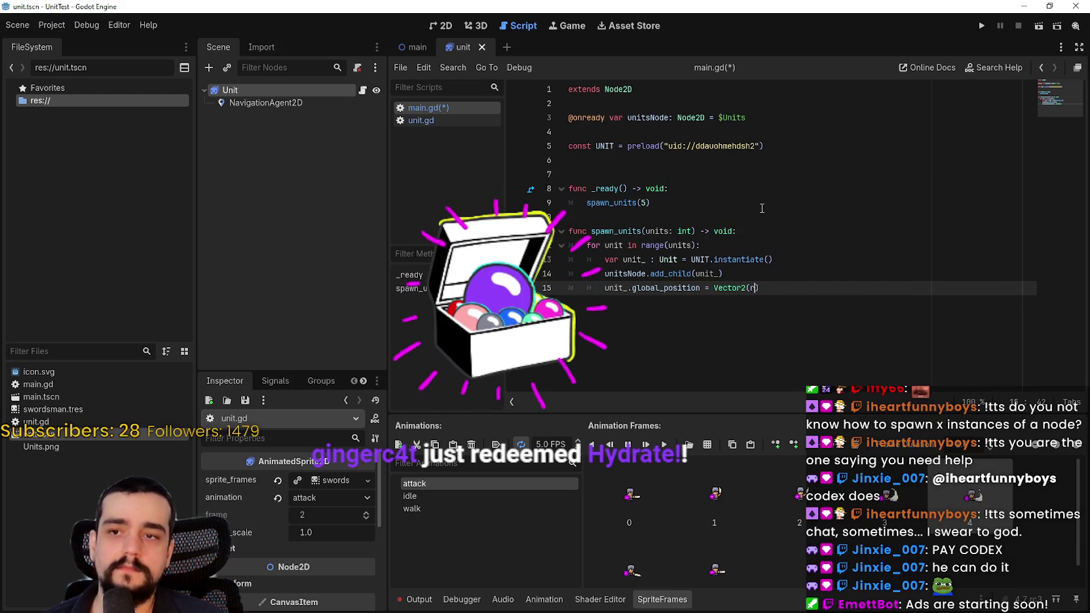
type("ra")
key("BackSpace")
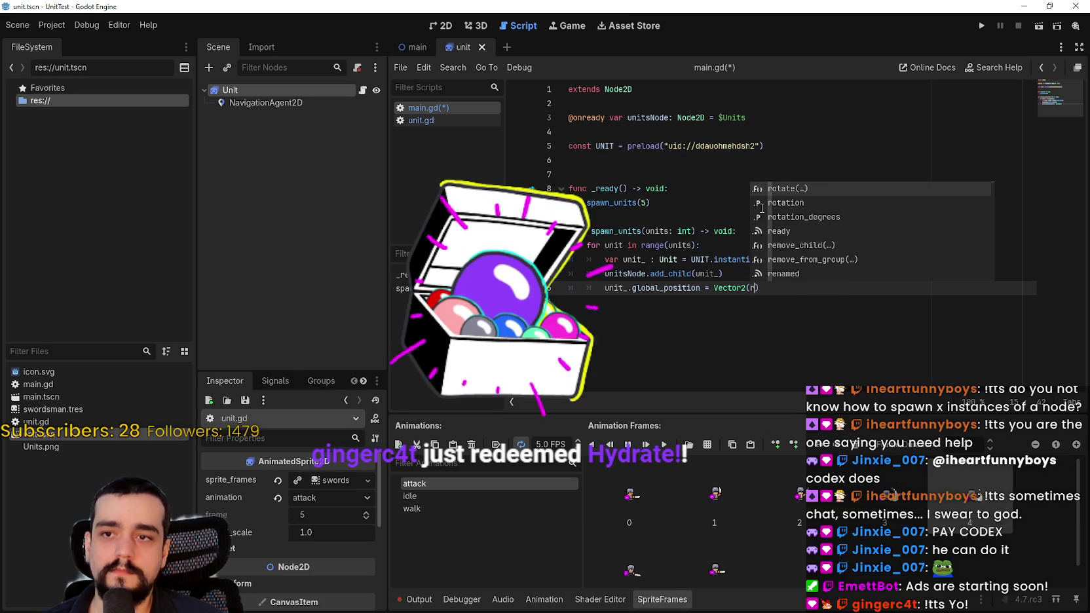
type("an")
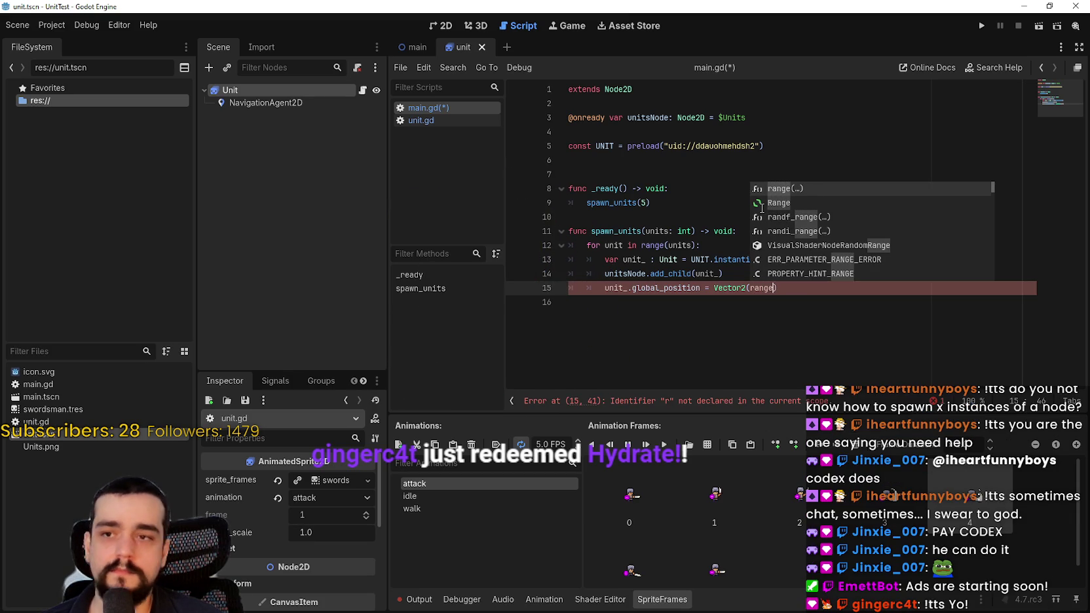
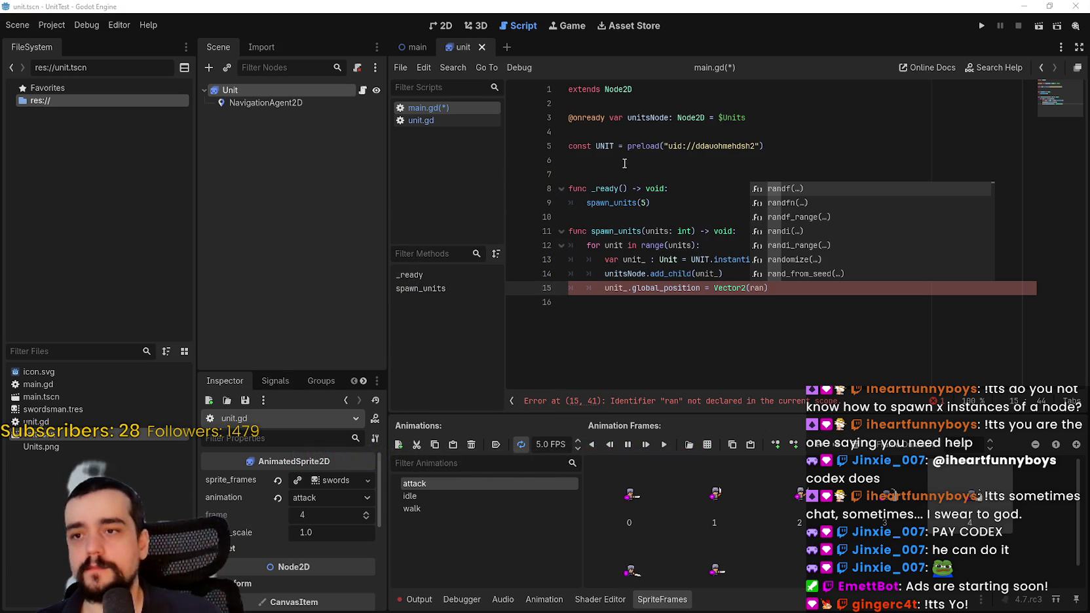
Step: Replace the mistyped 'ran' on line 15 with Vector2(randi_range(0, )) and return to the main scene
double_click(764, 289)
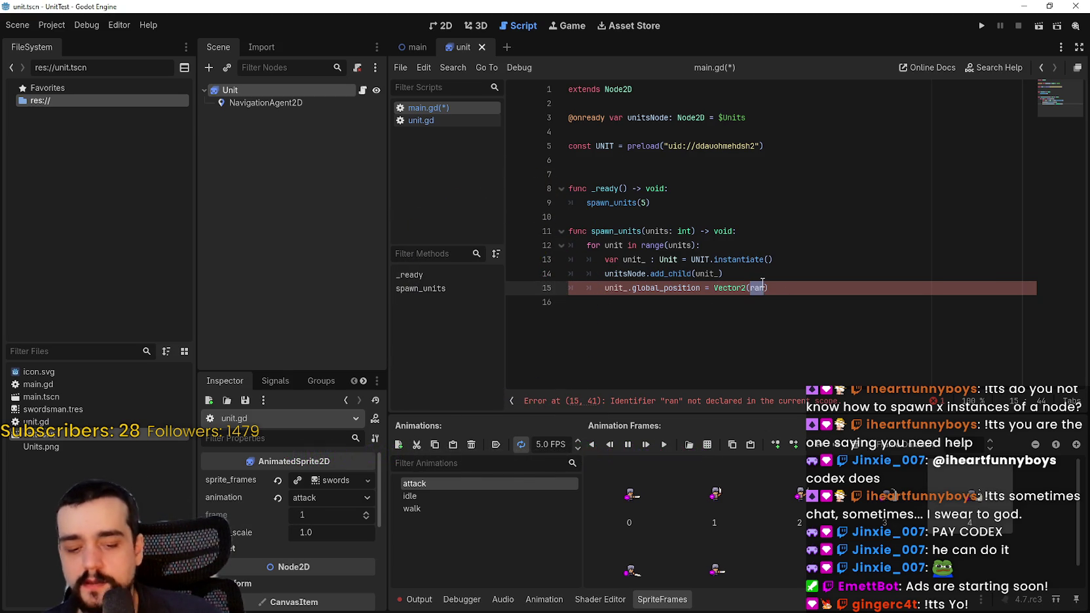
key("BackSpace")
key("Escape")
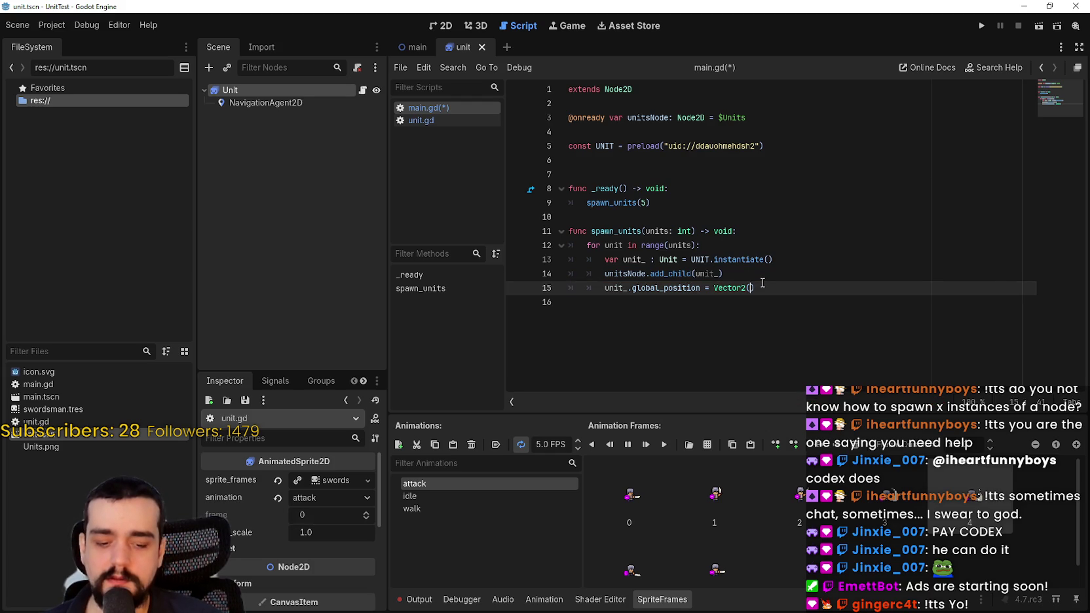
type("rand")
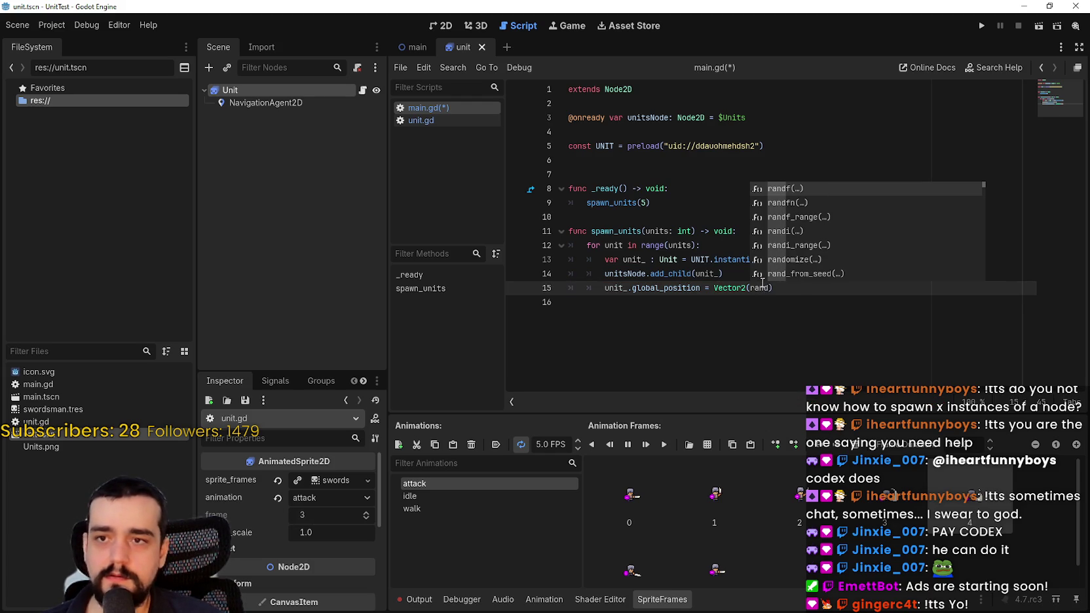
key("Down")
key("Down")
key("Down")
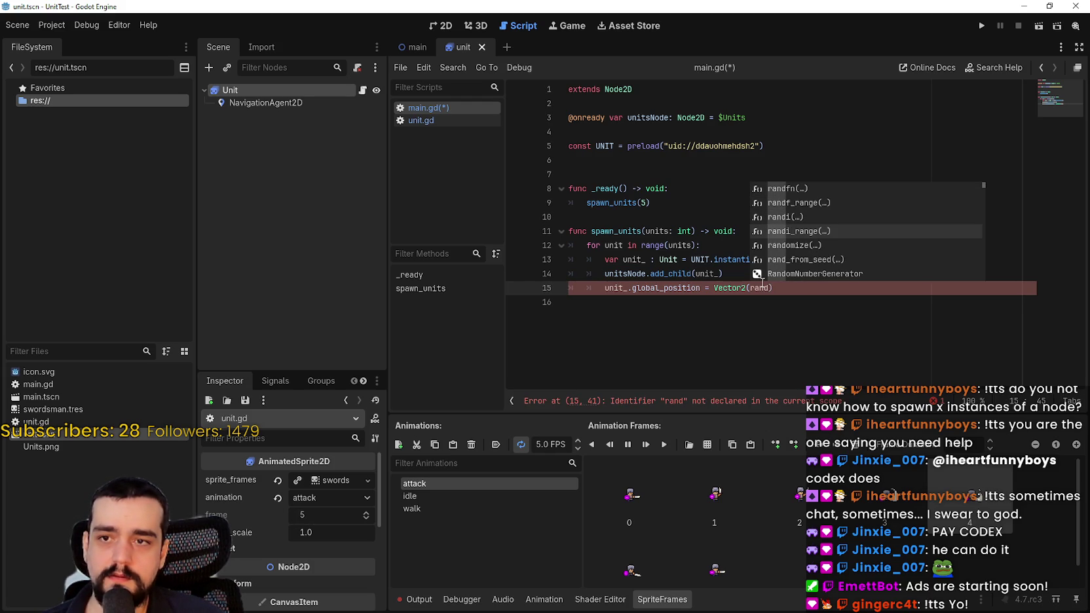
key("Return")
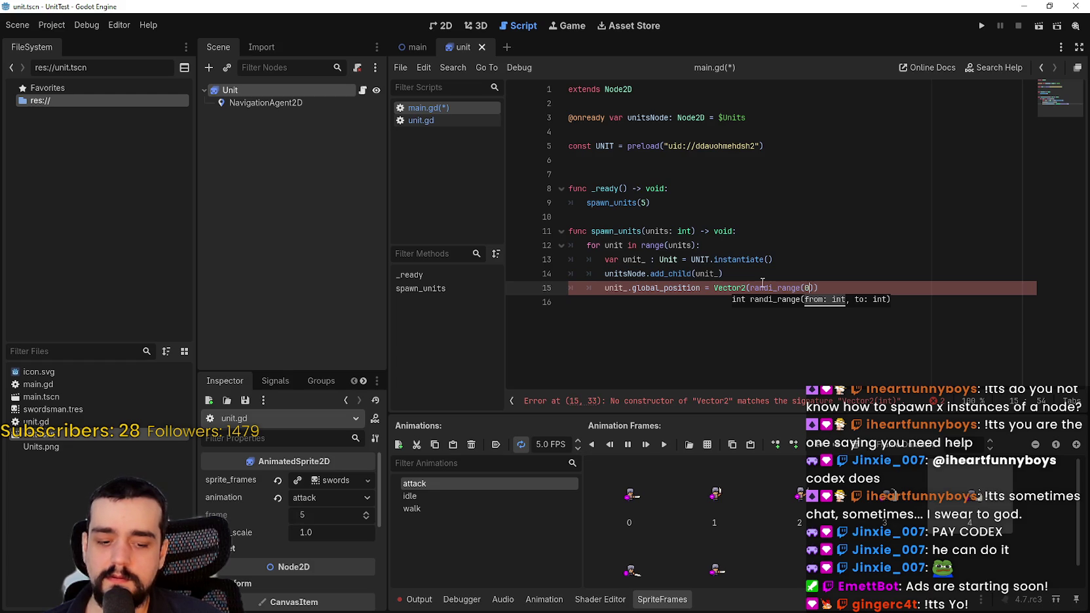
type(", 1")
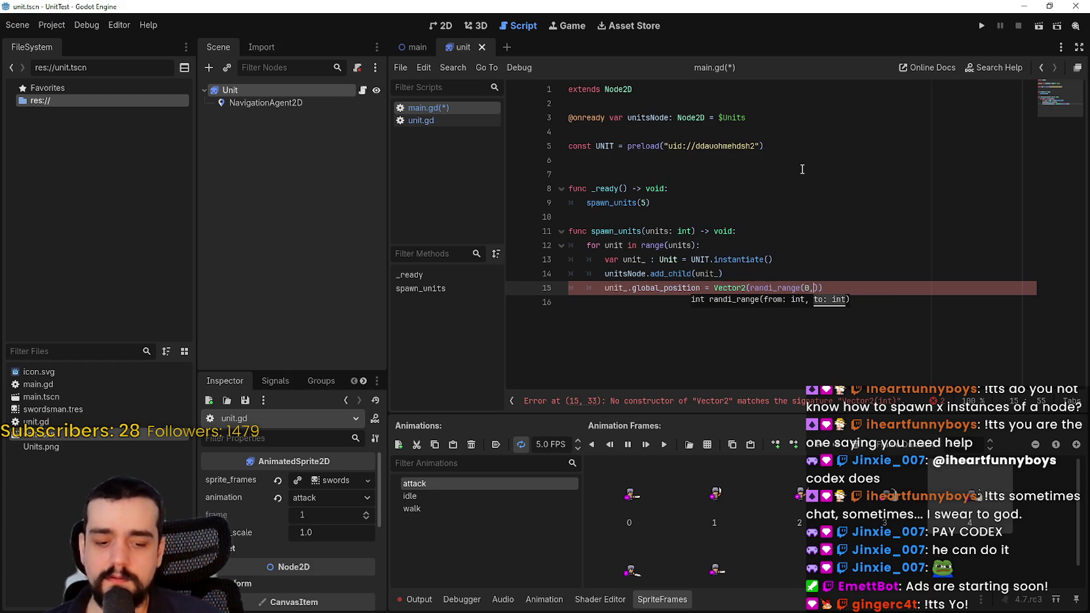
type("2")
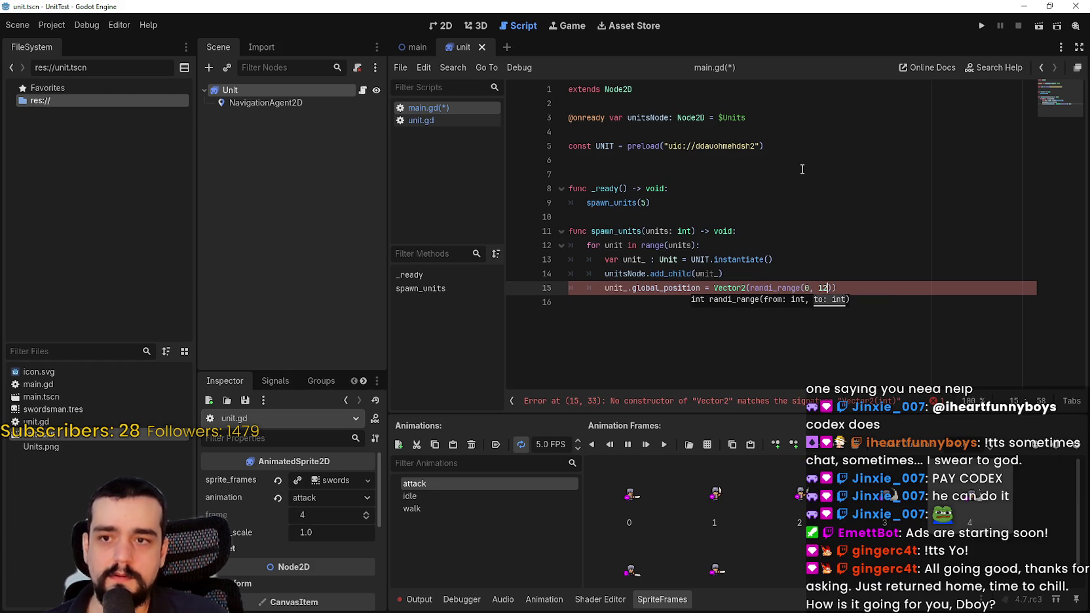
key("BackSpace")
key("BackSpace")
left_click(417, 47)
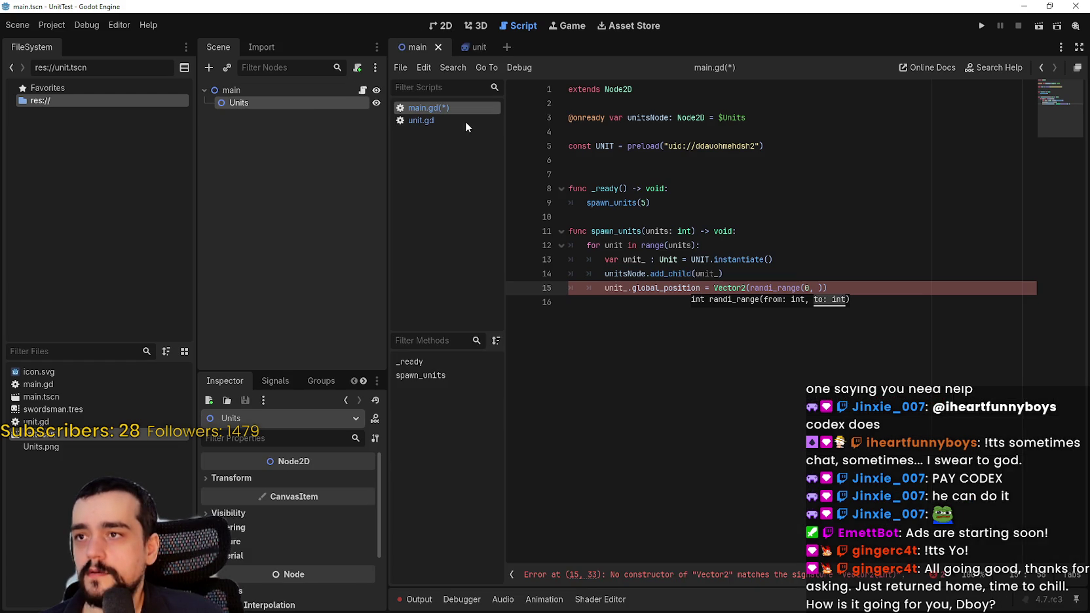
Step: Show the main scene in 2D, select the main root node, and browse the snapping and View options
left_click(441, 26)
scroll(728, 361, "right", 2)
left_click(398, 68)
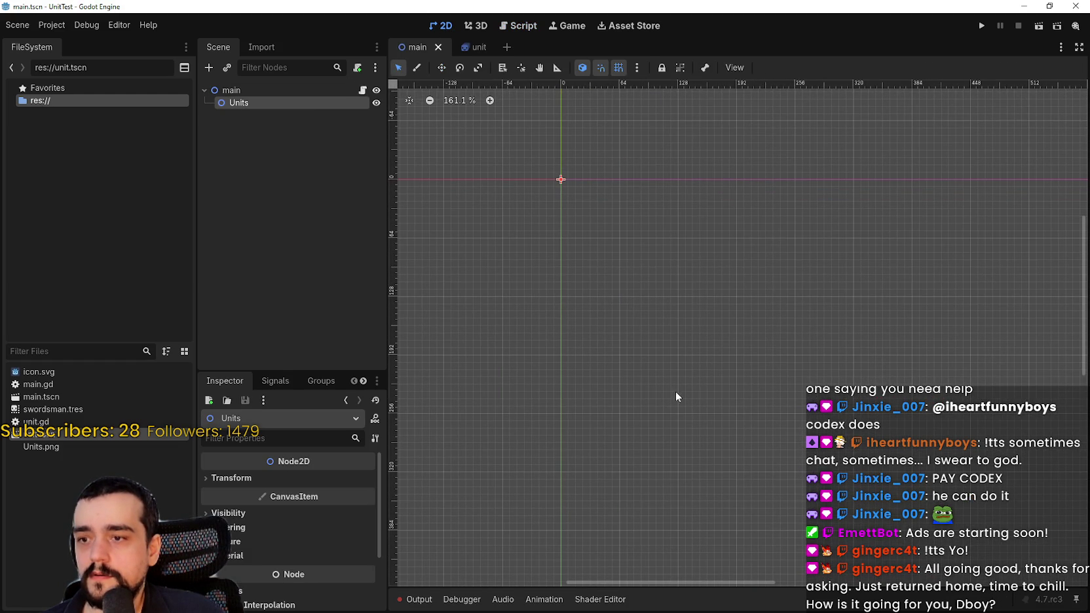
left_click(297, 90)
scroll(588, 360, "up", 3)
scroll(589, 361, "down", 3)
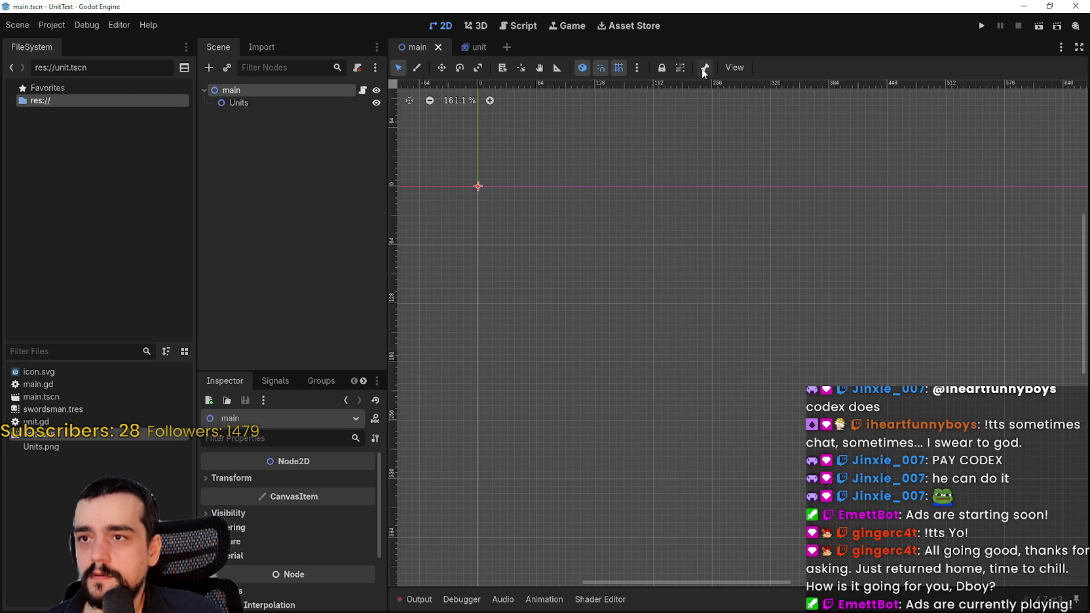
left_click(637, 68)
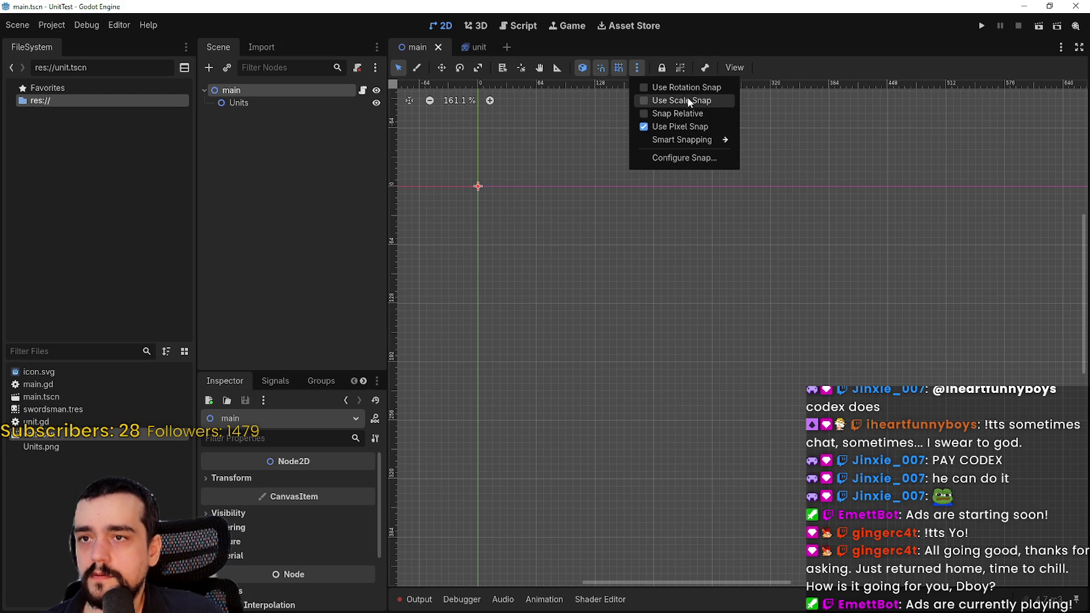
left_click(735, 67)
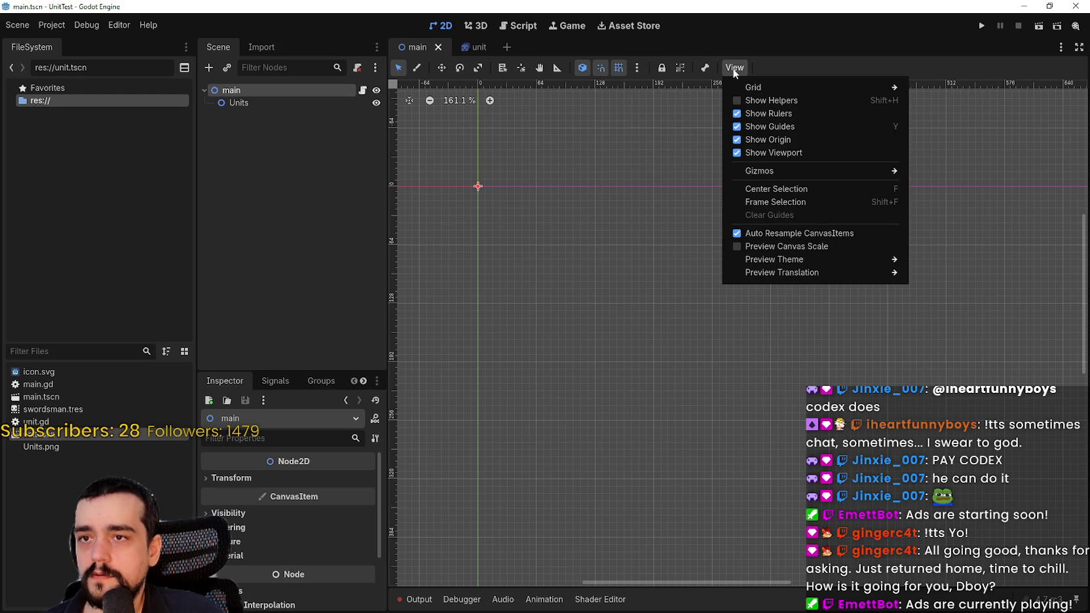
left_click(795, 64)
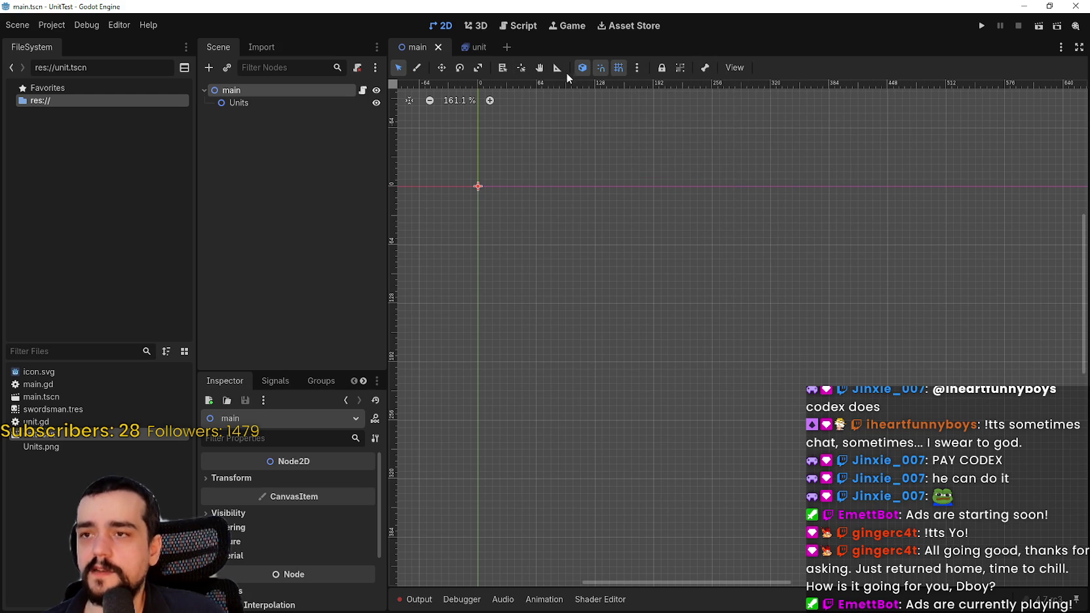
Step: Turn on the Ruler tool and measure a distance from the scene origin
left_click(564, 73)
scroll(518, 117, "up", 3)
scroll(449, 295, "up", 2)
scroll(471, 278, "up", 2)
mouse_move(459, 275)
left_mouse_down()
mouse_move(818, 258)
mouse_move(995, 272)
mouse_move(944, 287)
mouse_move(1071, 312)
mouse_move(1087, 276)
mouse_move(1046, 276)
left_mouse_up()
scroll(970, 279, "down", 4)
scroll(1046, 275, "down", 2)
scroll(747, 257, "down", 1)
scroll(747, 258, "down", 5)
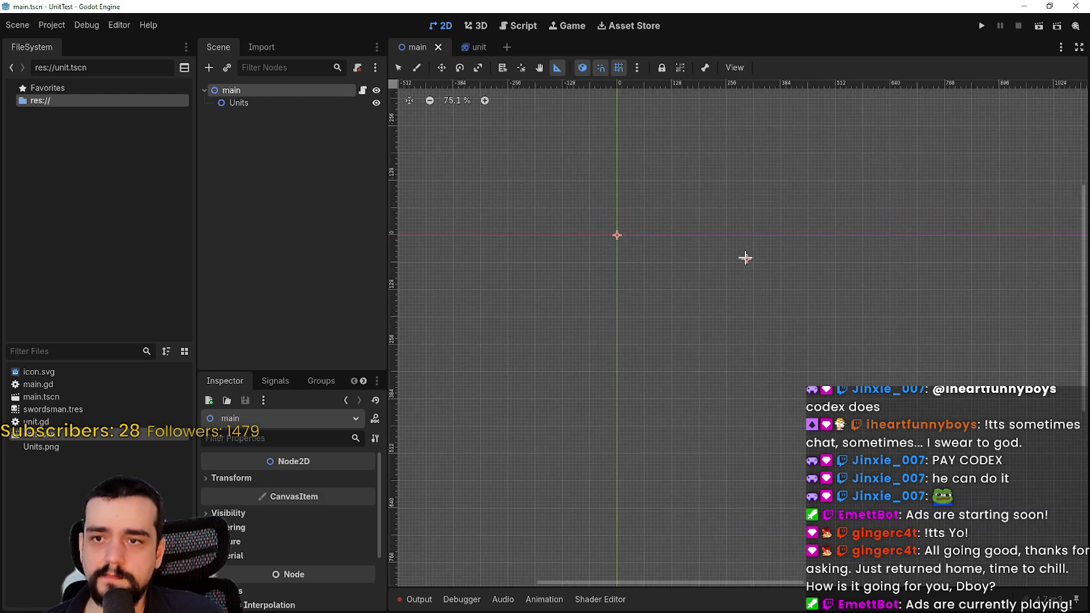
scroll(419, 176, "down", 3)
Step: Open Project Settings on the Display > Window section
left_click(53, 25)
left_click(74, 42)
left_click(260, 210)
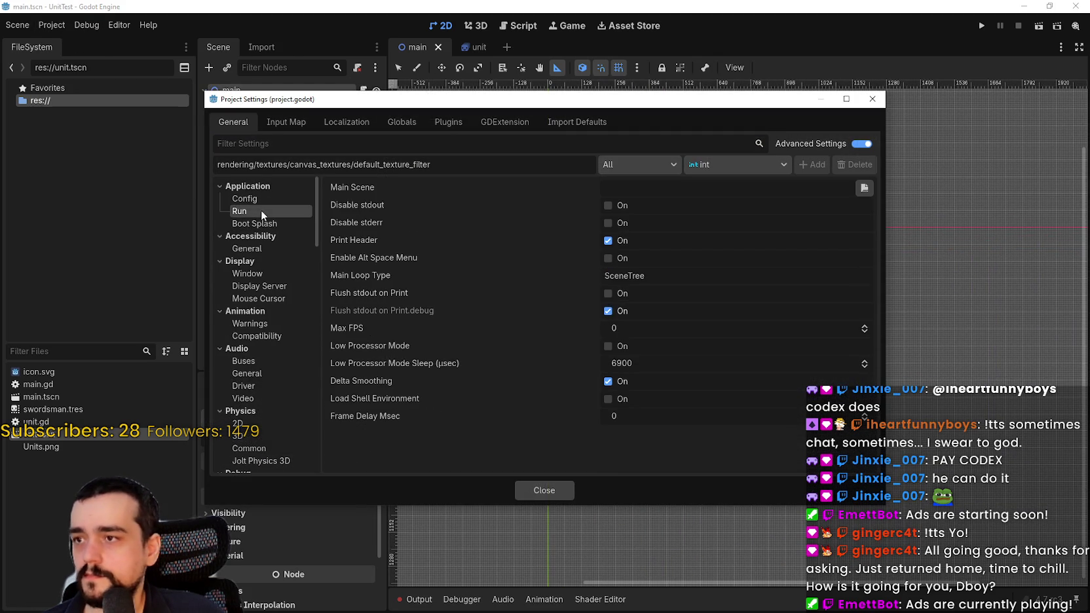
left_click(270, 198)
left_click(266, 209)
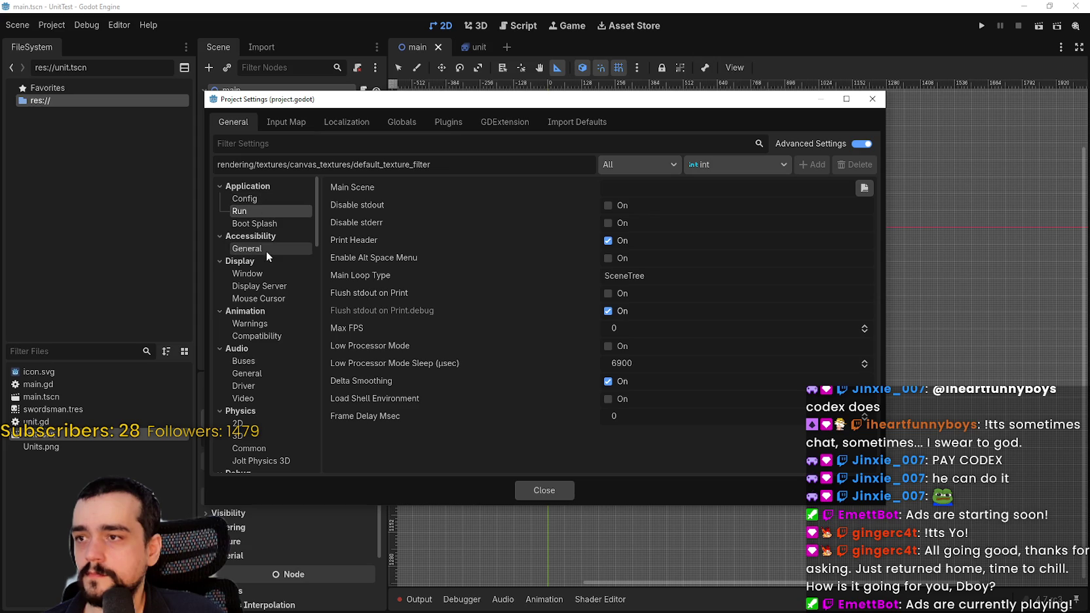
left_click(264, 275)
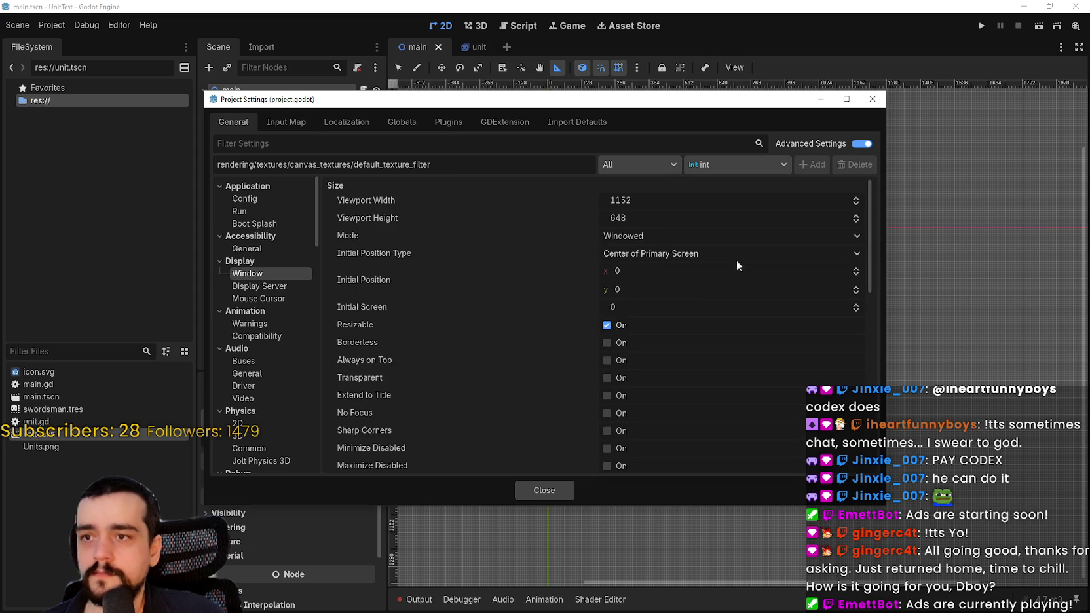
Step: Set the viewport size to 640×720
left_click(656, 201)
type("1280")
key("Return")
left_click(710, 217)
type("720")
key("Return")
left_click(657, 201)
type("2")
key("Return")
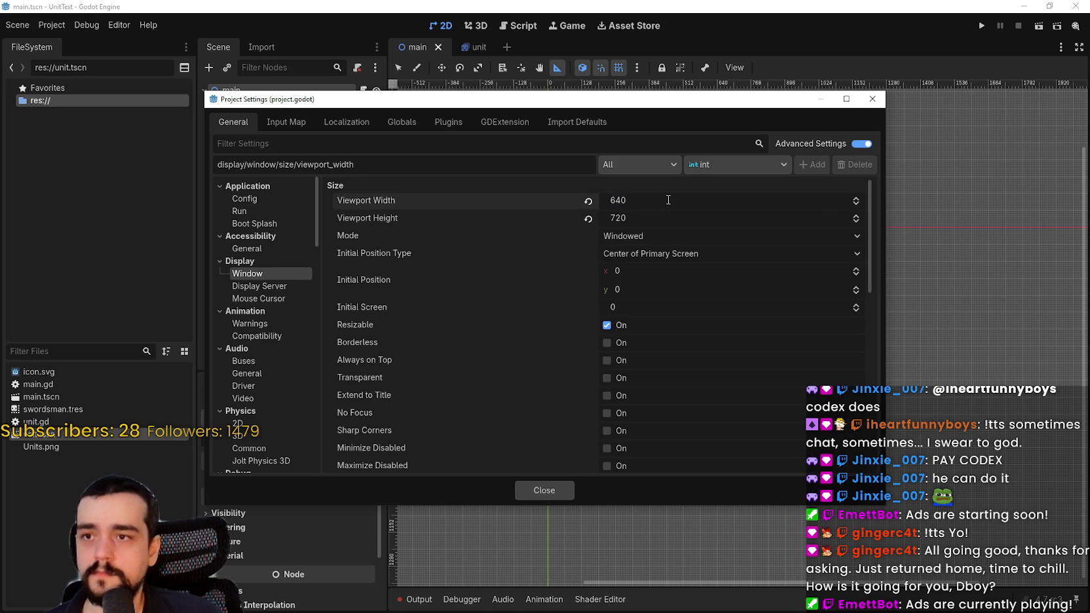
left_click(651, 219)
type("/")
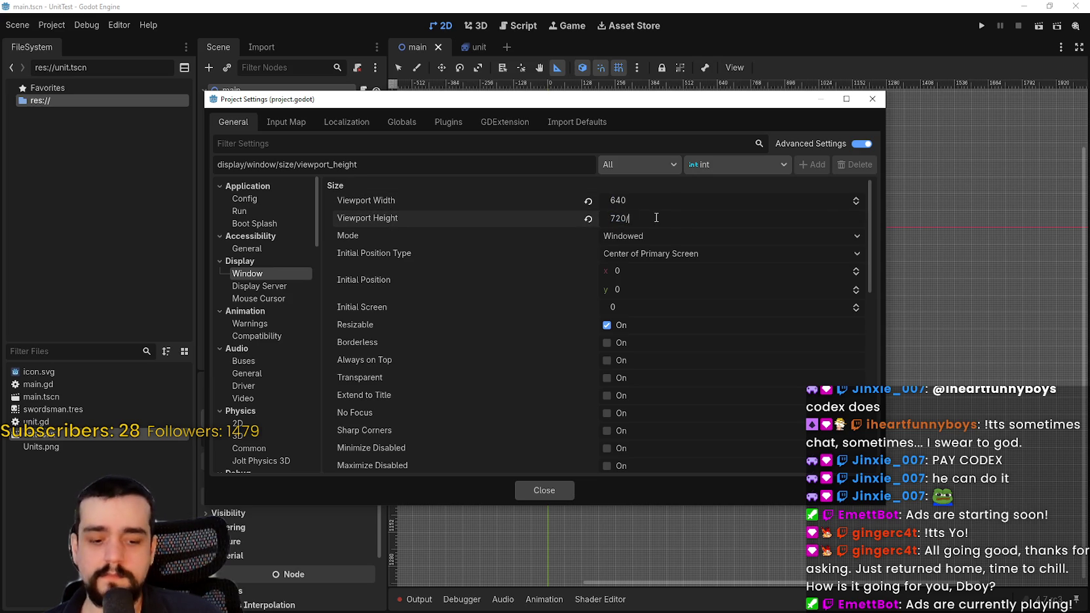
scroll(707, 348, "down", 10)
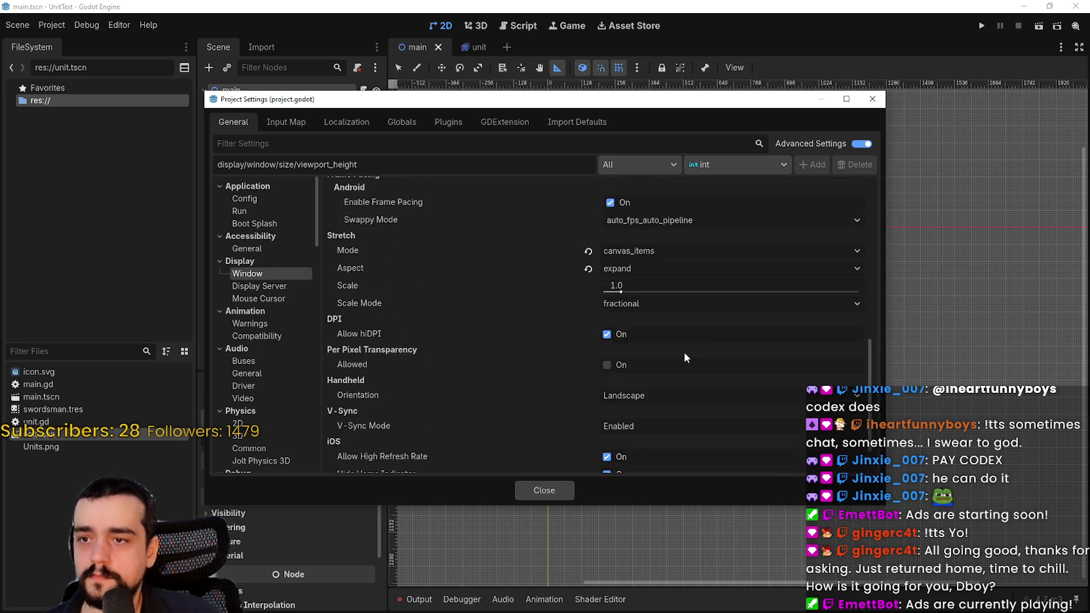
scroll(682, 351, "up", 2)
Step: Set a 1280×720 window size override, keep stretch expand and fractional, and close Project Settings
left_click(632, 265)
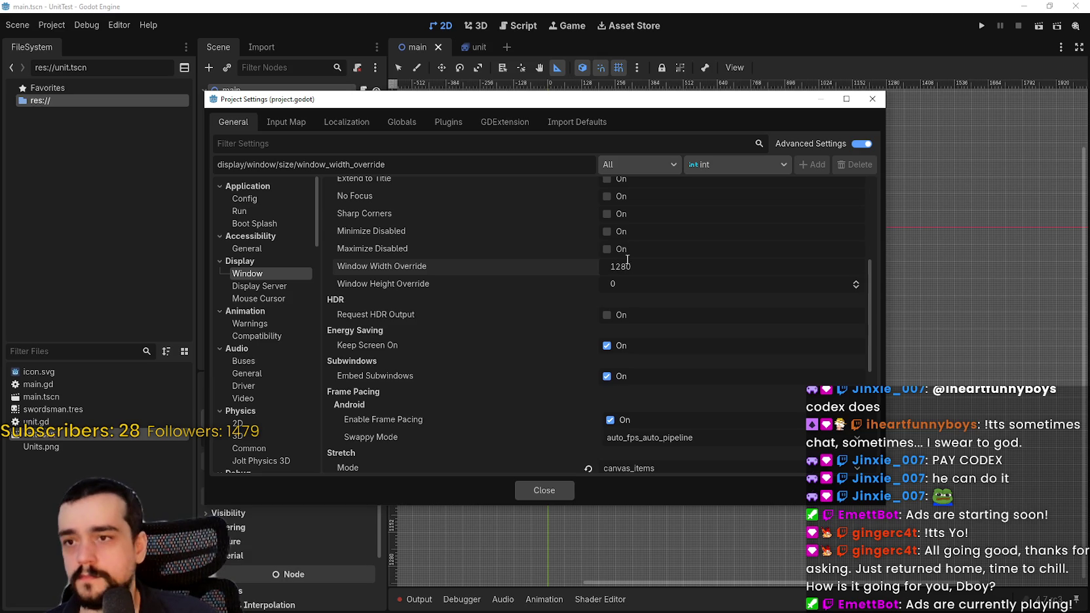
left_click(626, 279)
type("720")
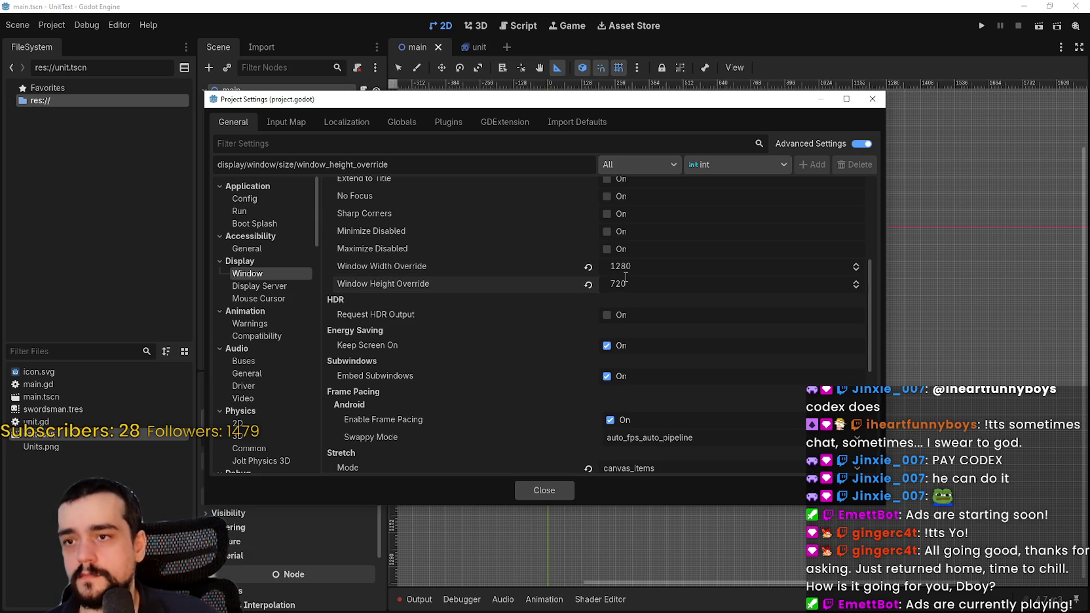
scroll(702, 298, "down", 5)
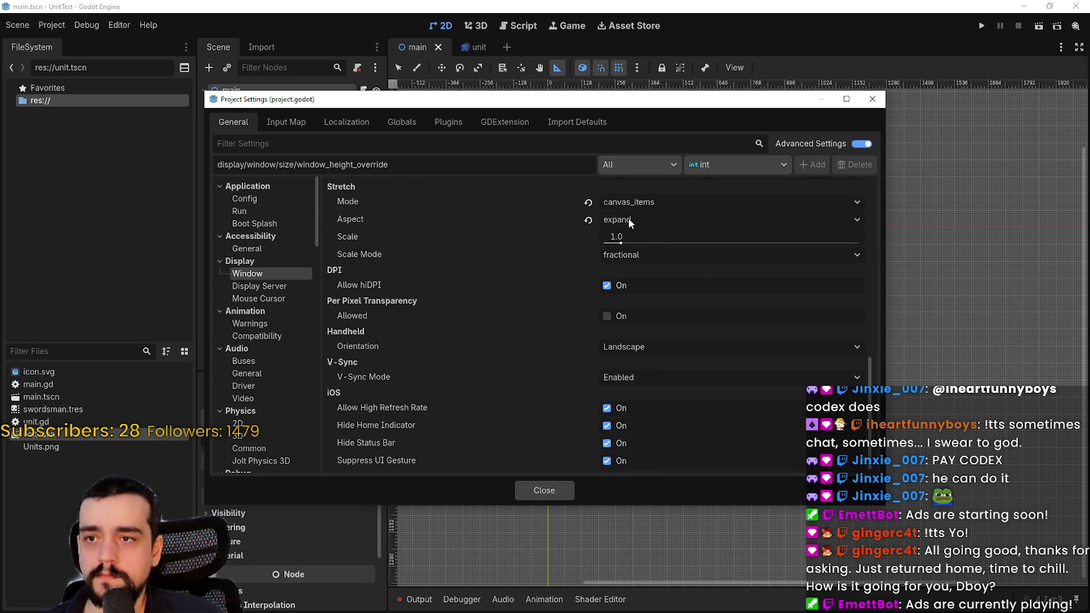
left_click(621, 221)
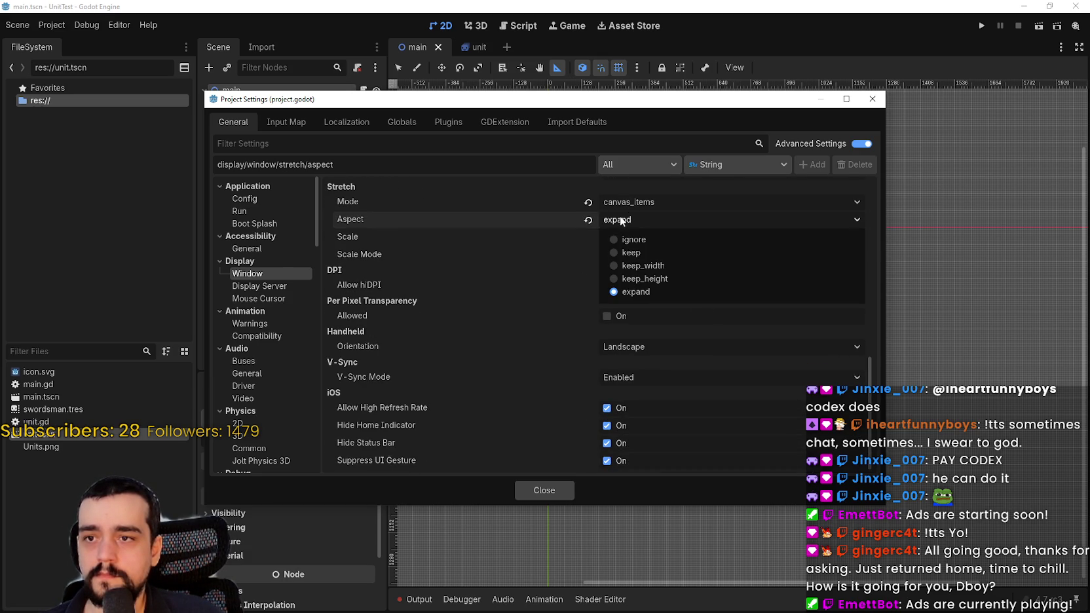
left_click(620, 216)
left_click(635, 257)
left_click(634, 256)
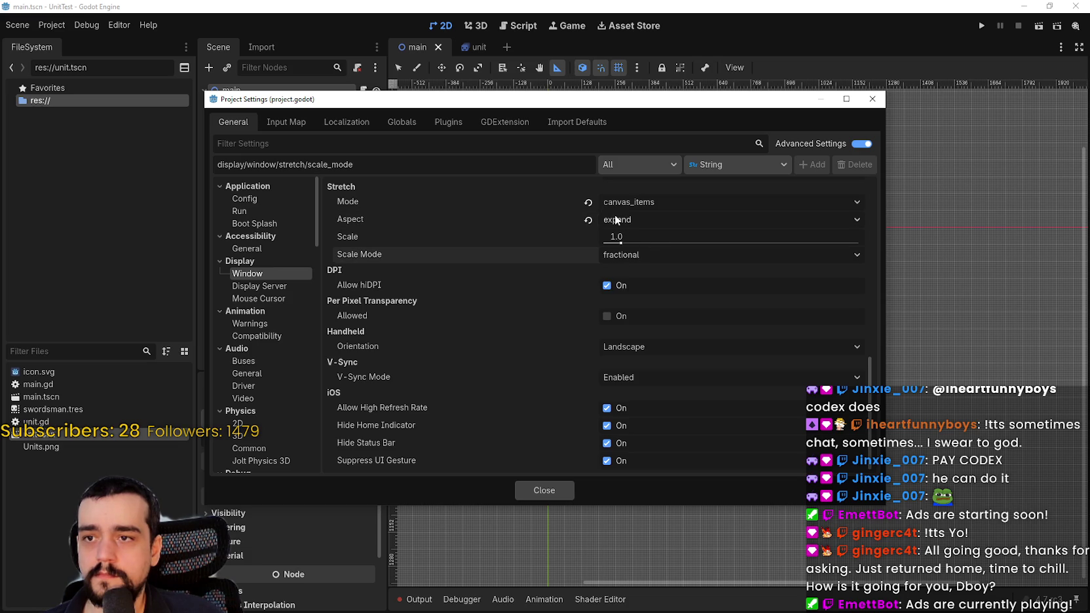
scroll(580, 462, "up", 2)
left_click(545, 496)
scroll(627, 270, "up", 3)
scroll(563, 246, "up", 2)
scroll(426, 192, "up", 3)
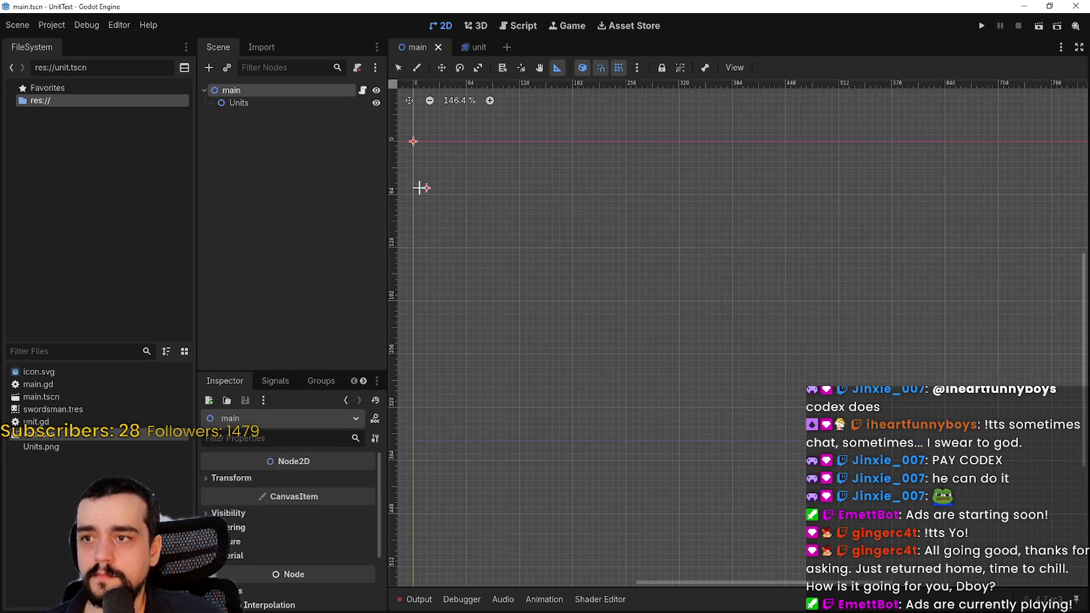
Step: Measure 640 px from the origin with the ruler, then open main.gd from the main node
mouse_move(412, 194)
left_mouse_down()
mouse_move(936, 209)
mouse_move(944, 195)
mouse_move(942, 213)
left_mouse_up()
scroll(707, 281, "down", 4)
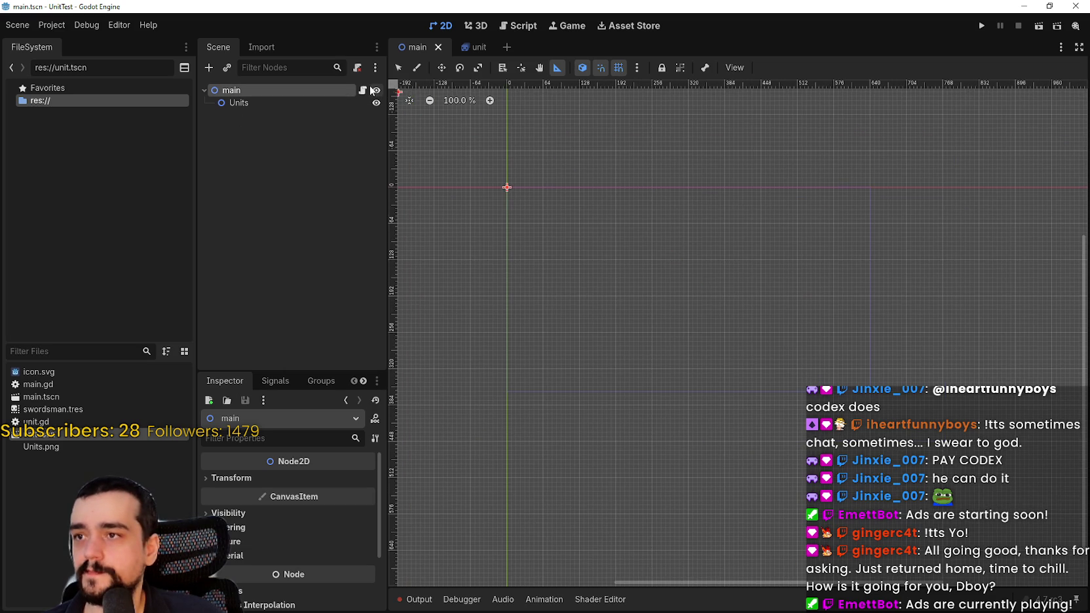
left_click(363, 89)
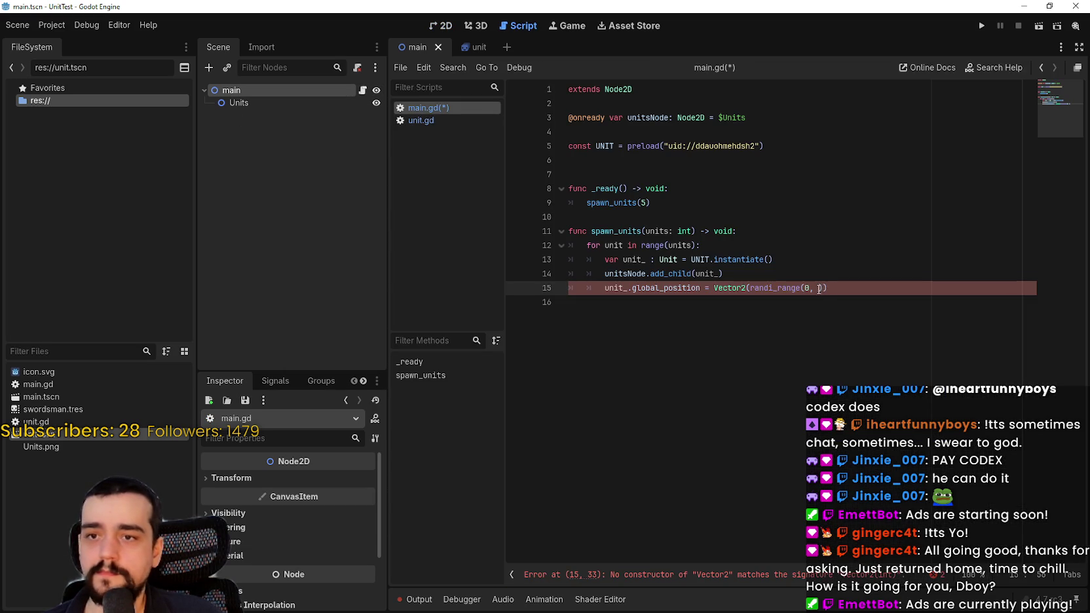
Step: Complete the x coordinate on line 15 as randi_range(1, 640)
type("640")
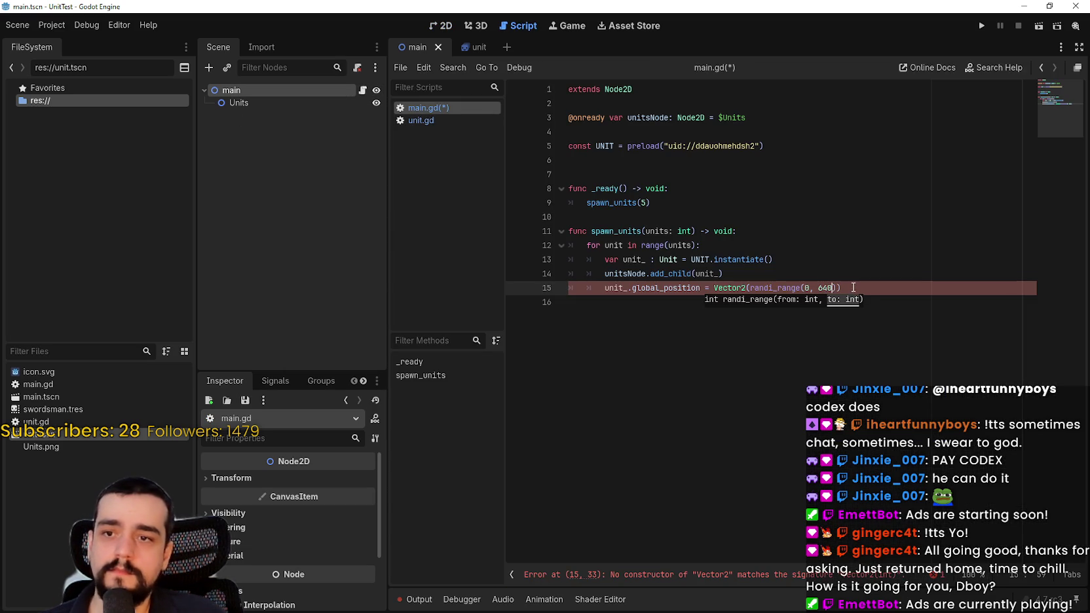
left_click(852, 286)
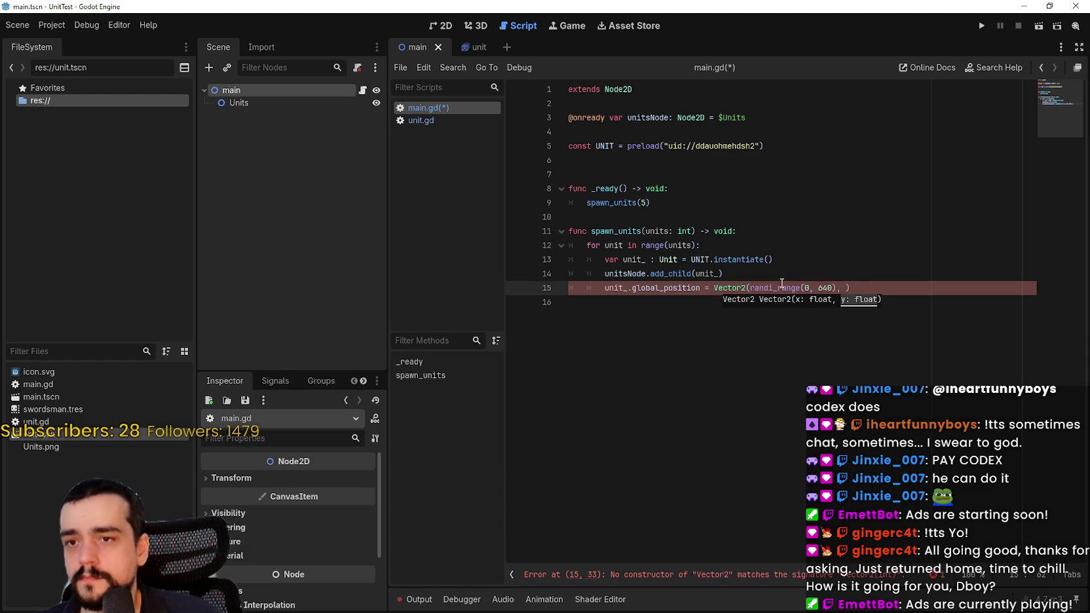
left_click(734, 285)
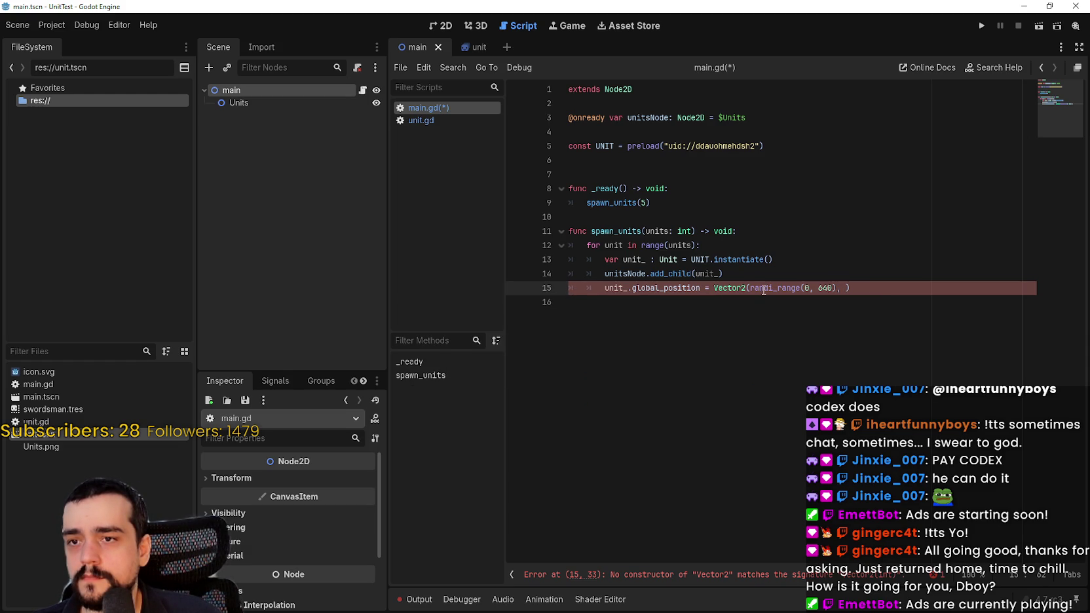
mouse_move(764, 290)
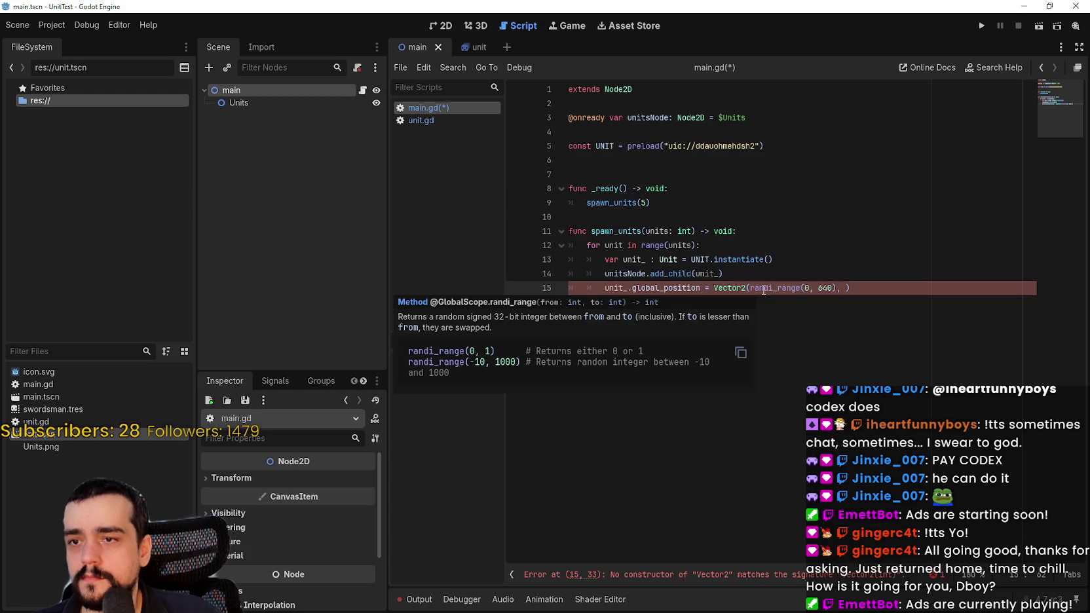
double_click(765, 289)
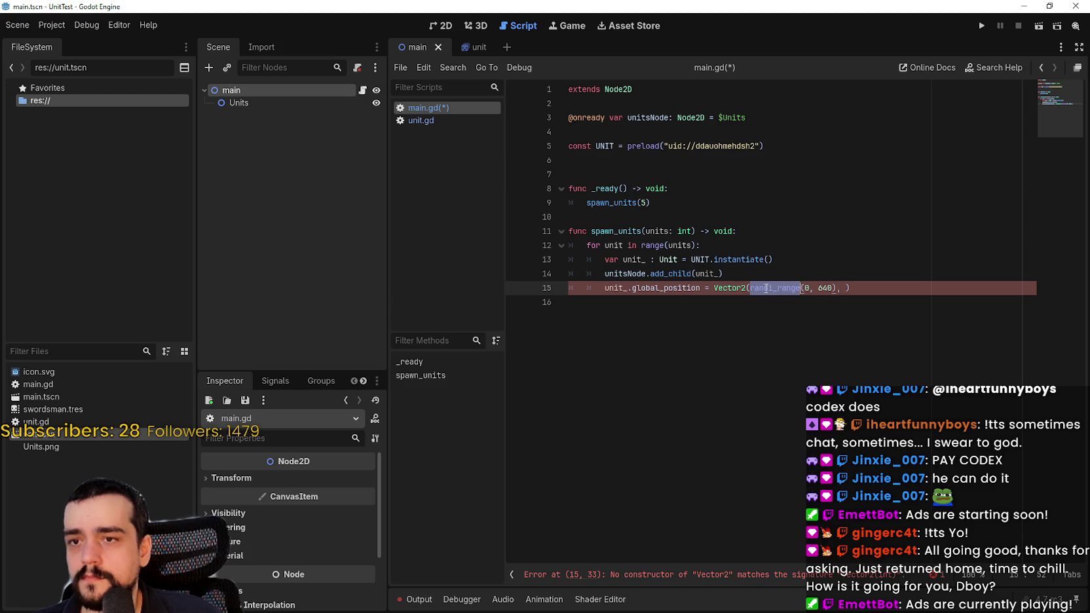
left_click(809, 288)
Step: Copy the randi_range call into the y coordinate with an upper bound of 360
double_click(788, 289)
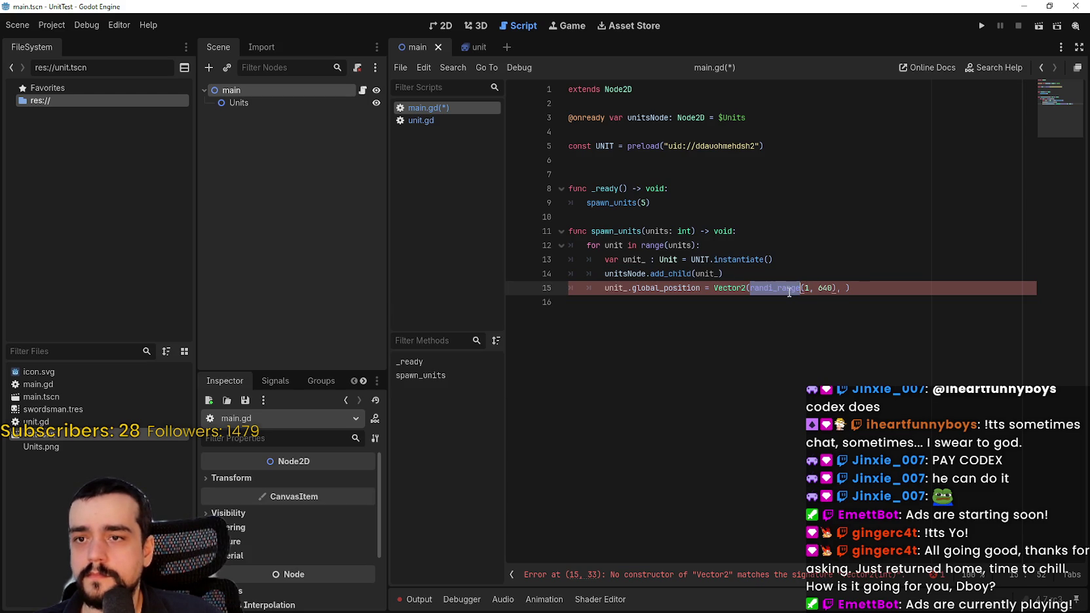
key("ctrl+c")
left_click(847, 289)
key("ctrl+v")
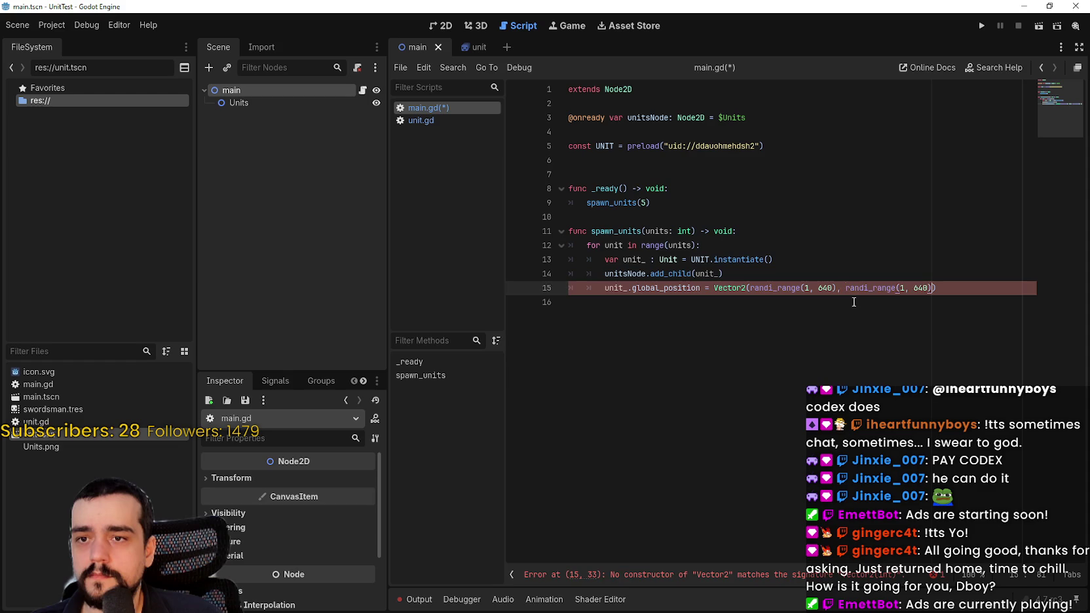
double_click(927, 289)
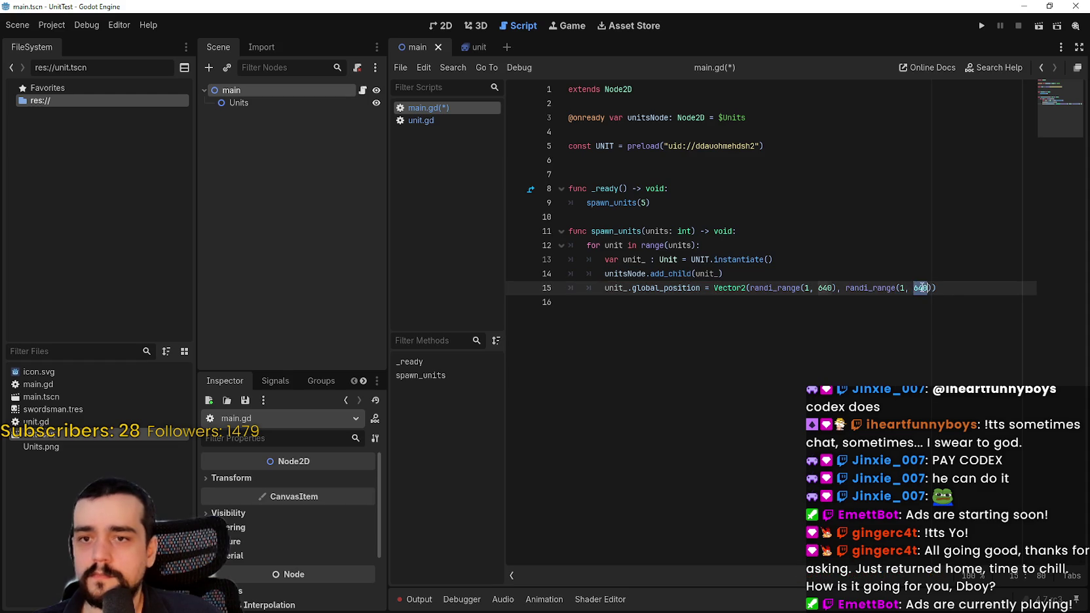
type("3")
type("60")
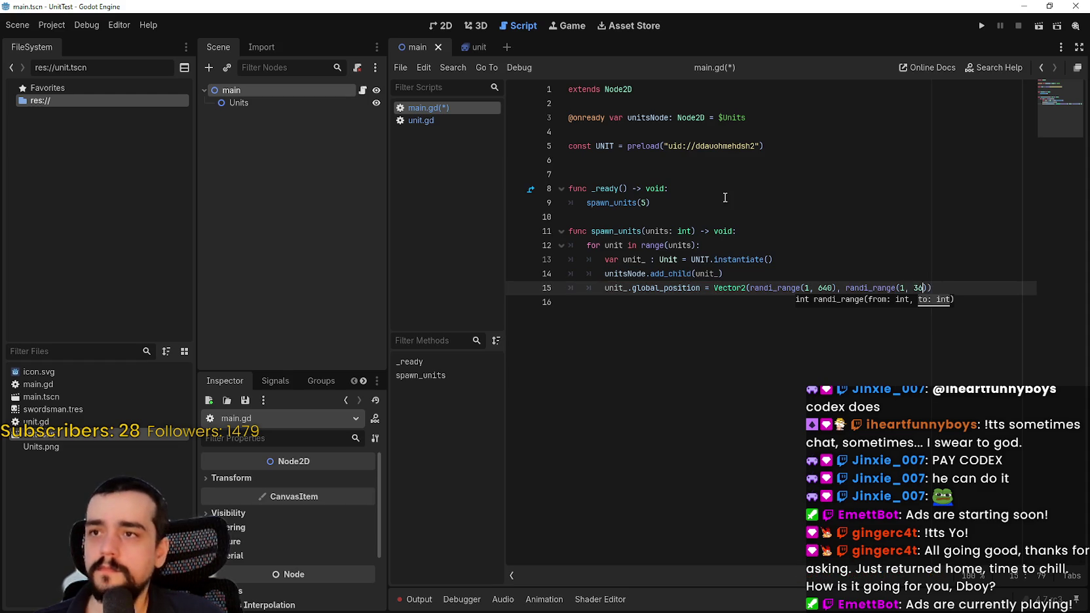
left_click(441, 26)
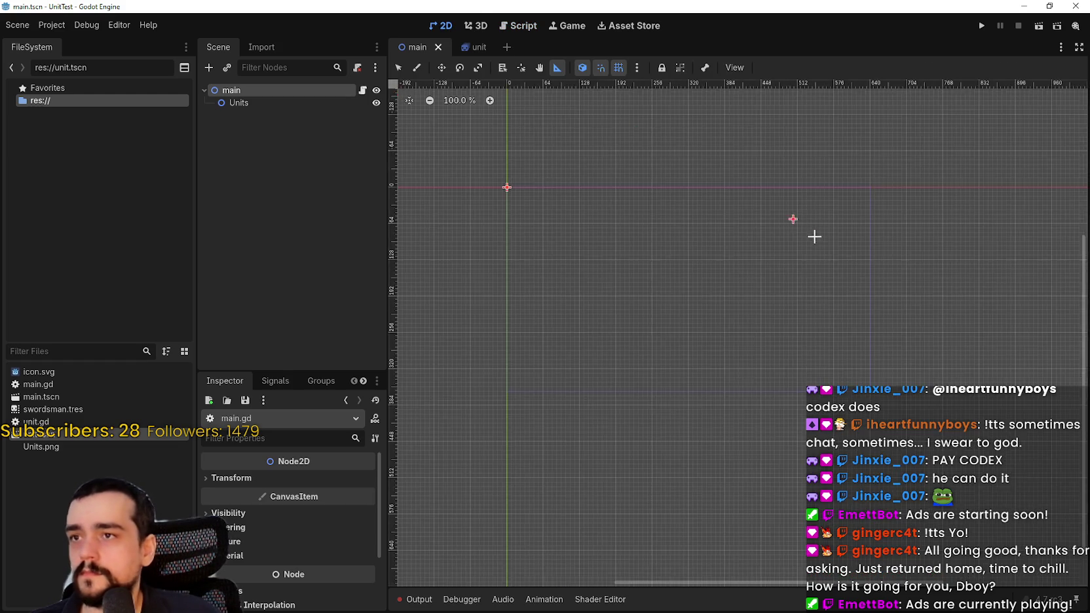
Step: Measure the 360 px viewport height with the ruler, then return to main.gd
left_click_drag(858, 197, 854, 359)
scroll(852, 194, "up", 3)
left_click_drag(857, 158, 856, 453)
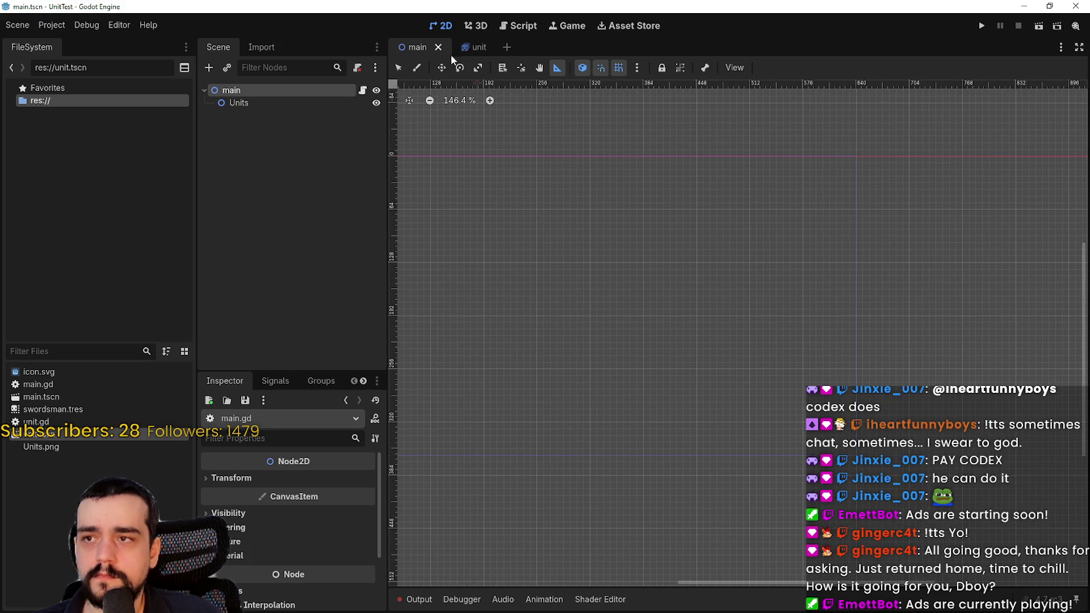
left_click(455, 47)
left_click(413, 48)
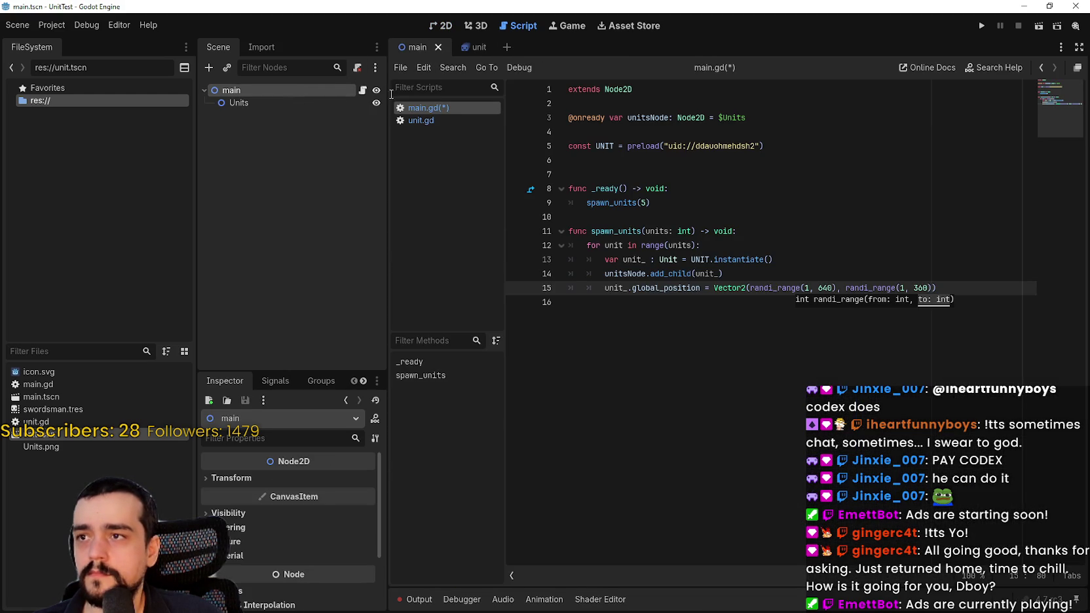
Step: Save main.gd, set main.tscn as the main scene, run the game, then stop it
key("ctrl+s")
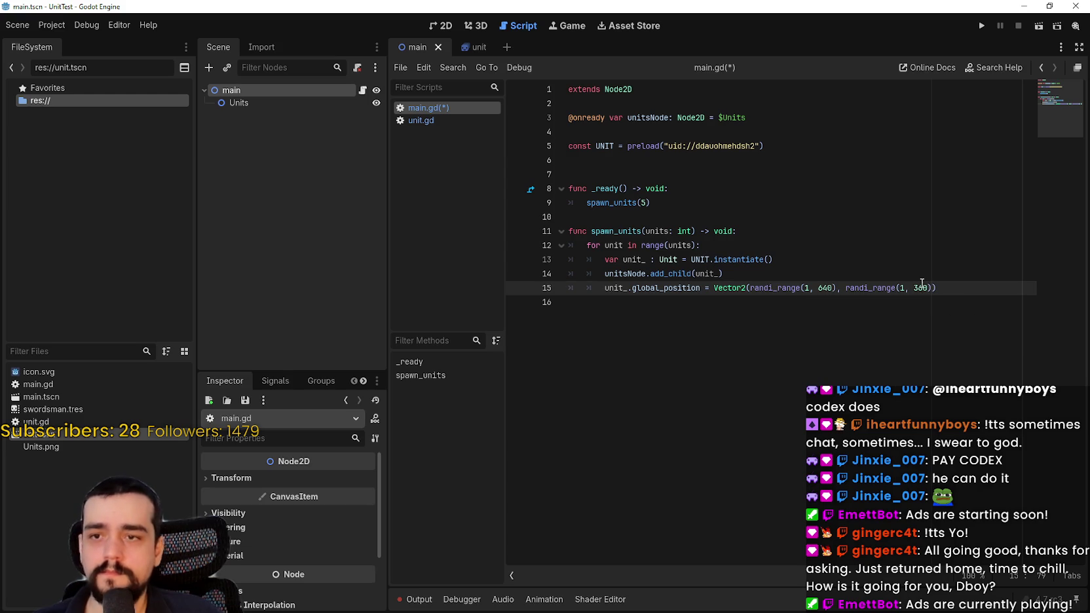
left_click(721, 311)
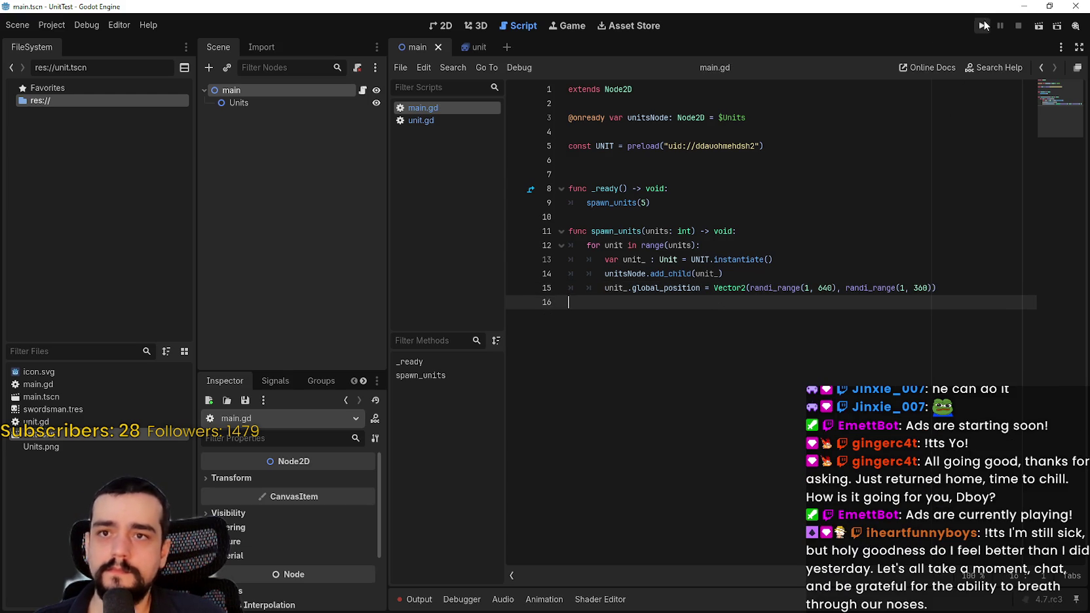
left_click(982, 26)
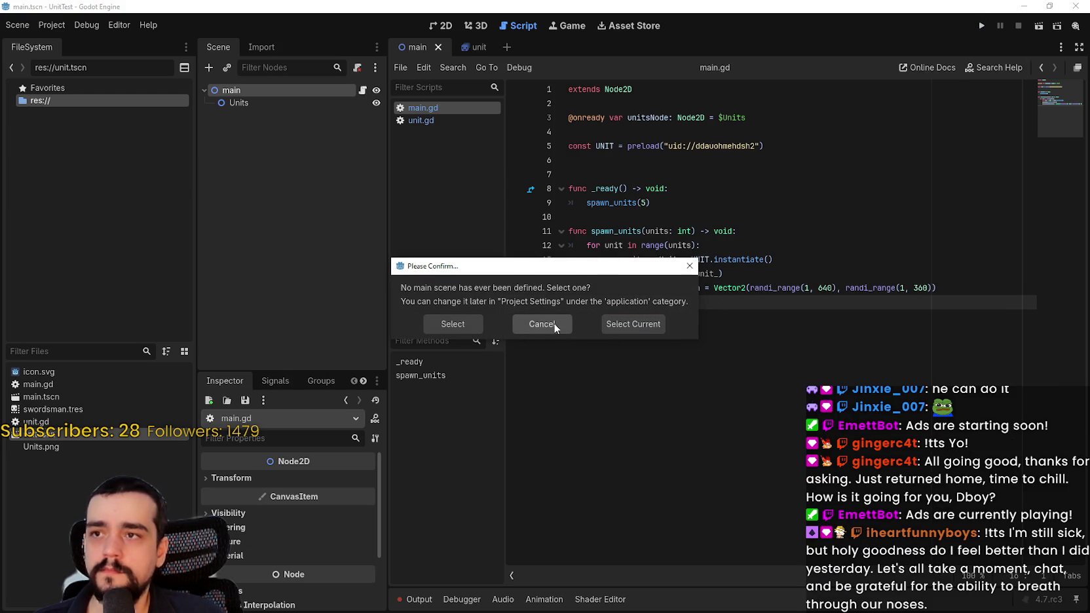
left_click(449, 324)
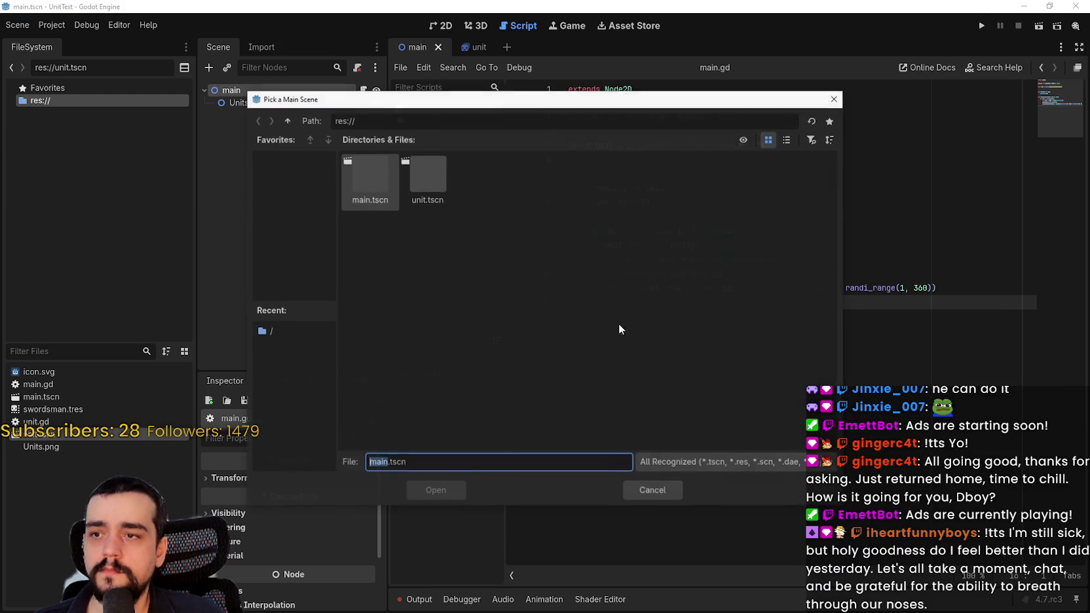
left_click(373, 205)
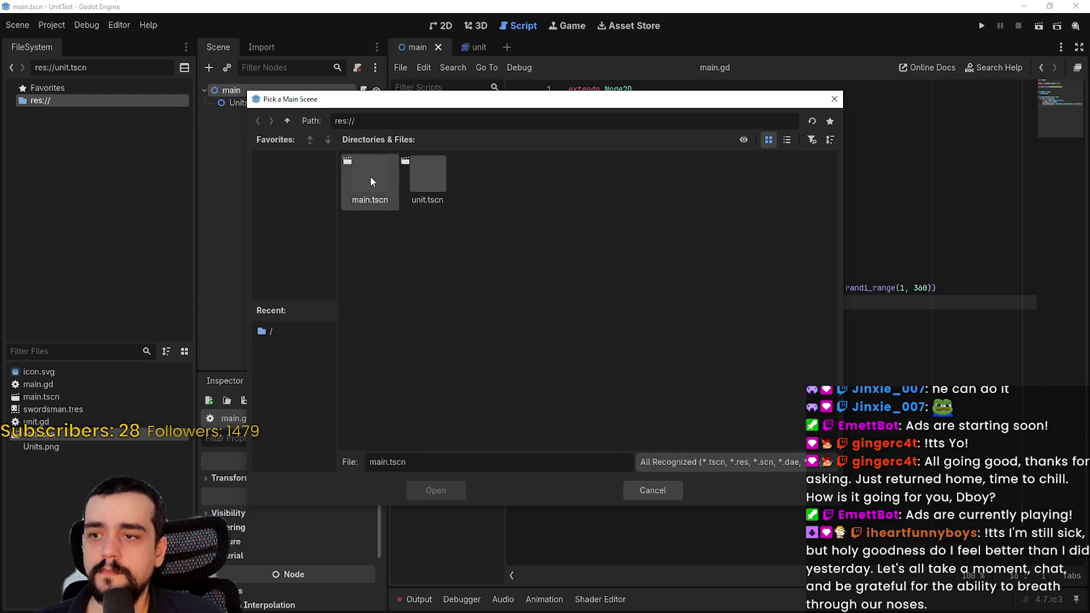
left_click(440, 496)
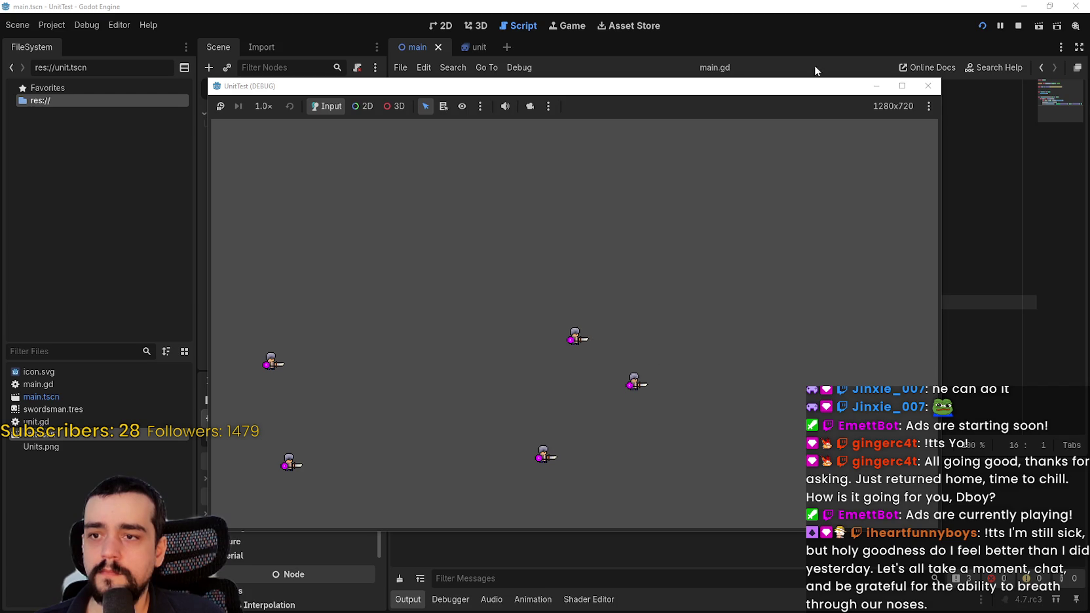
left_click(1016, 27)
Step: Set the unit sprite's animation to idle, then rerun and close the test game
left_click(465, 46)
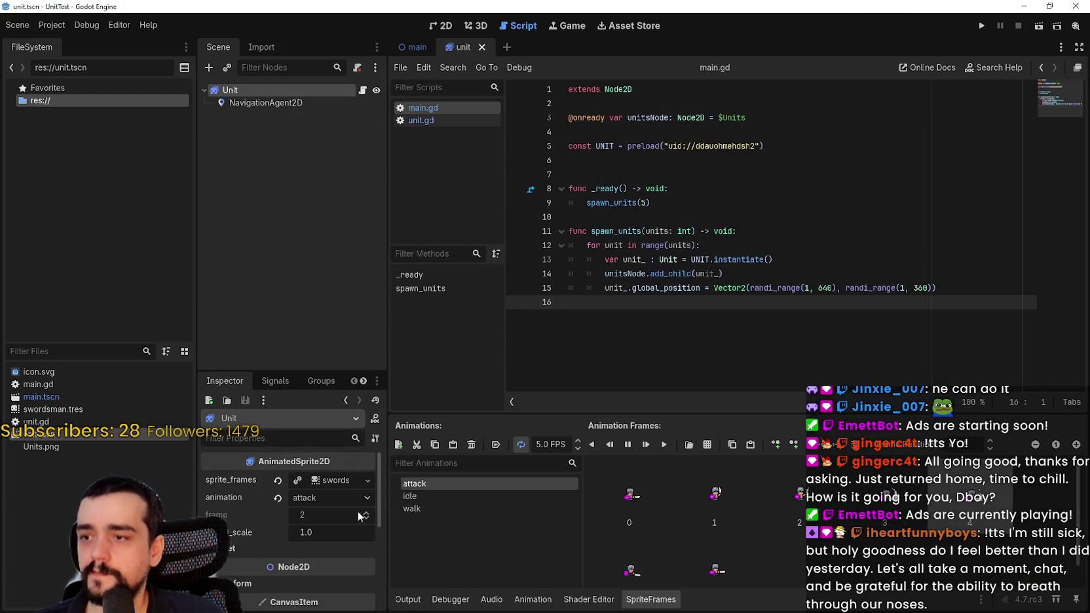
left_click(475, 496)
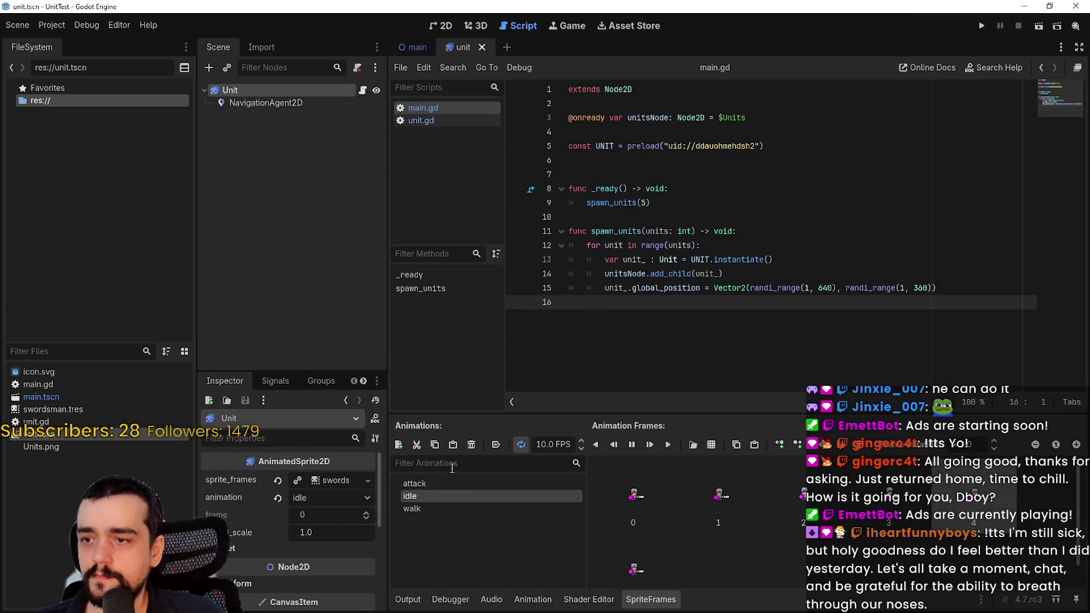
left_click(982, 26)
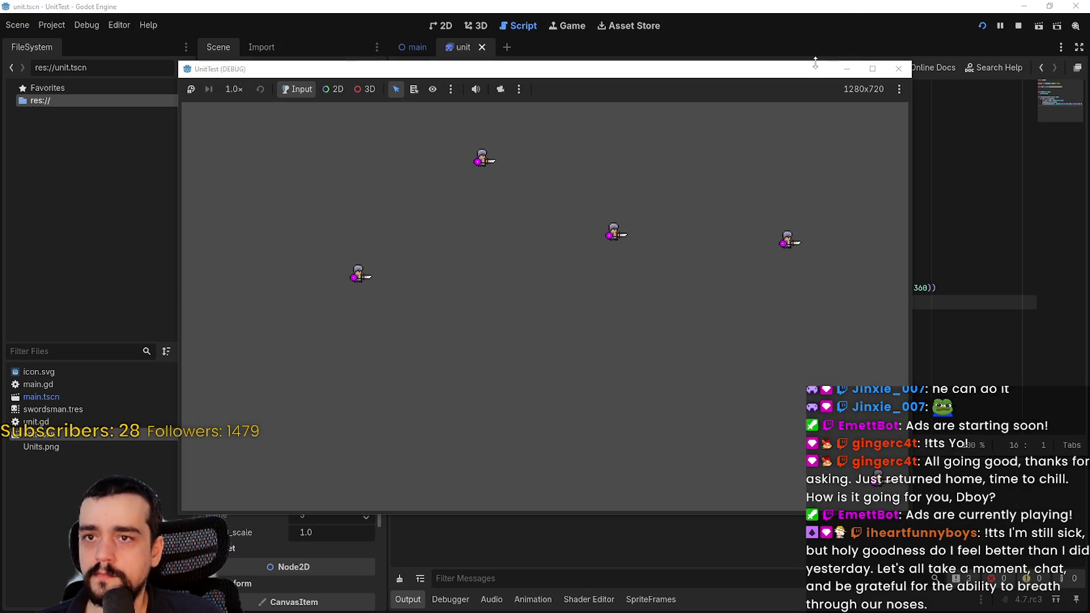
left_click_drag(844, 68, 896, 21)
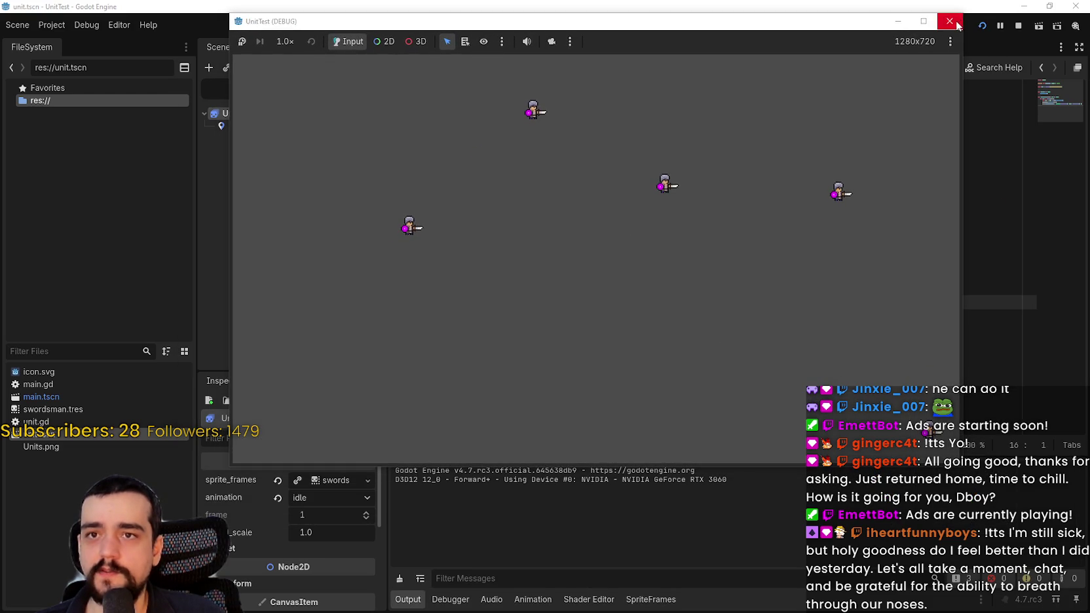
left_click(950, 21)
Step: Open the Game view and look through its camera and selection options
left_click(607, 27)
left_click(569, 29)
left_click(729, 67)
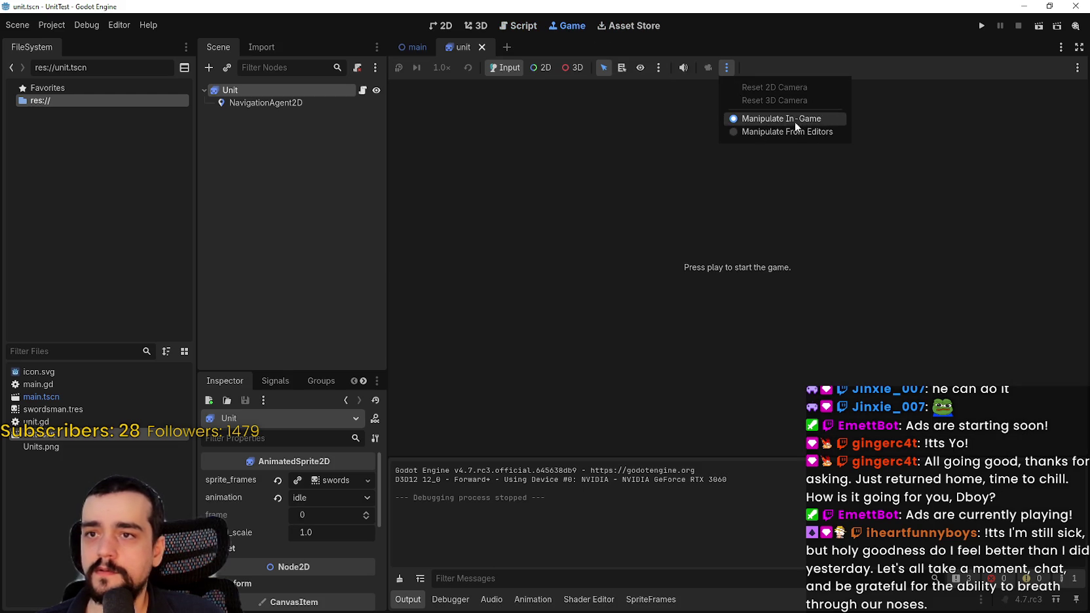
left_click(684, 68)
left_click(664, 69)
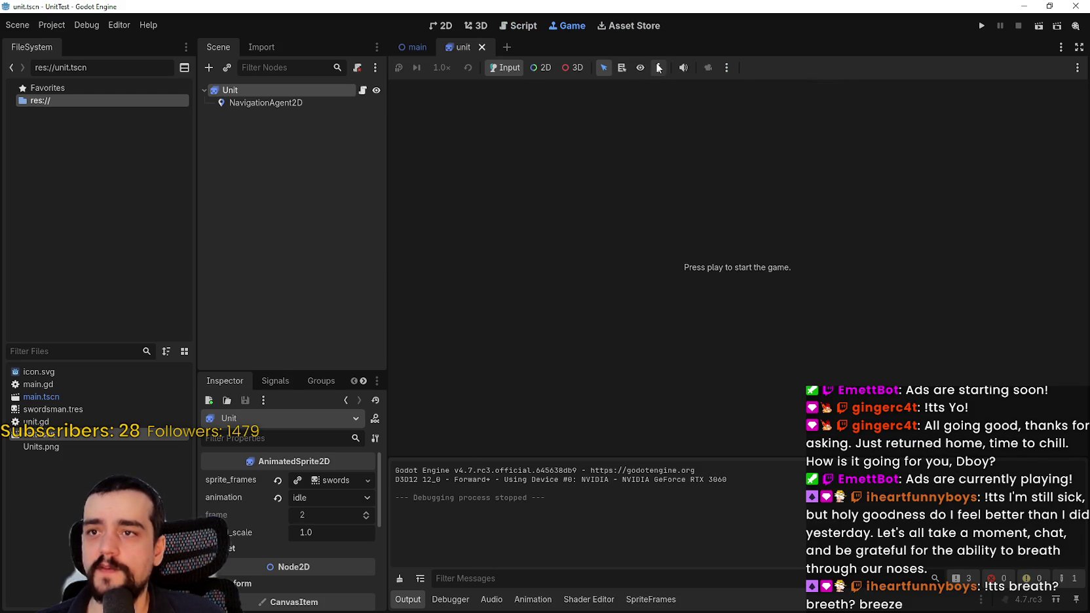
left_click(865, 72)
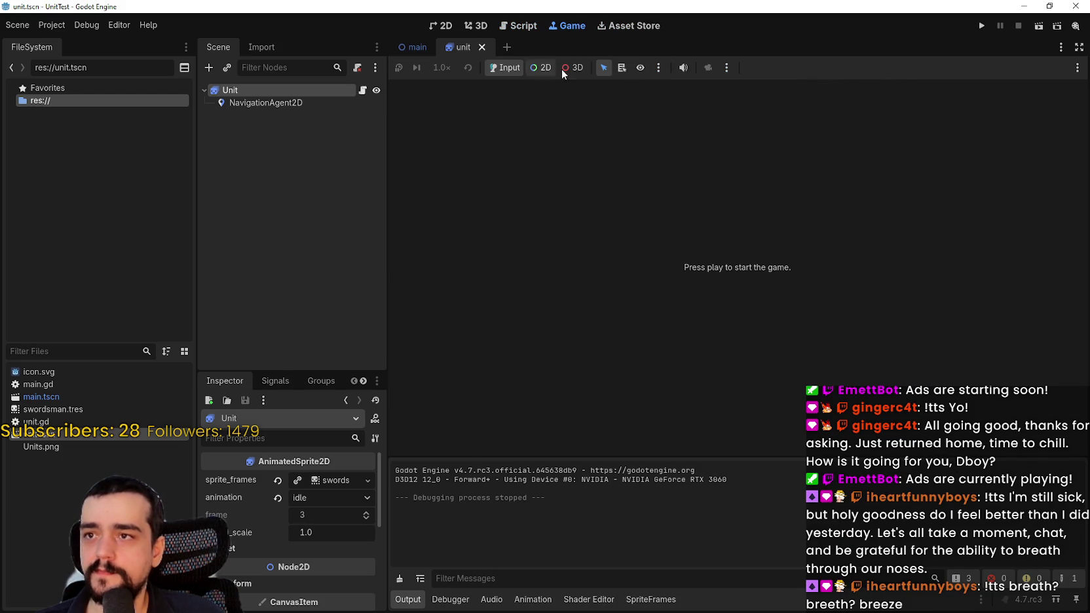
left_click(659, 70)
left_click(729, 66)
left_click(727, 67)
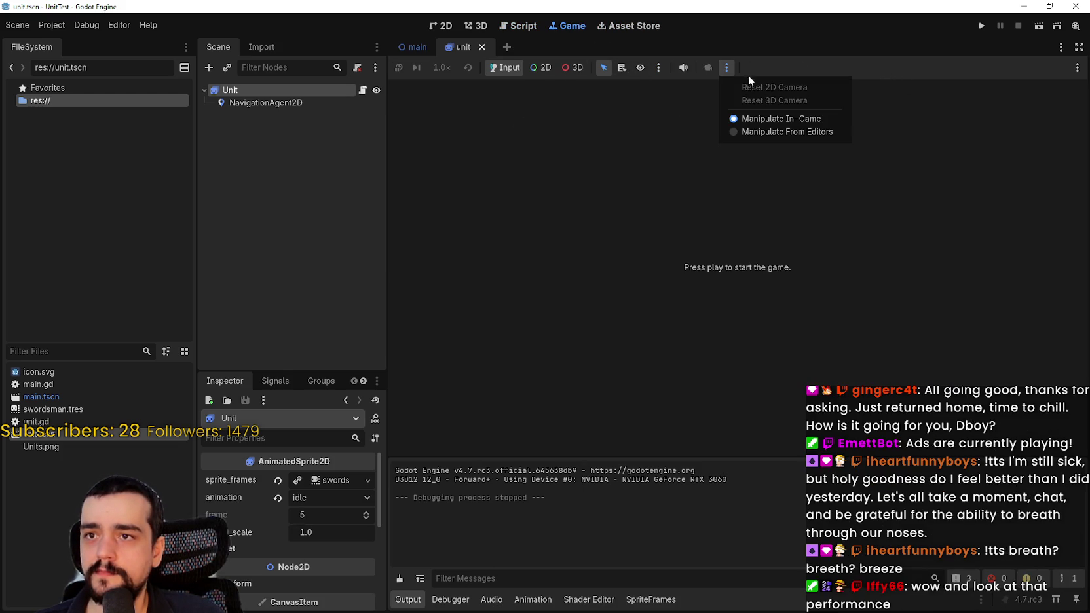
left_click(608, 41)
left_click(726, 68)
left_click(739, 60)
left_click(660, 69)
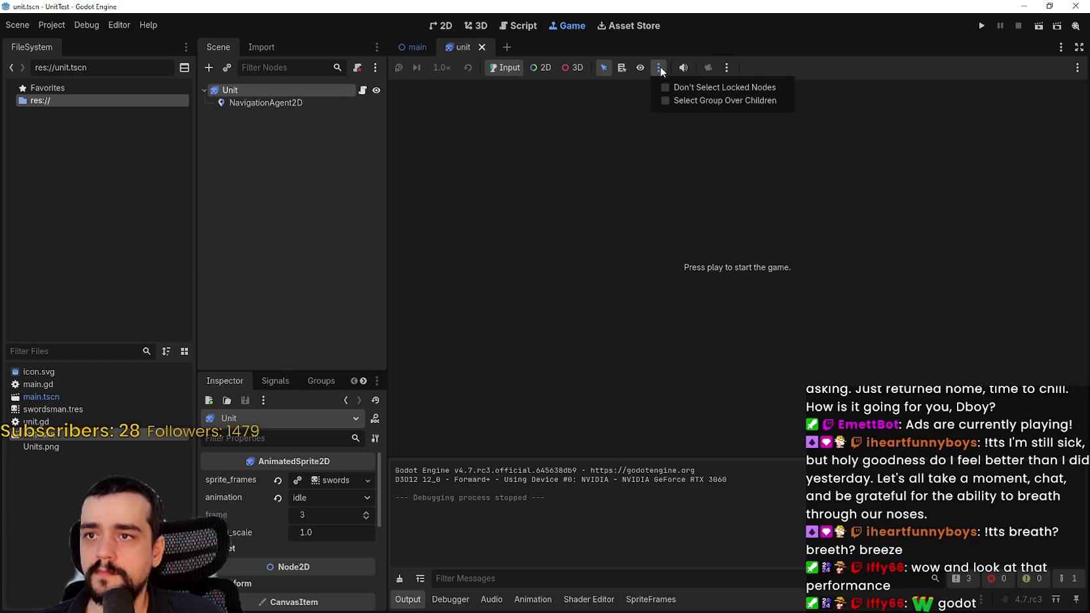
left_click(744, 80)
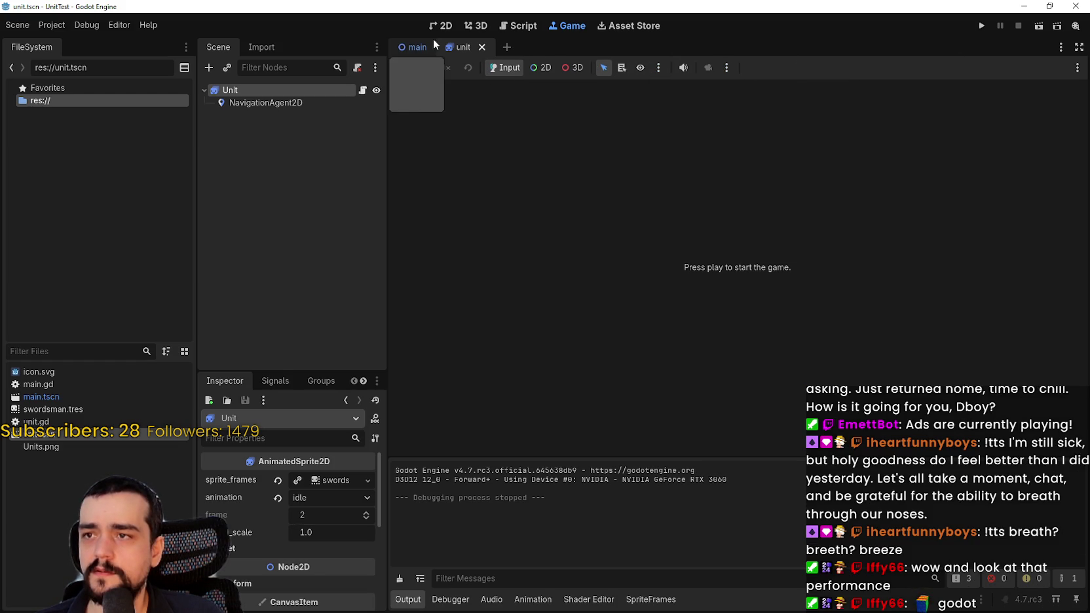
Step: Turn off Embed Game on Next Play for the main scene and run the project
left_click(414, 47)
left_click(568, 25)
left_click(726, 68)
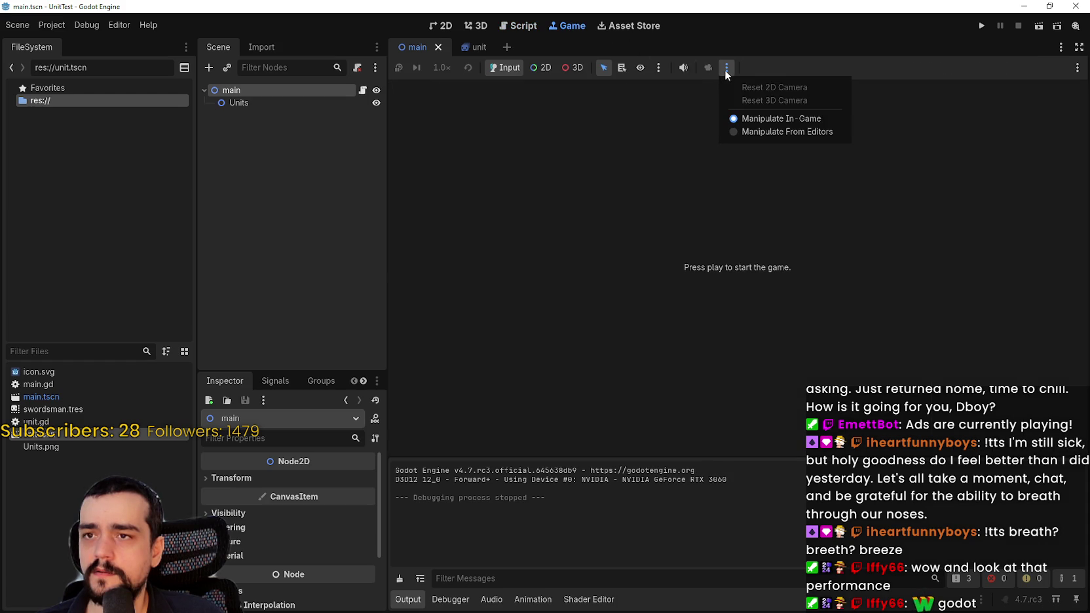
left_click(766, 133)
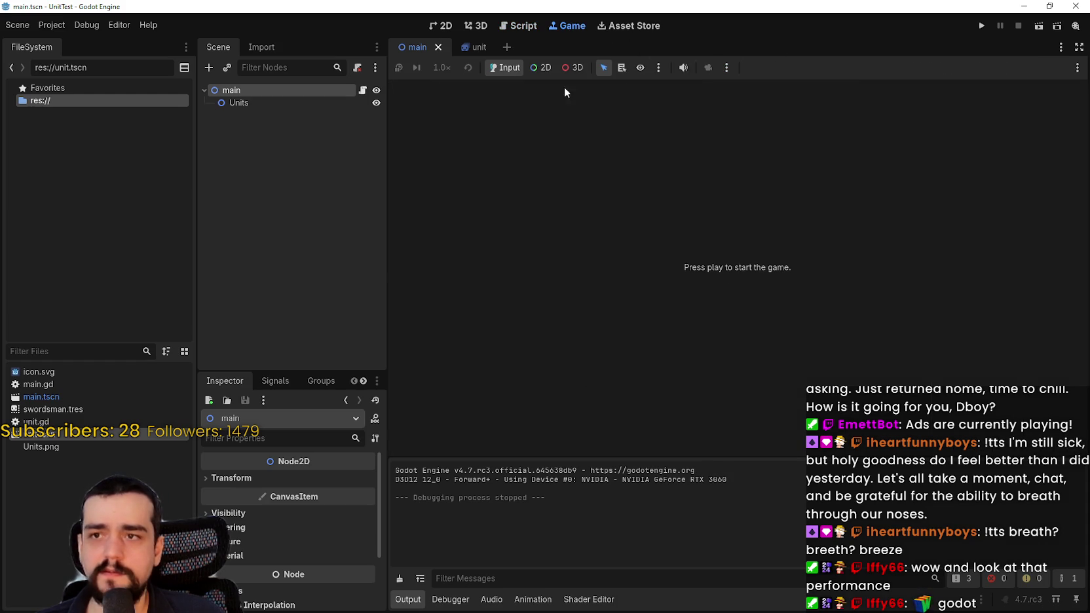
left_click(658, 68)
left_click(661, 66)
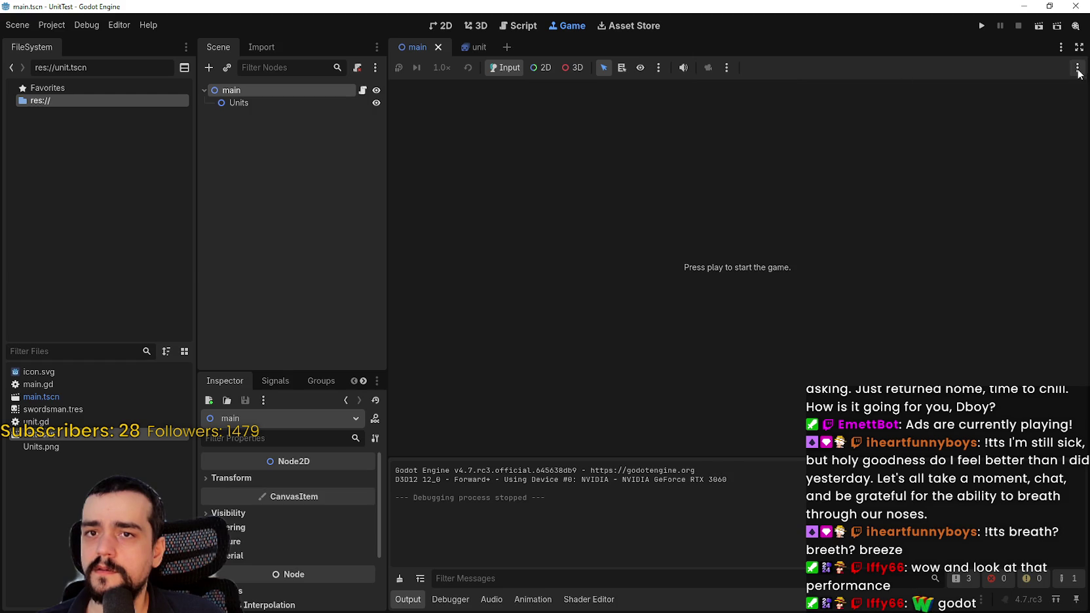
left_click(1078, 68)
left_click(946, 89)
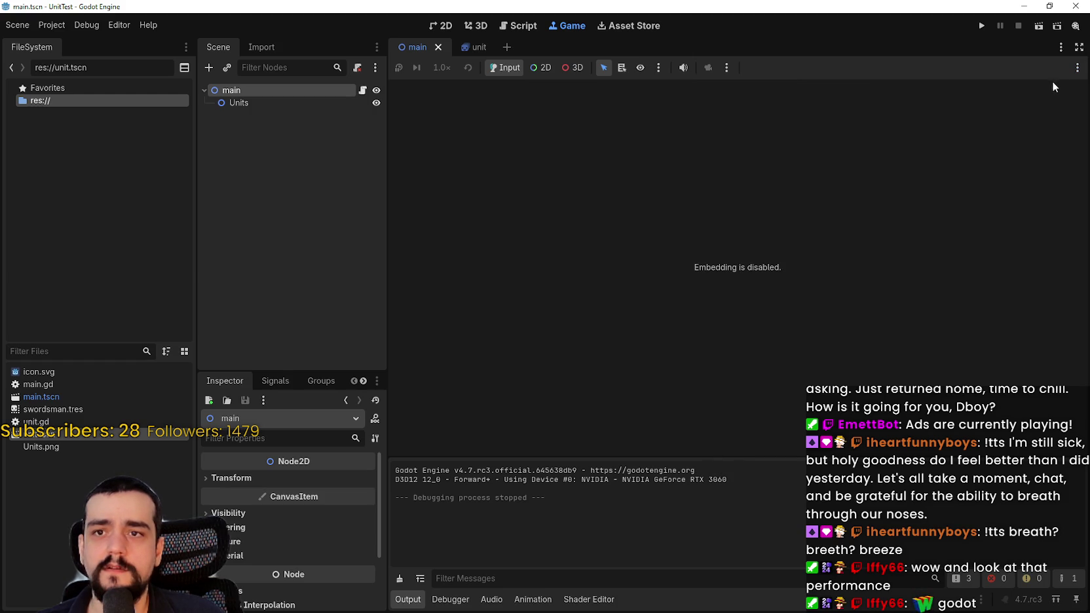
left_click(981, 26)
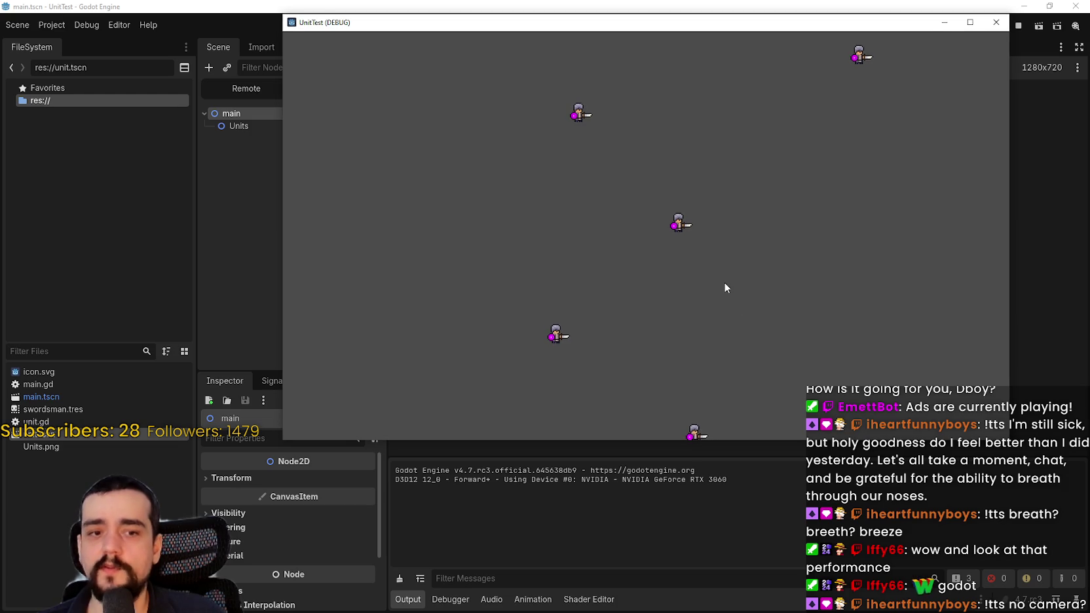
Step: Open the Debugger's Monitors page after browsing the other bottom panels
left_click(464, 607)
left_click(533, 599)
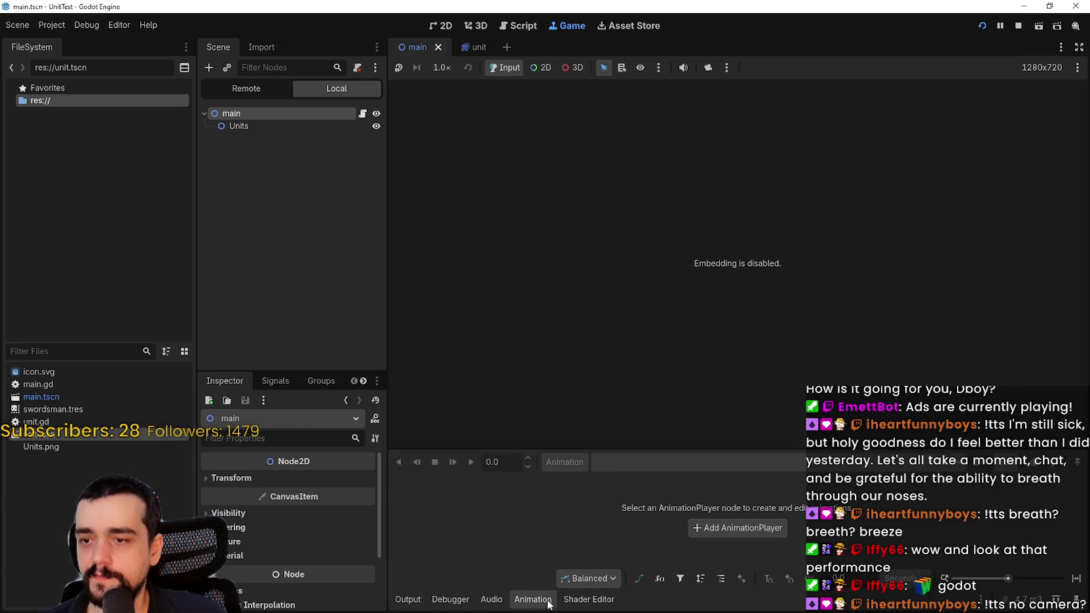
left_click(589, 599)
left_click(450, 600)
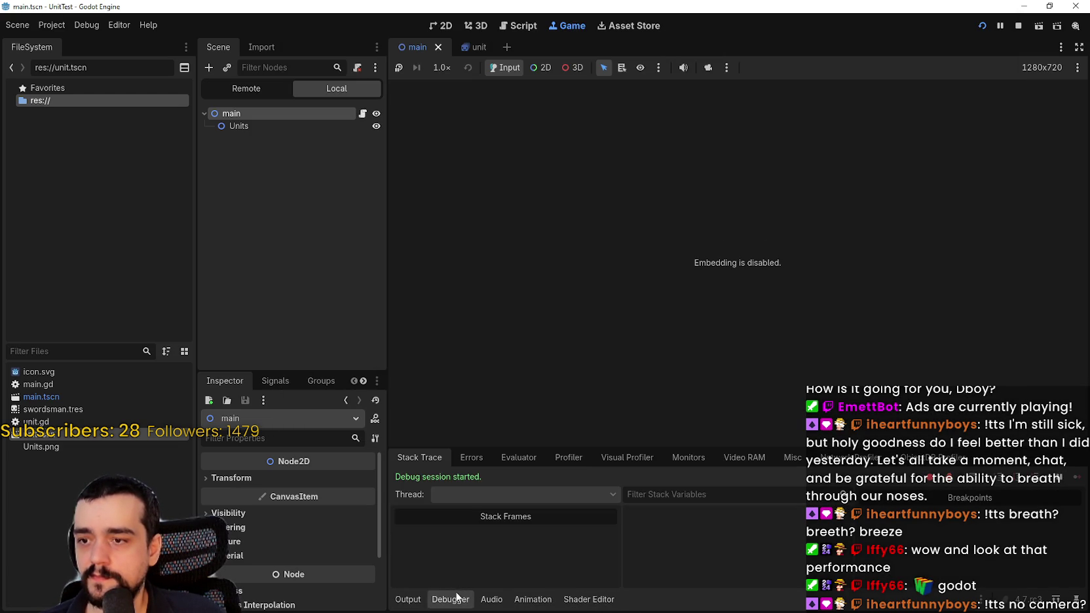
left_click(778, 453)
left_click(831, 461)
left_click(689, 457)
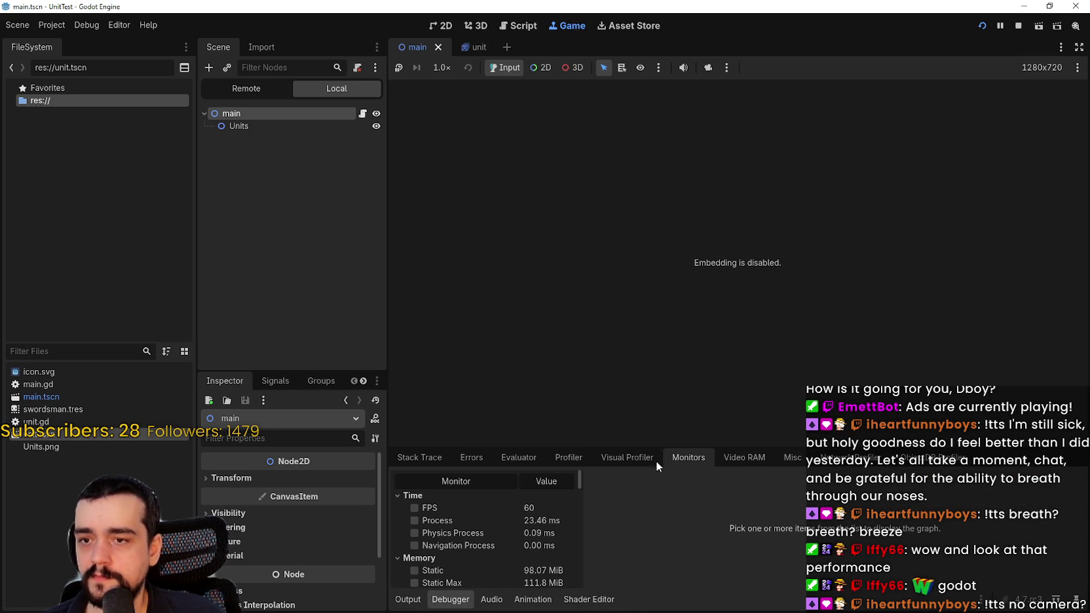
Step: Graph FPS, Process, Physics Process and Total Draw Calls, and make the debugger panel taller
left_click(445, 508)
left_click(440, 521)
left_click(444, 533)
scroll(463, 547, "down", 5)
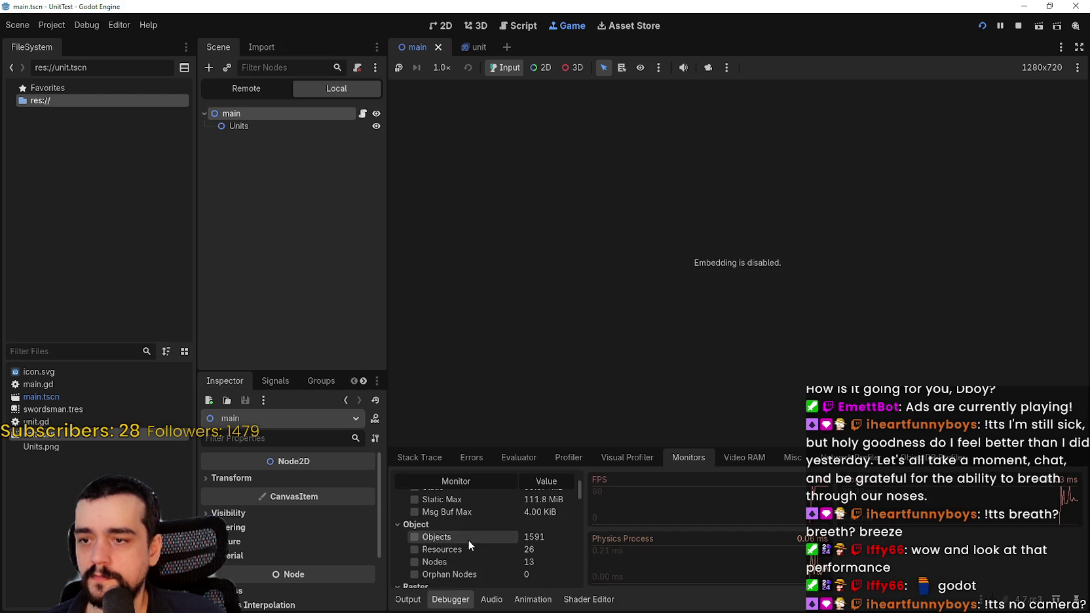
scroll(503, 555, "down", 2)
left_click(475, 529)
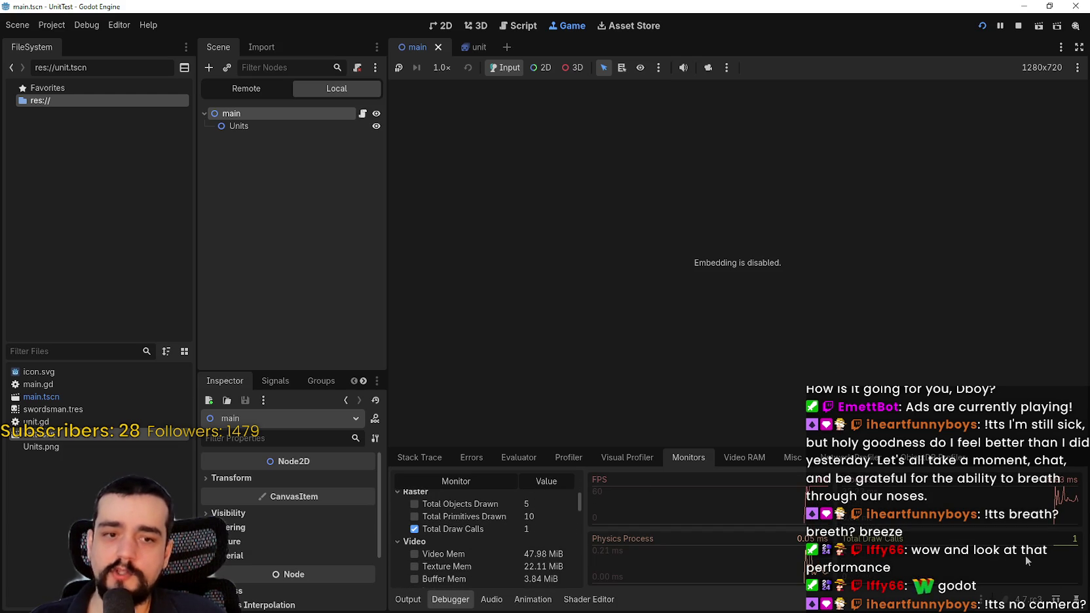
scroll(474, 553, "up", 3)
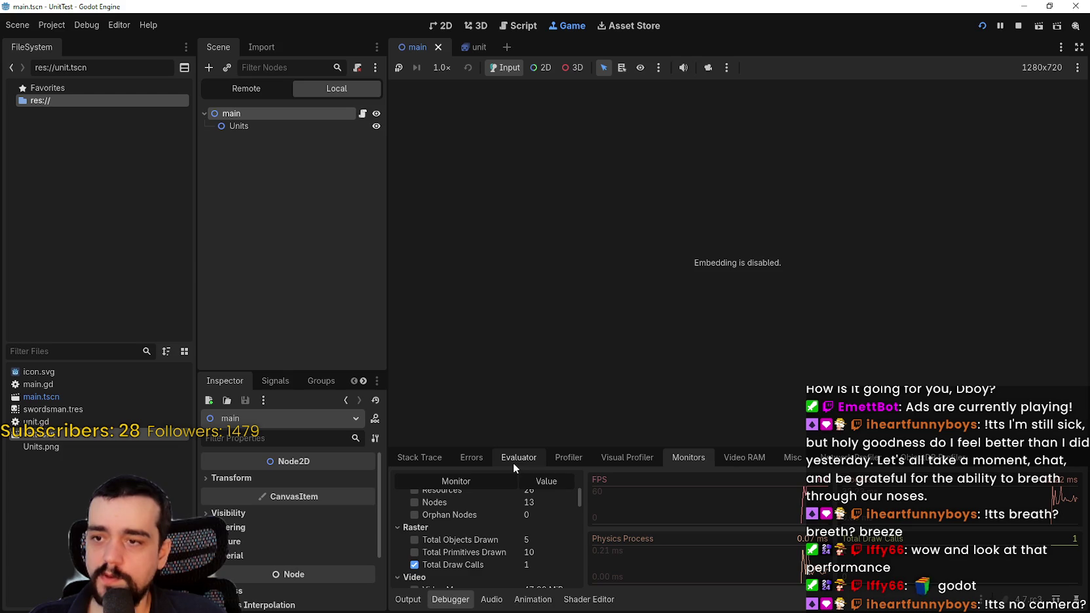
mouse_move(733, 446)
left_mouse_down()
mouse_move(727, 303)
mouse_move(704, 316)
left_mouse_up()
Step: Open Project Settings and browse to the Display > Window section
left_click(52, 24)
left_click(60, 41)
scroll(420, 324, "down", 5)
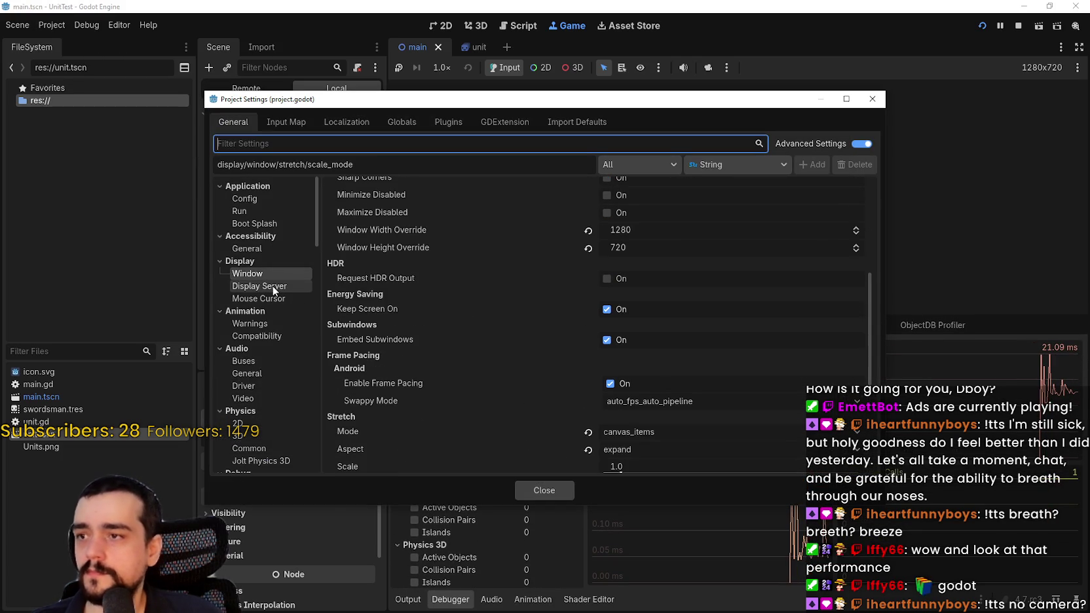
left_click(243, 200)
left_click(240, 211)
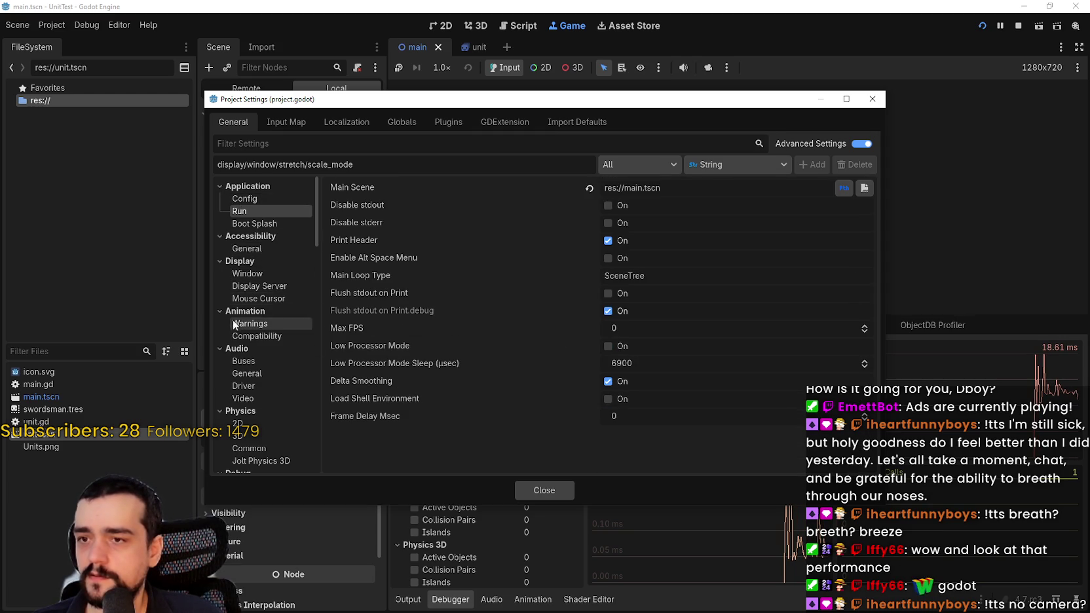
left_click(266, 275)
scroll(724, 381, "down", 10)
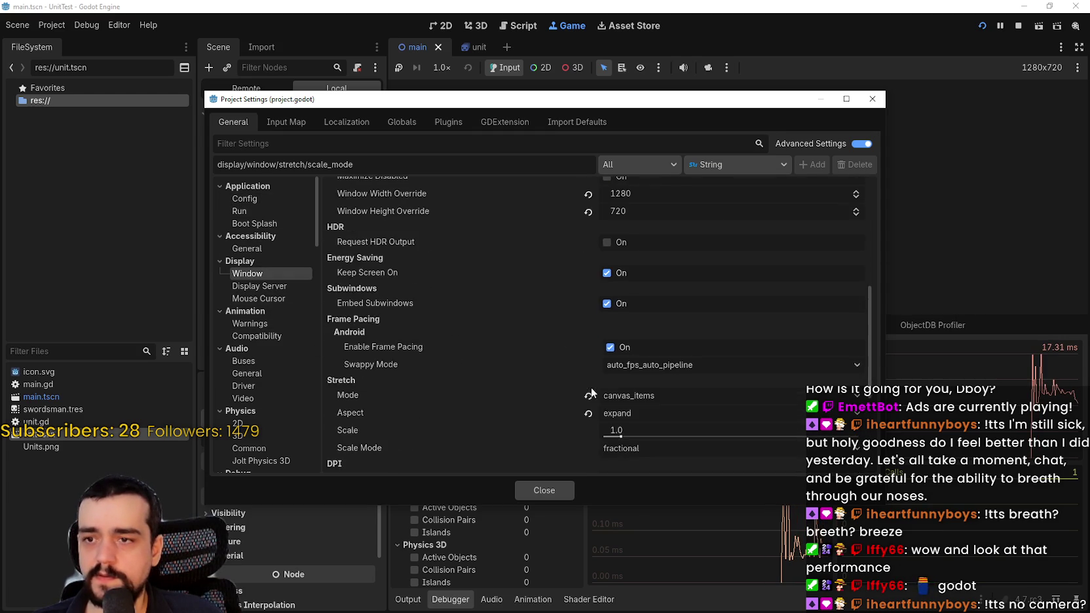
scroll(589, 388, "down", 4)
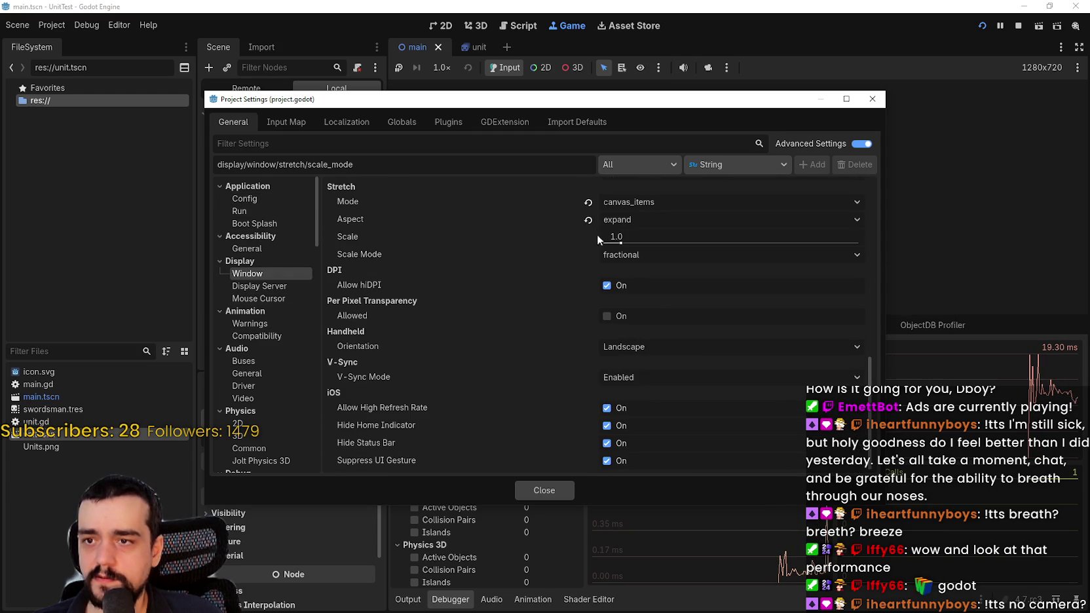
scroll(600, 404, "up", 5)
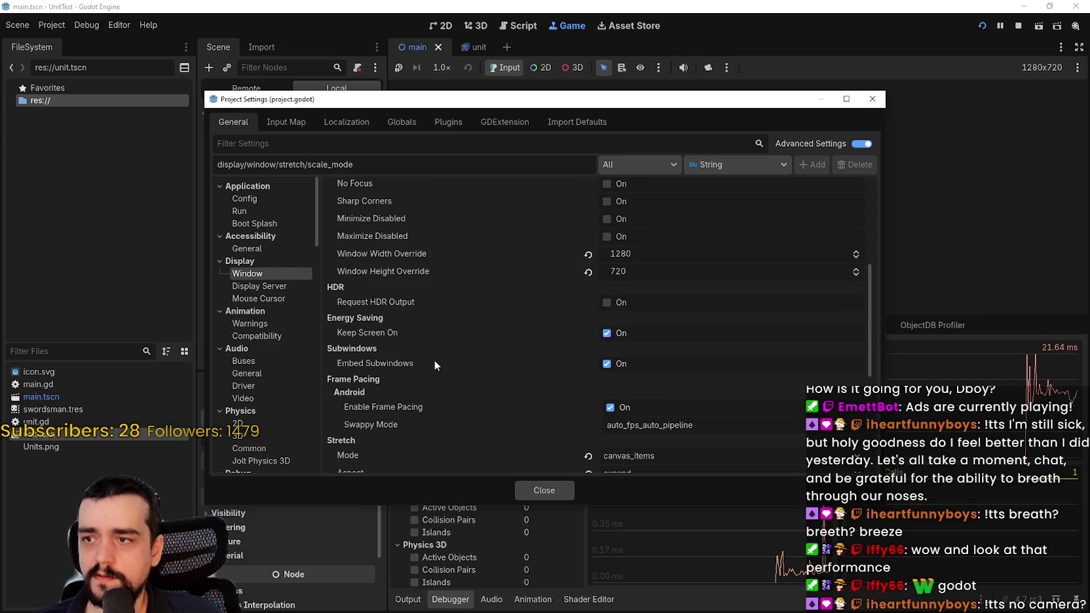
scroll(646, 371, "up", 4)
scroll(550, 346, "down", 10)
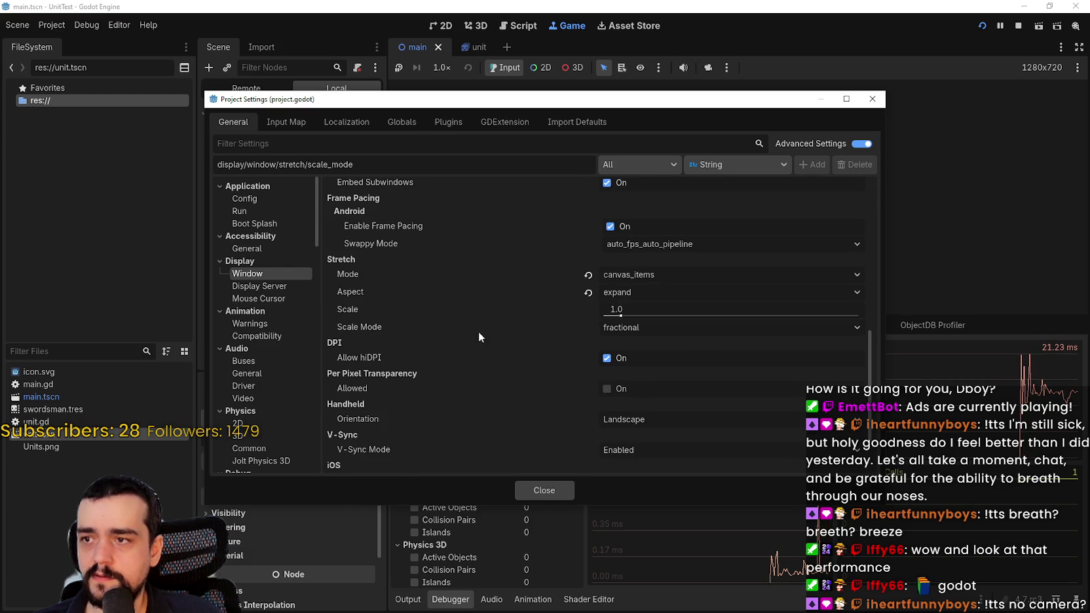
scroll(454, 354, "down", 3)
scroll(599, 377, "up", 5)
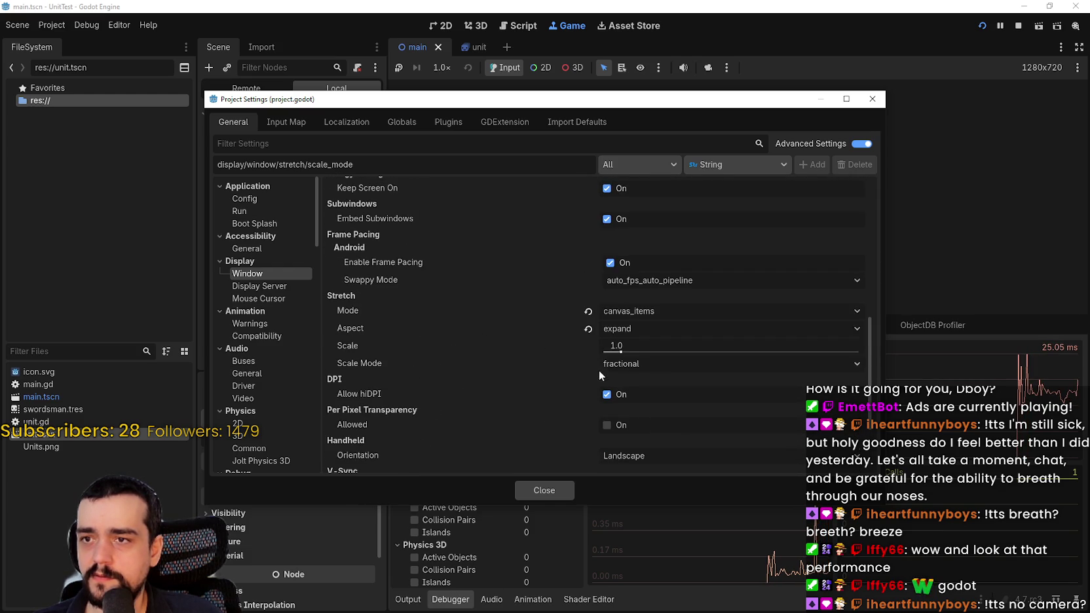
scroll(514, 366, "up", 9)
scroll(453, 220, "down", 8)
scroll(451, 226, "down", 5)
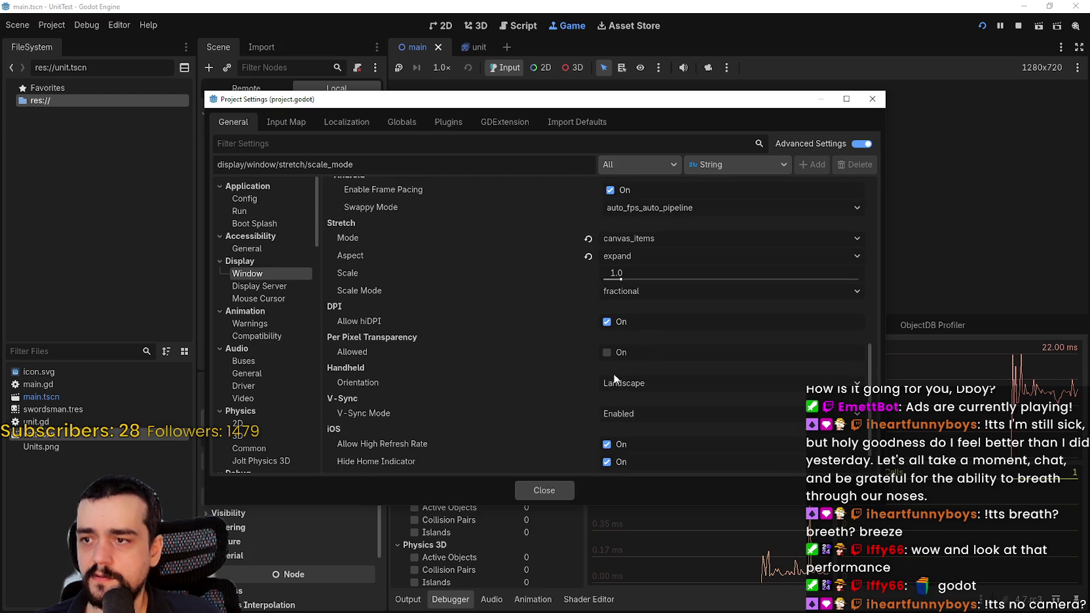
Step: Set V-Sync Mode to Disabled, then restart the game and check the FPS monitor
left_click(641, 414)
left_click(626, 434)
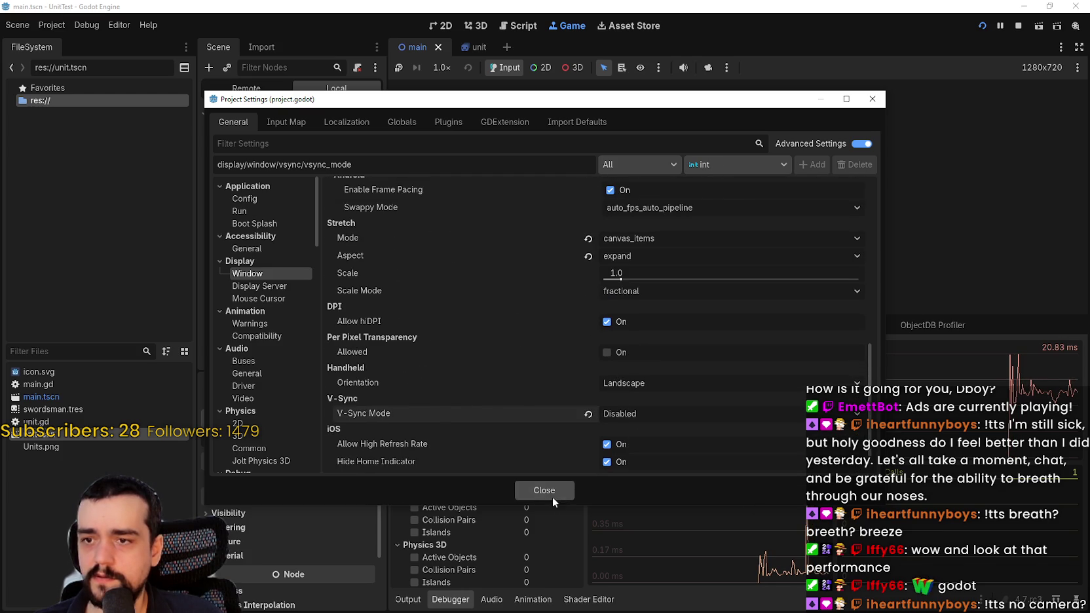
left_click(552, 493)
key("F5")
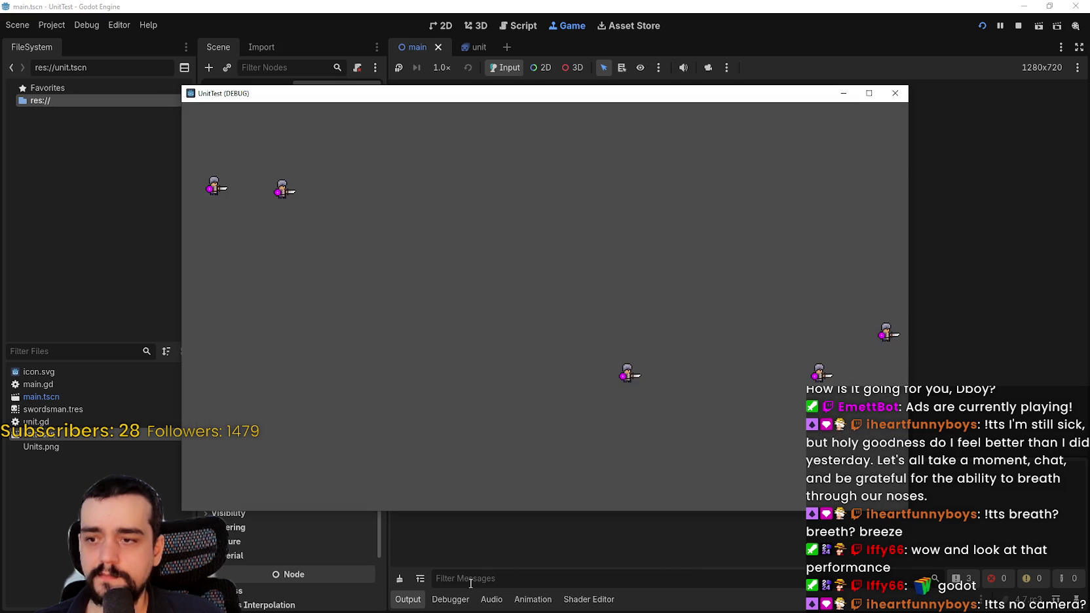
left_click(450, 599)
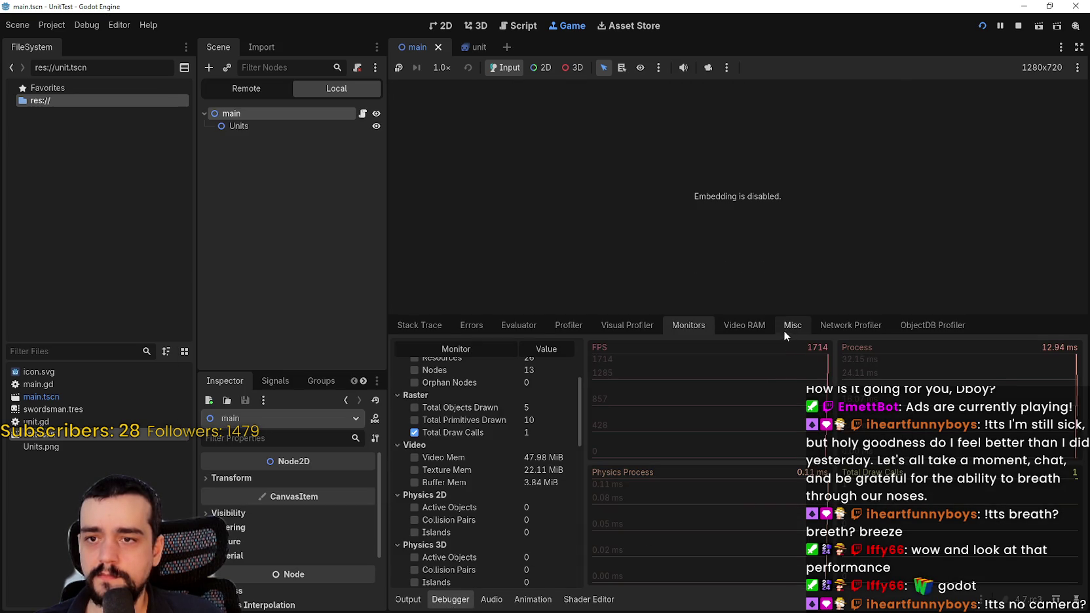
Step: Shorten the Debugger panel, relaunch the game briefly, then close the game window
mouse_move(734, 316)
left_mouse_down()
mouse_move(747, 327)
mouse_move(772, 485)
left_mouse_up()
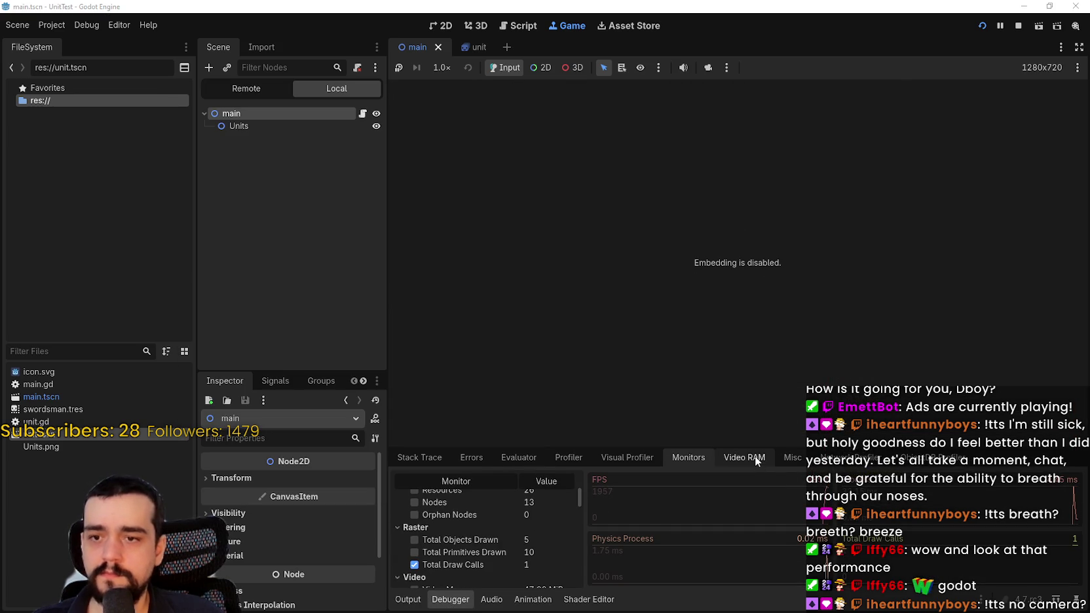
key("F5")
mouse_move(686, 93)
left_mouse_down()
mouse_move(821, 29)
mouse_move(809, 30)
left_mouse_up()
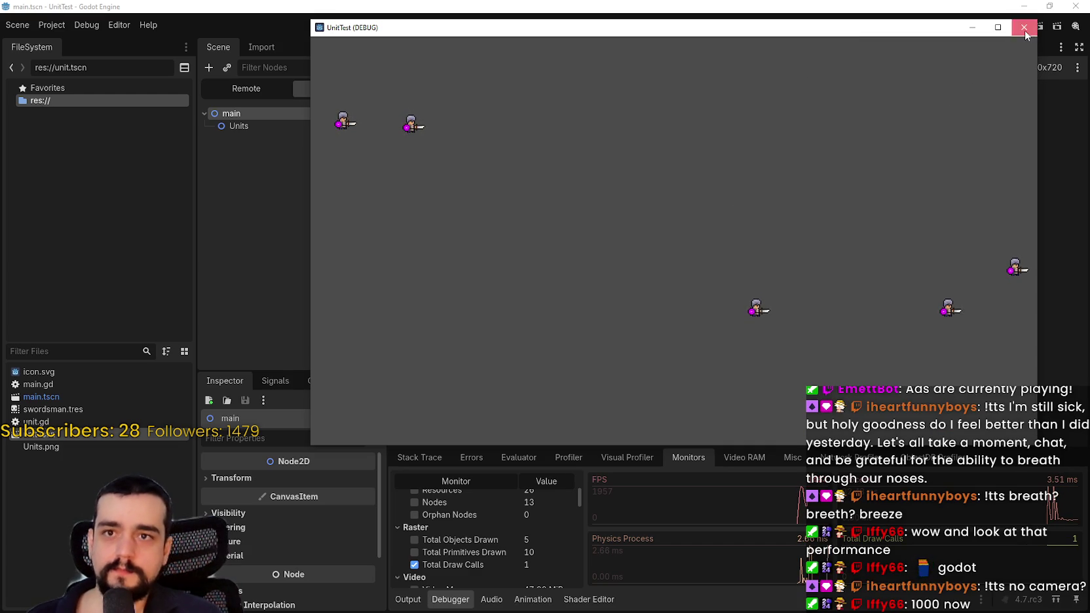
left_click(1024, 27)
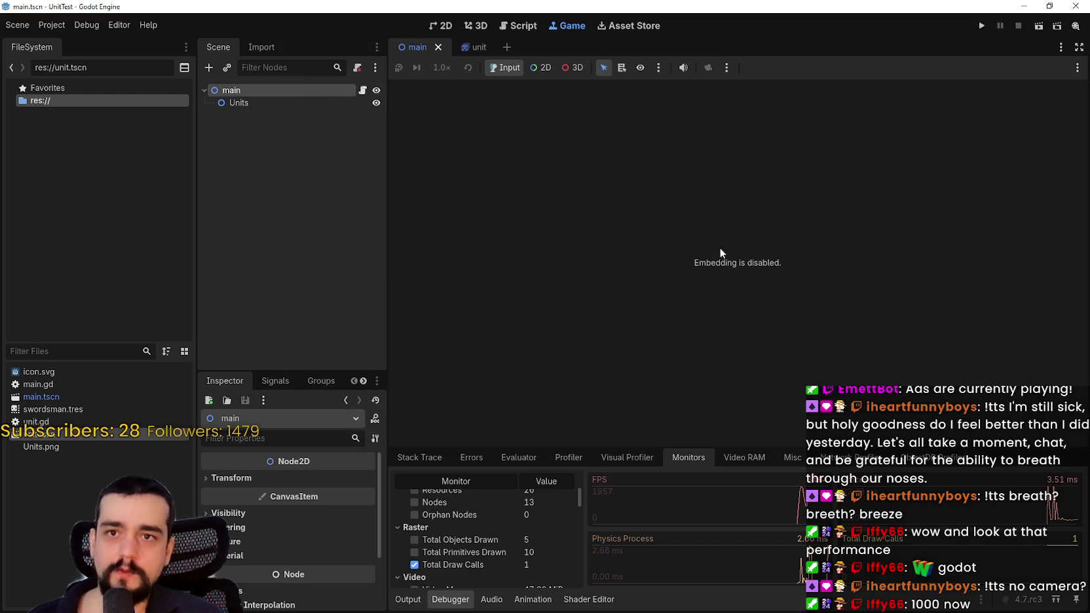
left_click(362, 90)
Step: Change the spawn count to 1000 units, run the game and check the debugger monitors
double_click(642, 203)
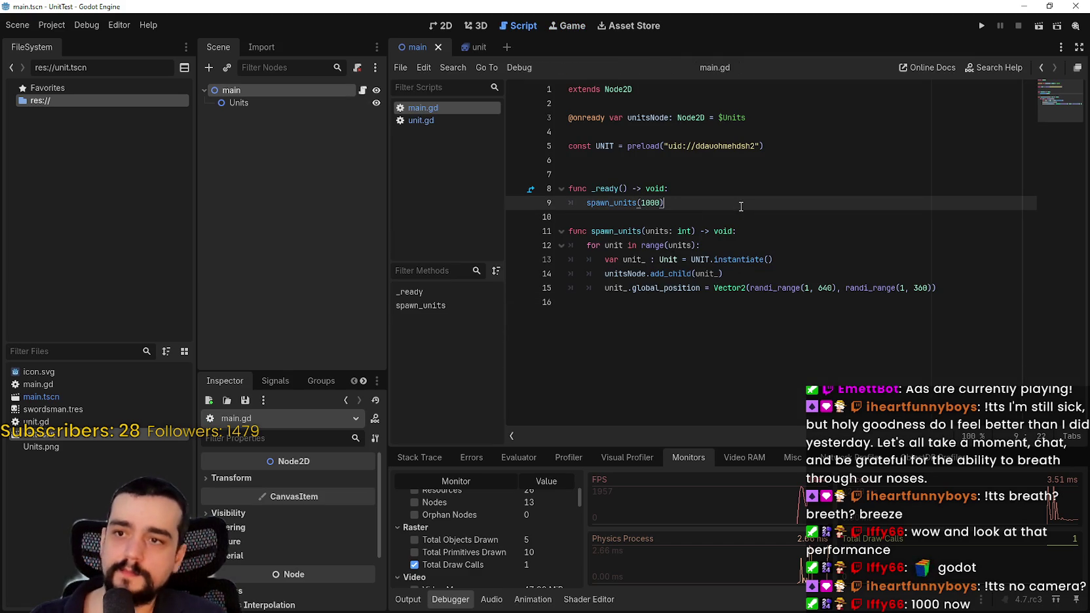
left_click(981, 26)
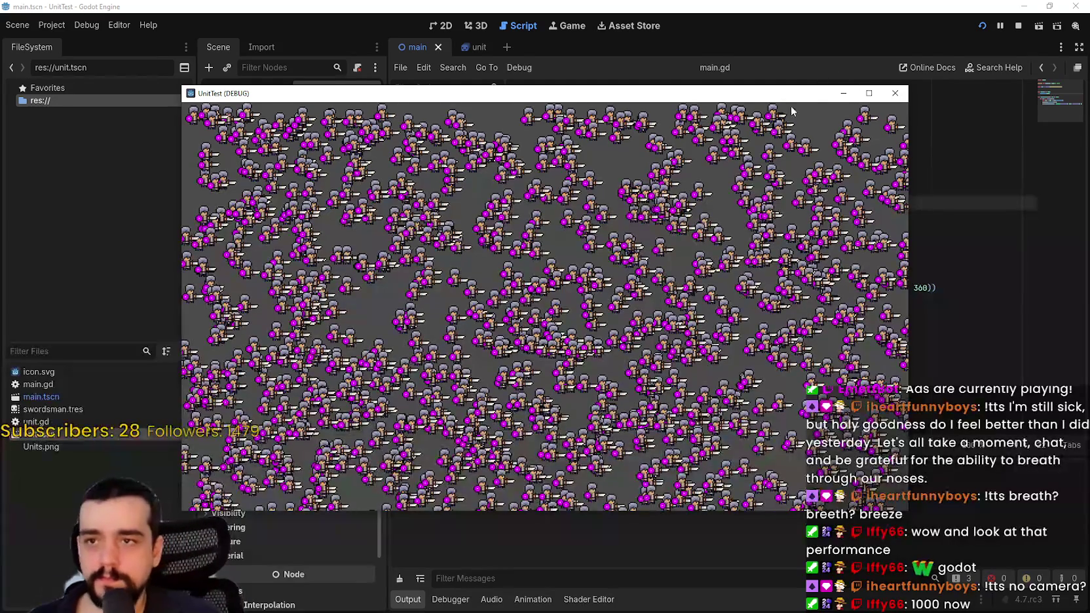
left_click_drag(799, 101, 878, 52)
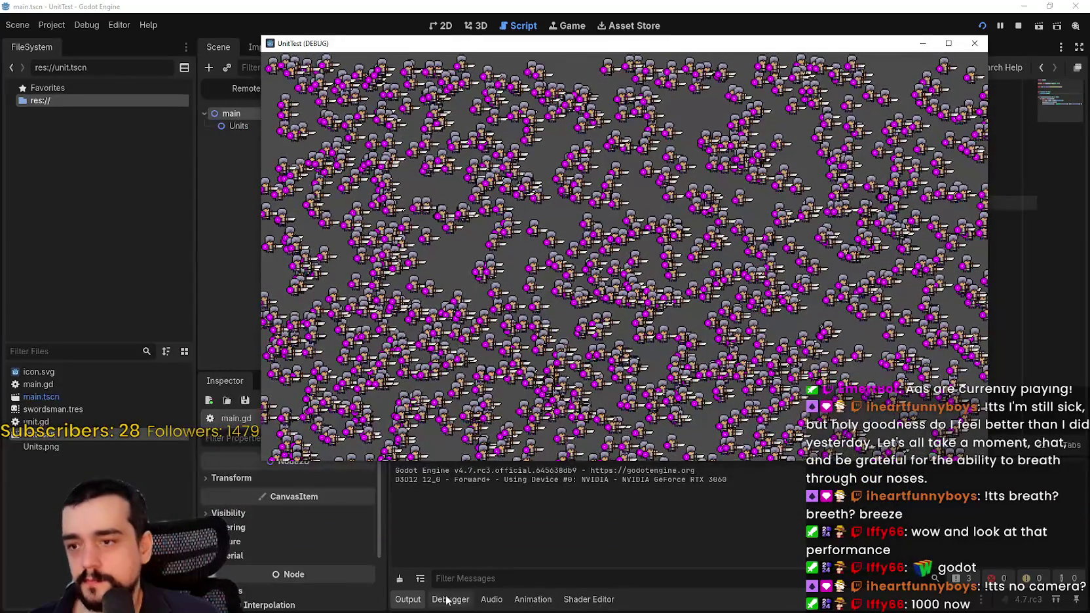
left_click(448, 600)
scroll(541, 567, "up", 5)
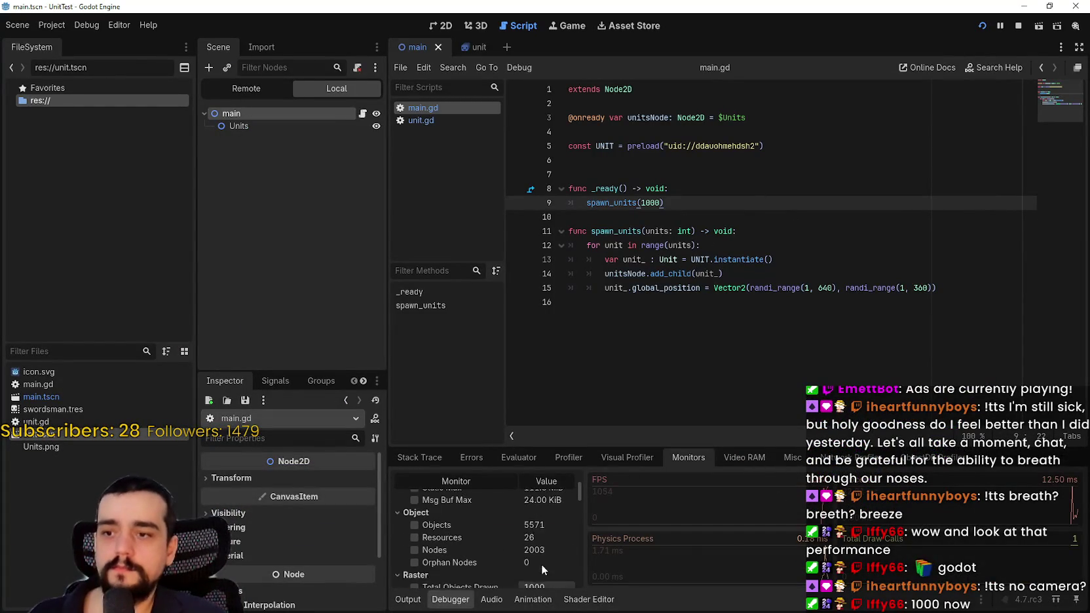
scroll(541, 562, "down", 3)
key("alt+Tab")
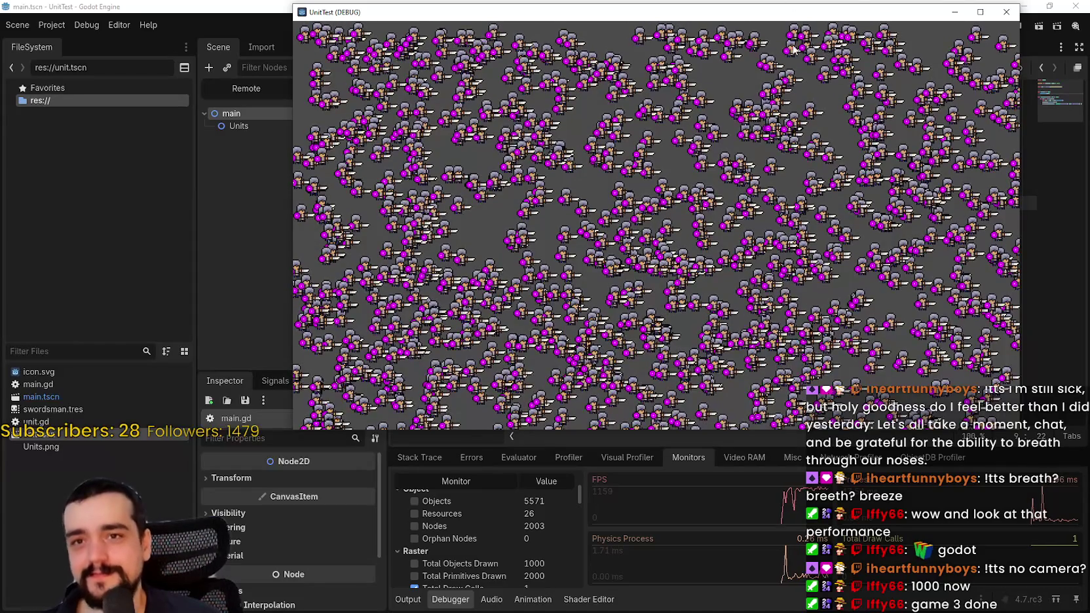
Step: Uncover the editor and start recording in the Debugger's Visual Profiler
left_click_drag(864, 8, 854, 78)
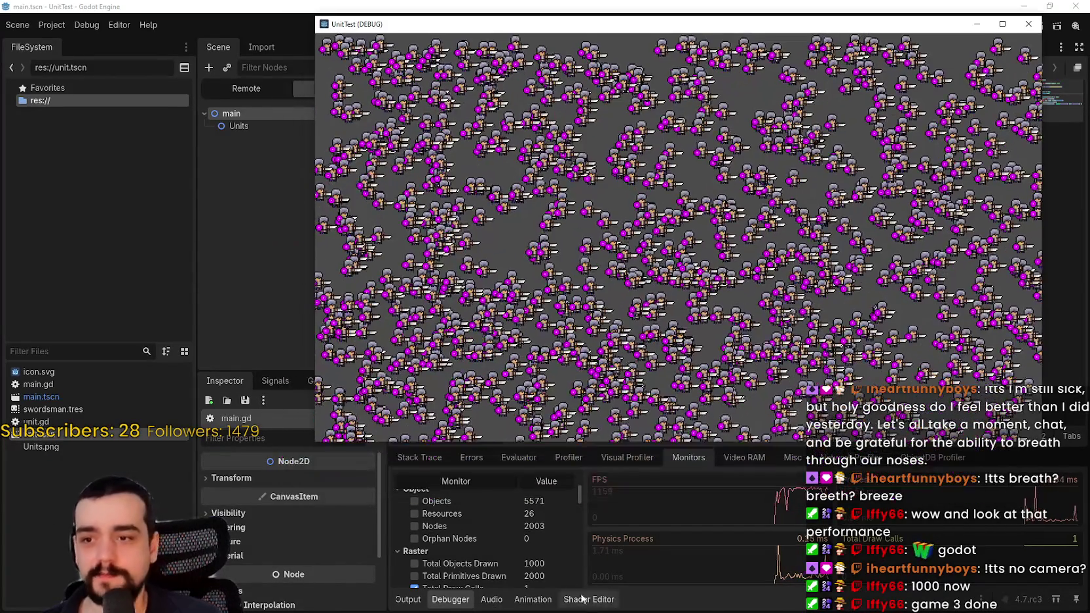
left_click(1019, 30)
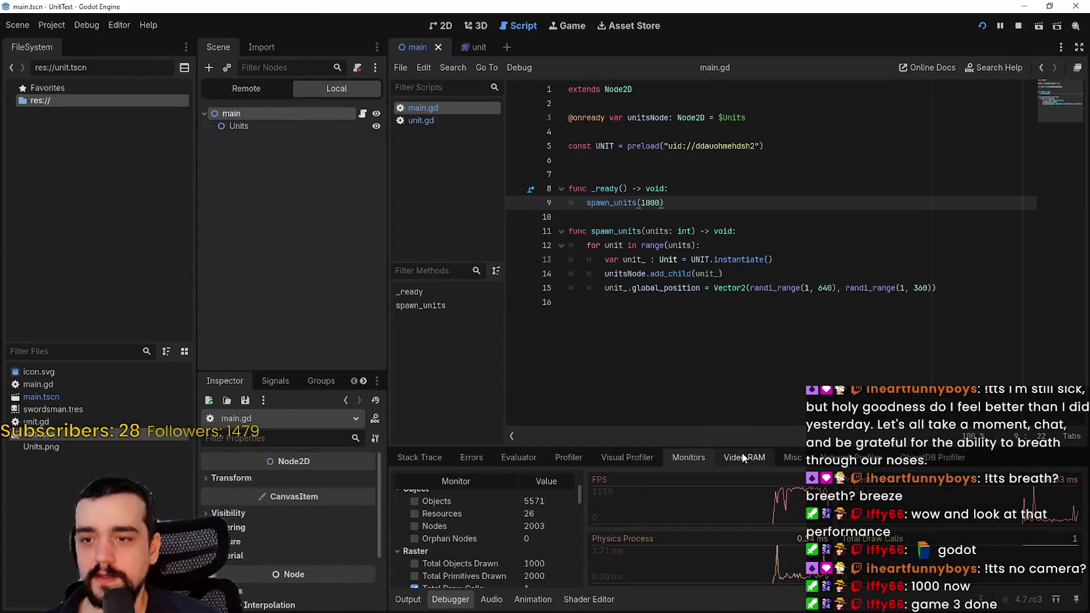
left_click(845, 457)
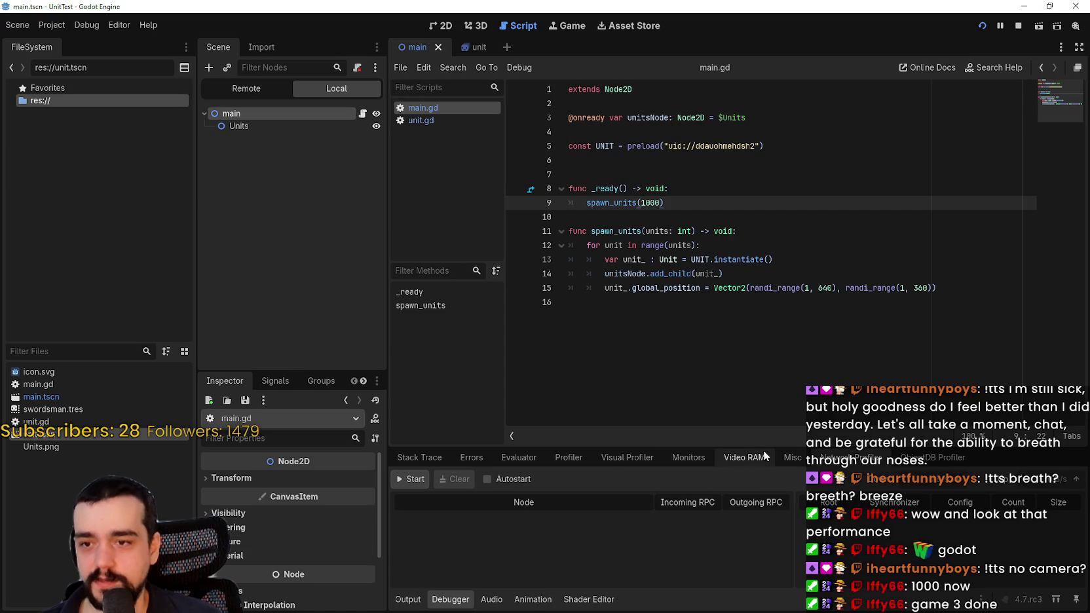
left_click(649, 457)
left_click(414, 482)
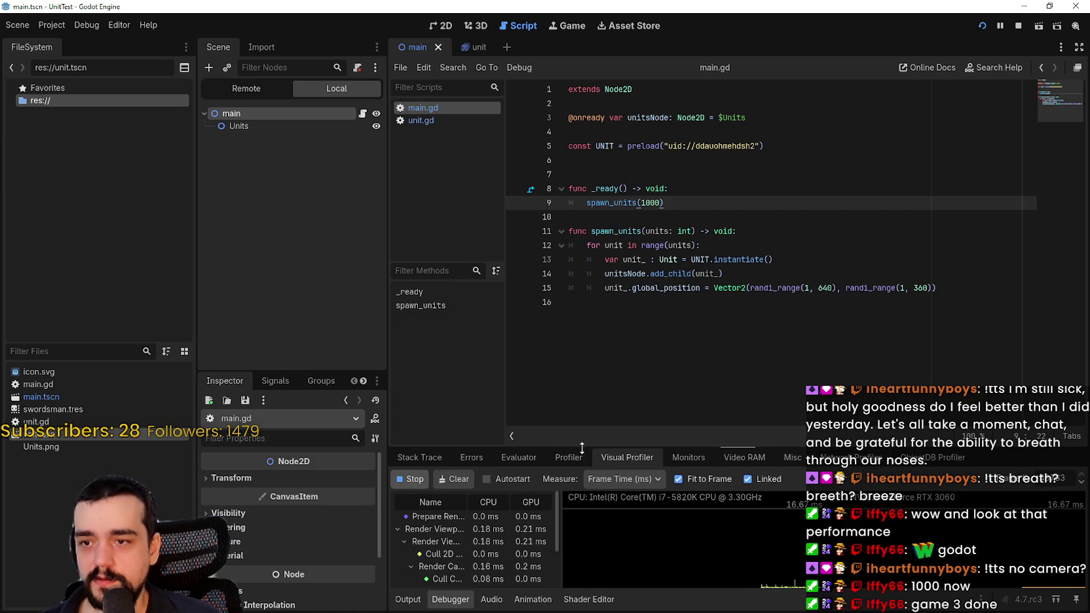
left_click_drag(586, 450, 629, 172)
Step: Review the CPU and GPU frame timings, then stop the running game
key("F5")
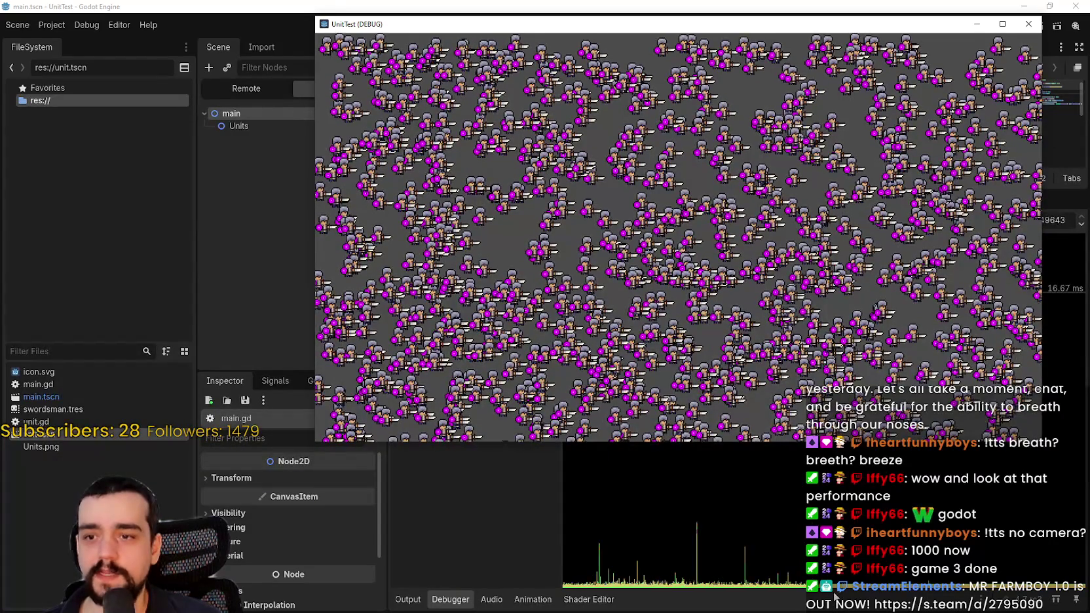
left_click(628, 454)
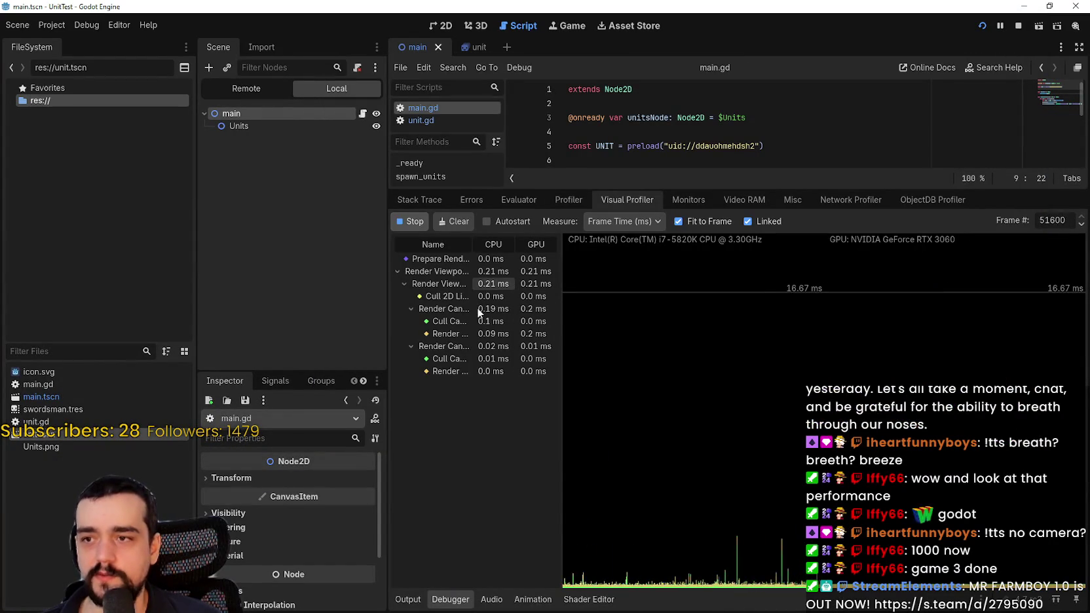
left_click_drag(671, 189, 671, 447)
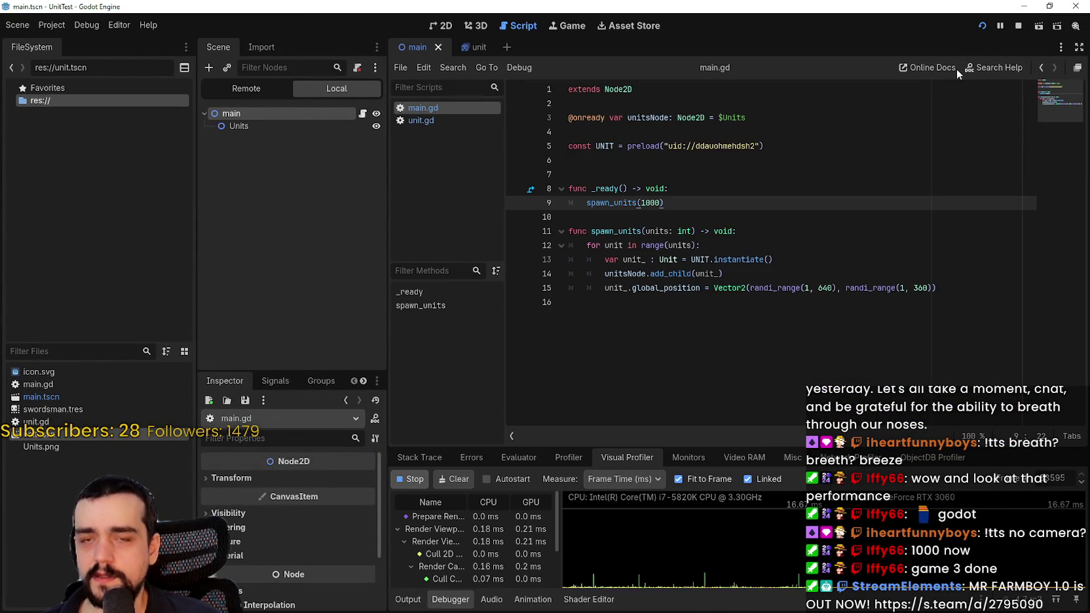
left_click(1017, 26)
right_click(241, 89)
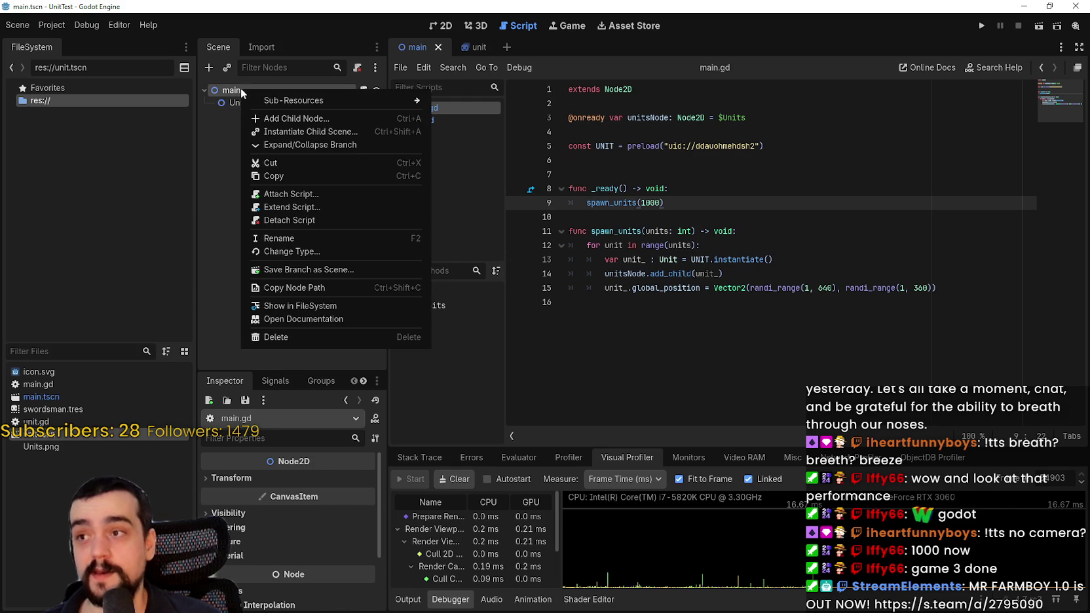
Step: Add a TileMapLayer child under main and assign it a new empty TileSet
left_click(297, 118)
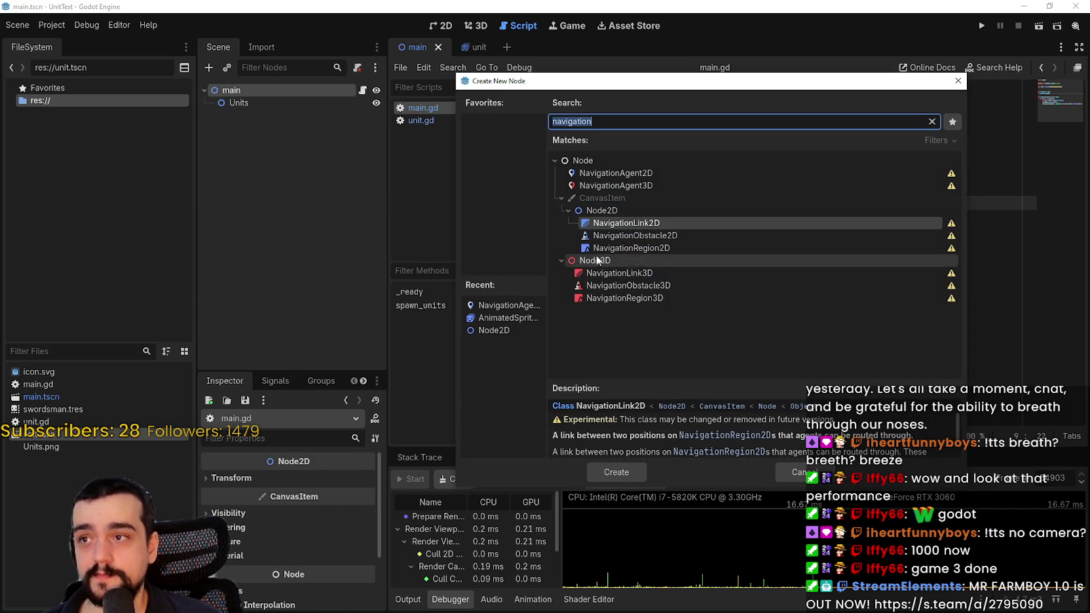
type("tilemap")
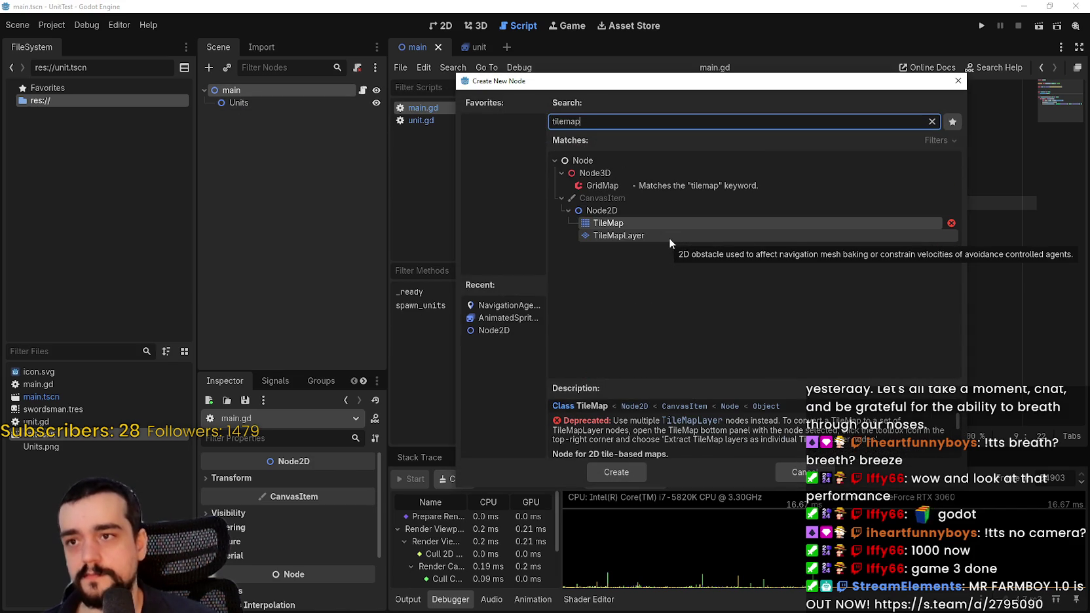
left_click(642, 237)
left_click(620, 471)
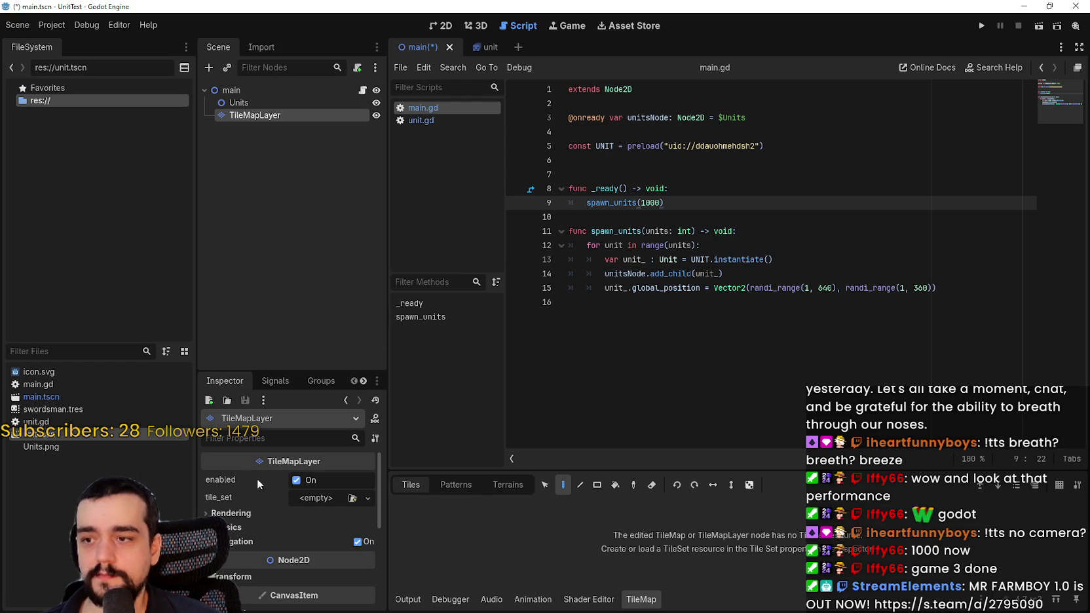
left_click(299, 500)
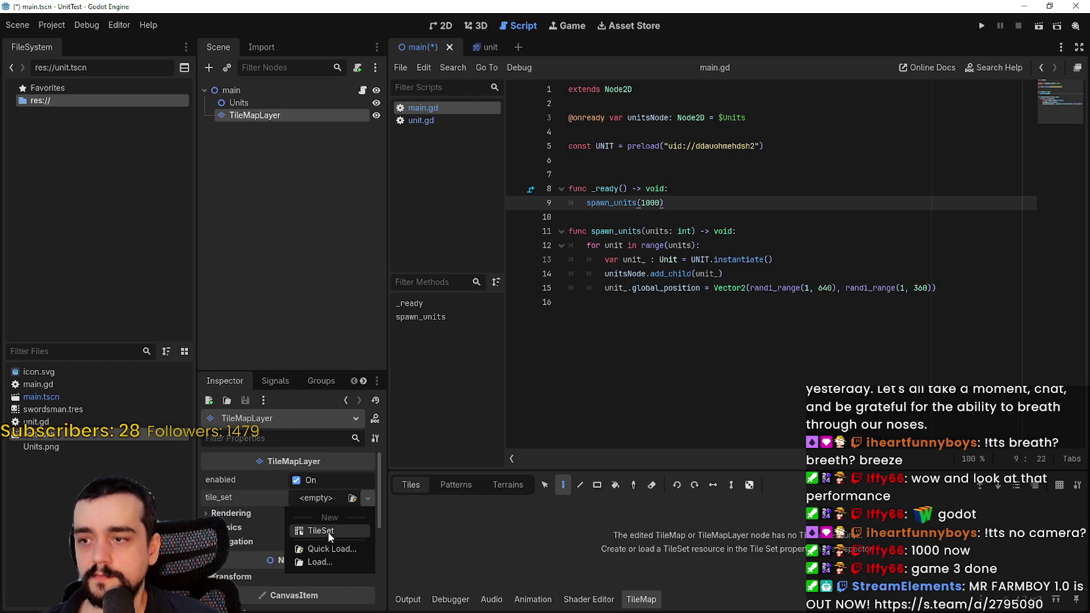
left_click(326, 530)
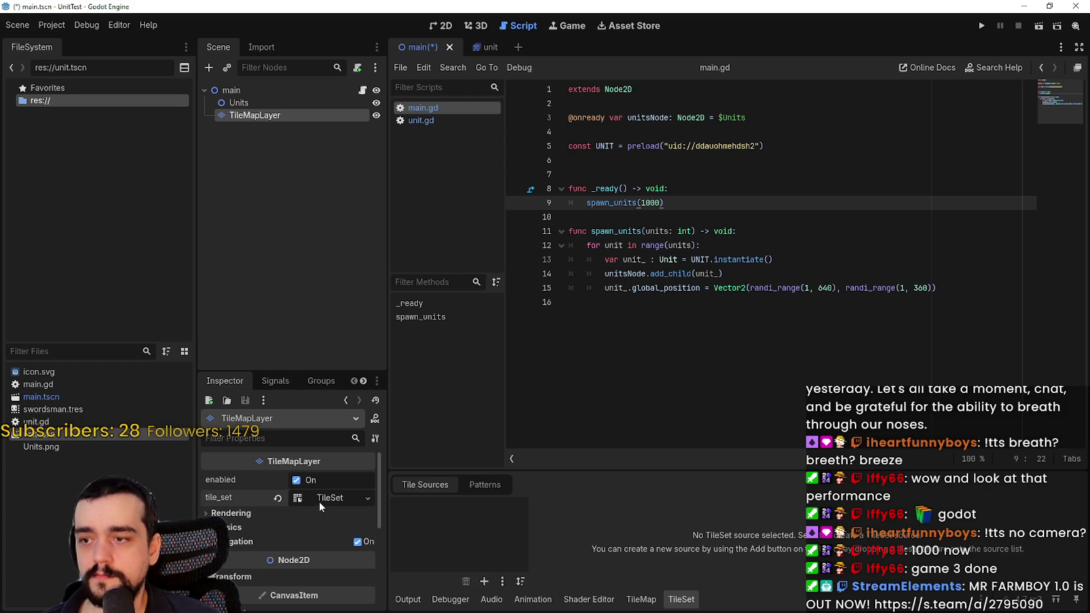
left_click_drag(554, 469, 580, 361)
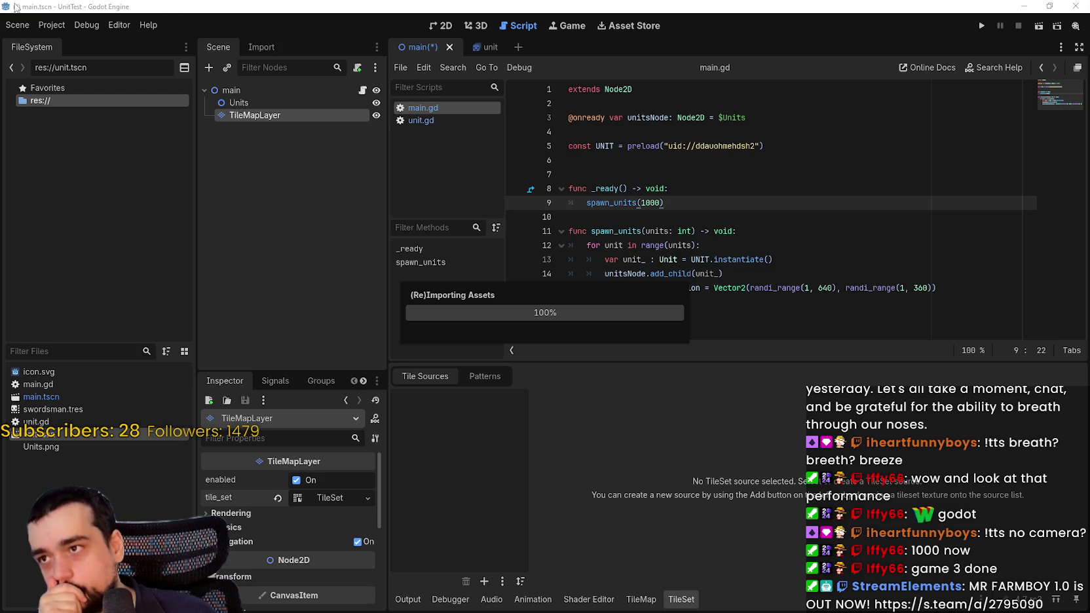
Step: Bring main_terrain.png into the project files and return to the 2D scene view
left_click(86, 25)
left_click(86, 25)
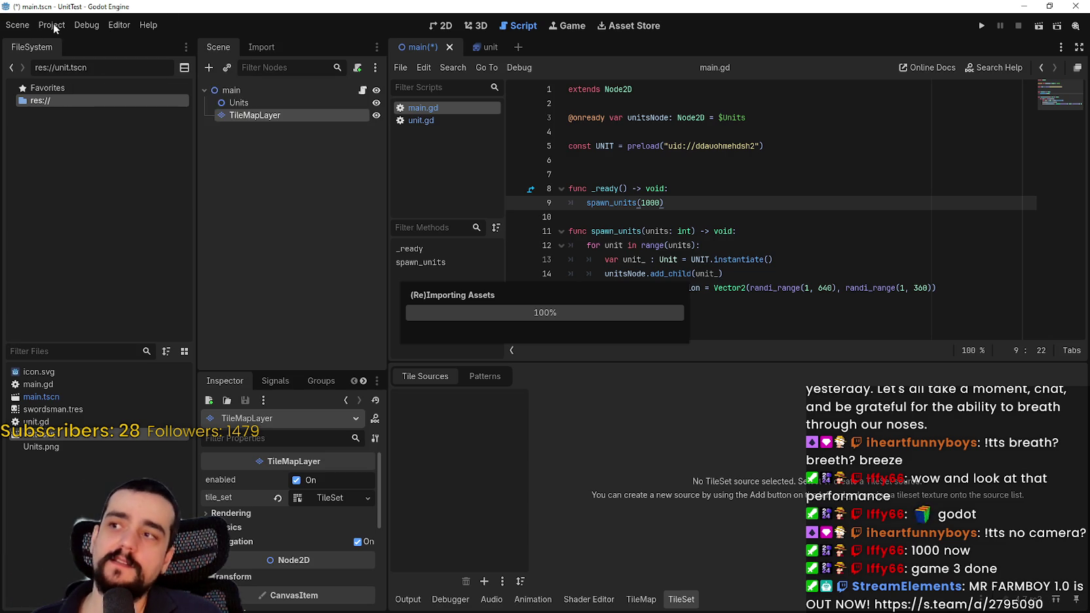
left_click(114, 25)
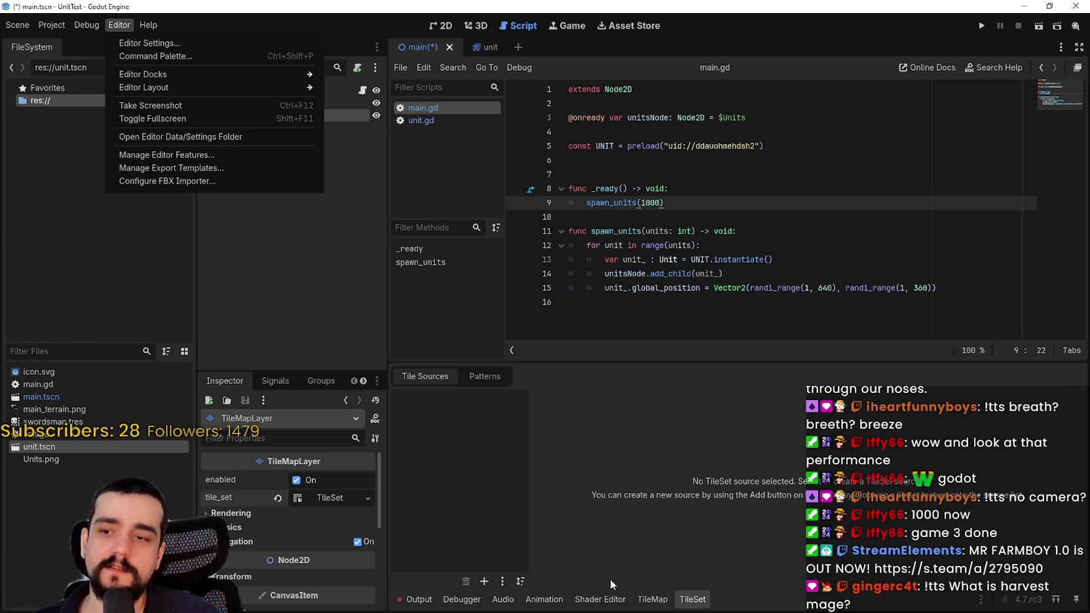
left_click(662, 546)
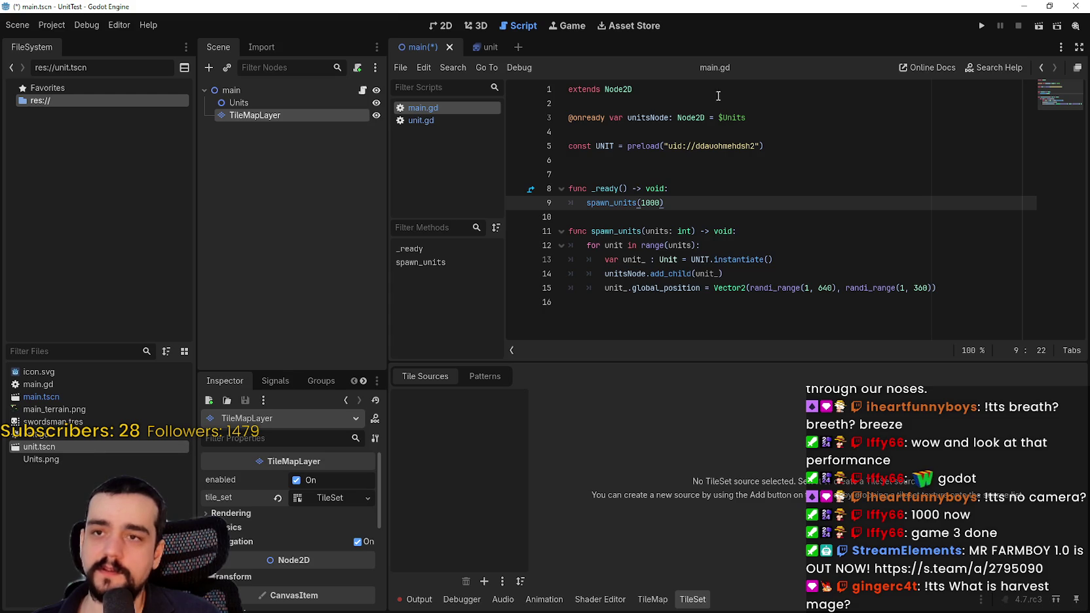
left_click(430, 26)
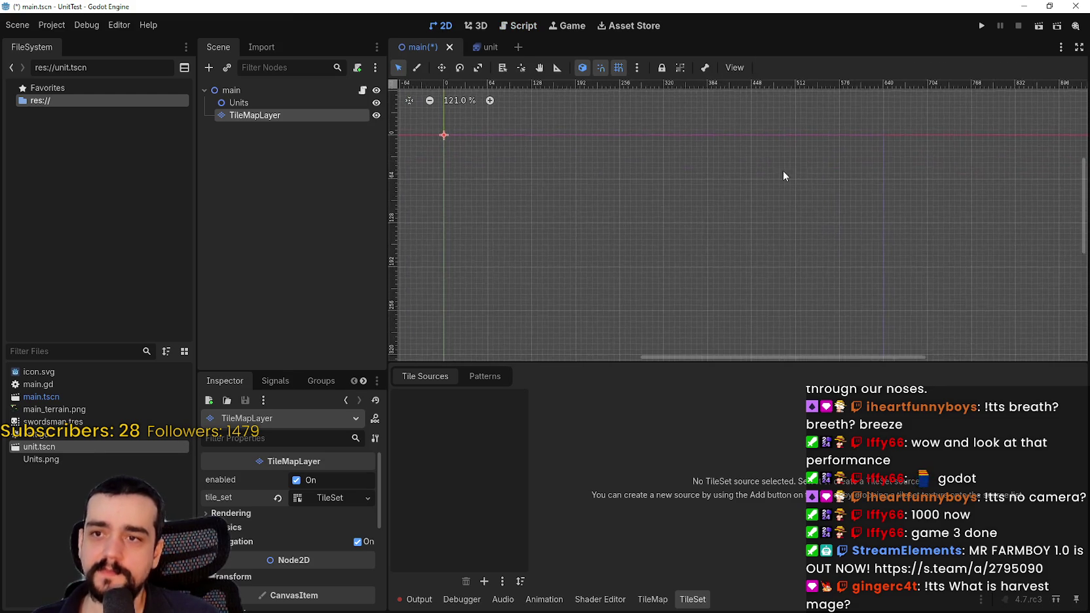
Step: Save the scene and add main_terrain.png as an atlas source with auto-created tiles
key("ctrl+s")
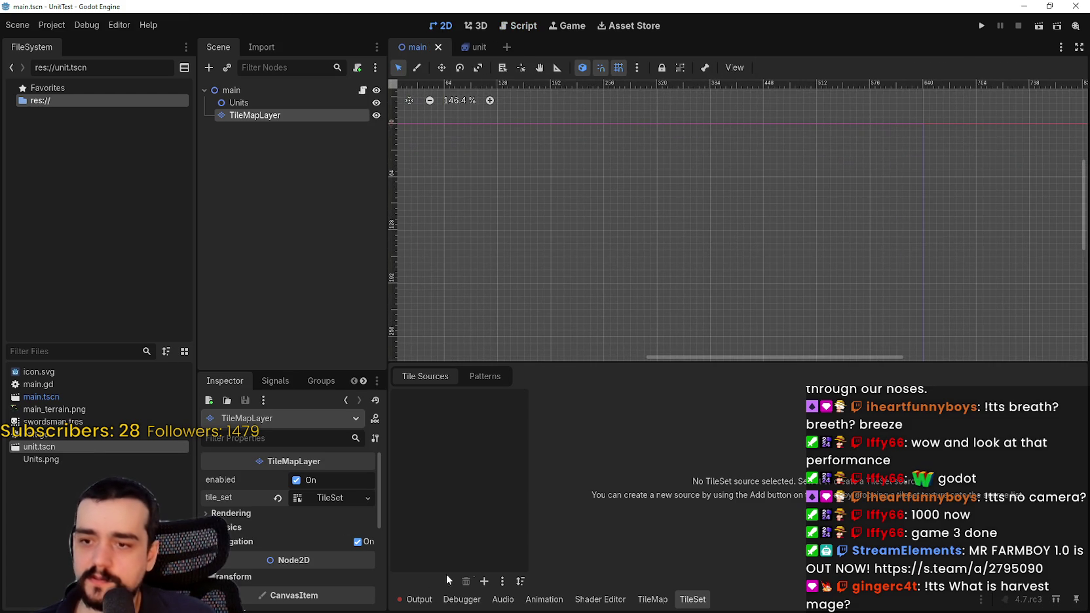
left_click(483, 582)
left_click(493, 588)
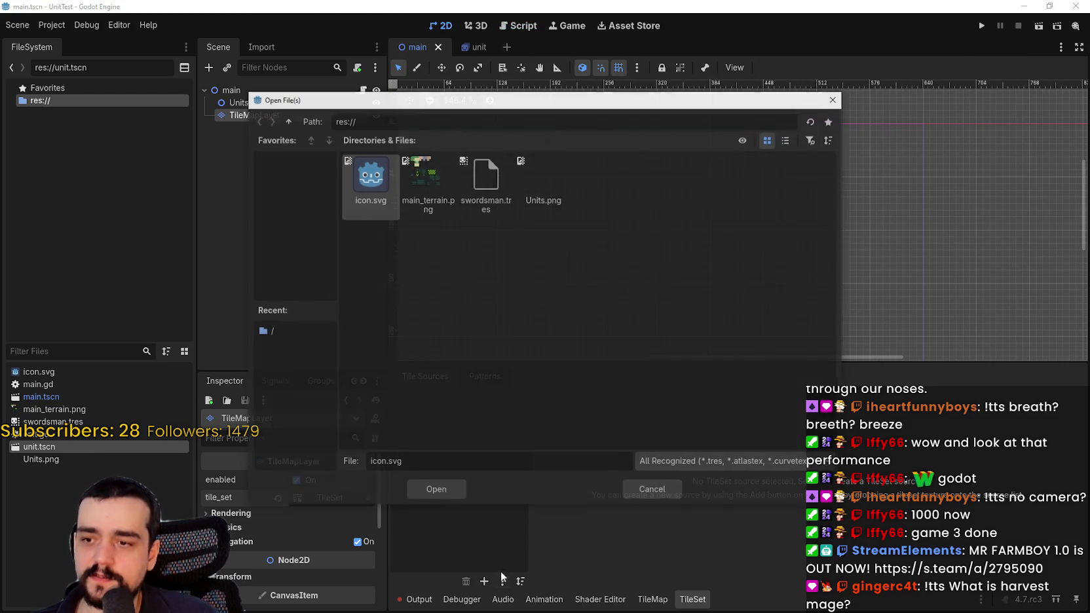
double_click(429, 181)
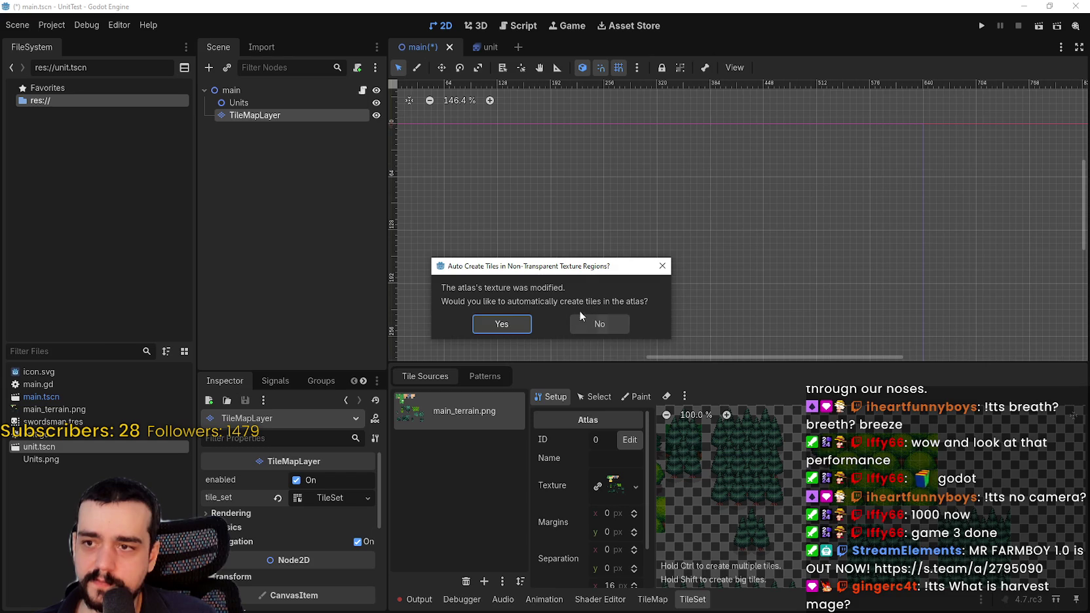
left_click(501, 325)
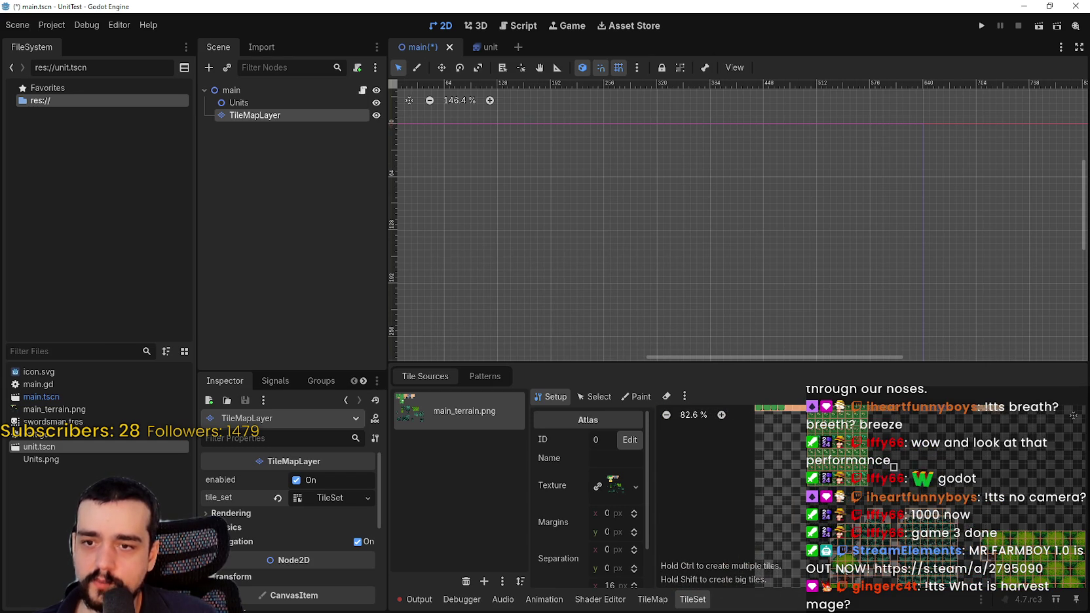
Step: Paint a 41×23 rectangle of plain grass tiles starting at the scene origin
scroll(743, 483, "up", 4)
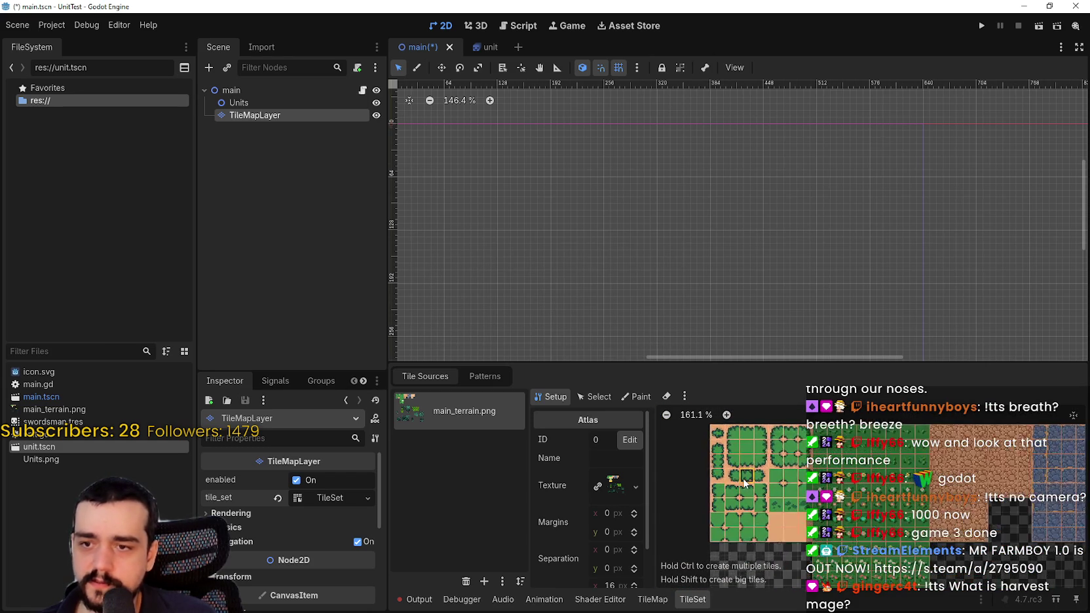
scroll(744, 483, "up", 1)
mouse_move(699, 236)
left_mouse_down()
mouse_move(760, 260)
mouse_move(767, 232)
mouse_move(701, 173)
left_mouse_up()
scroll(763, 246, "down", 1)
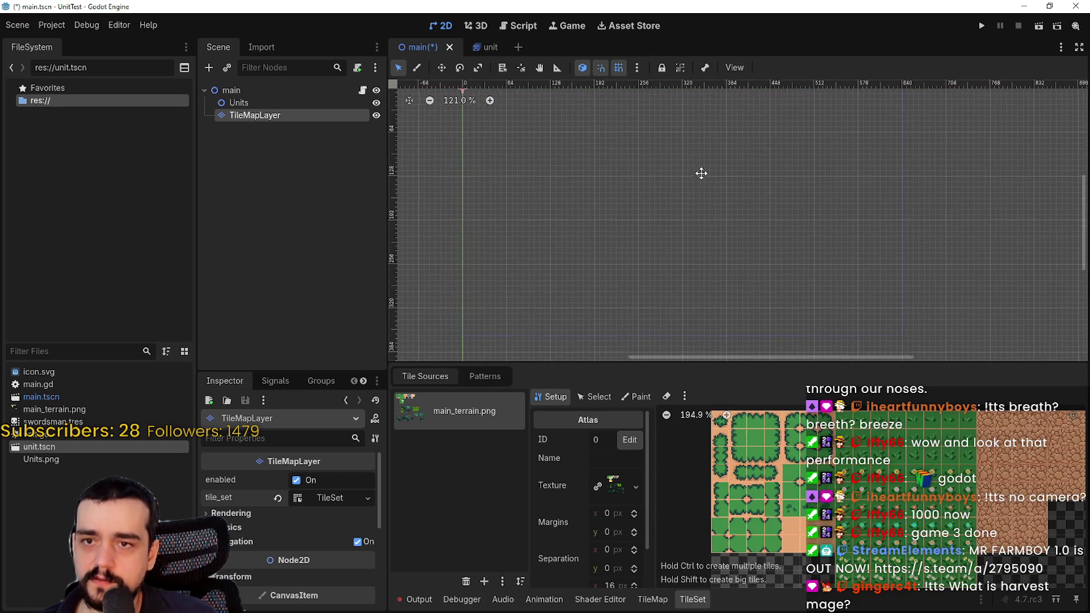
scroll(755, 442, "up", 1)
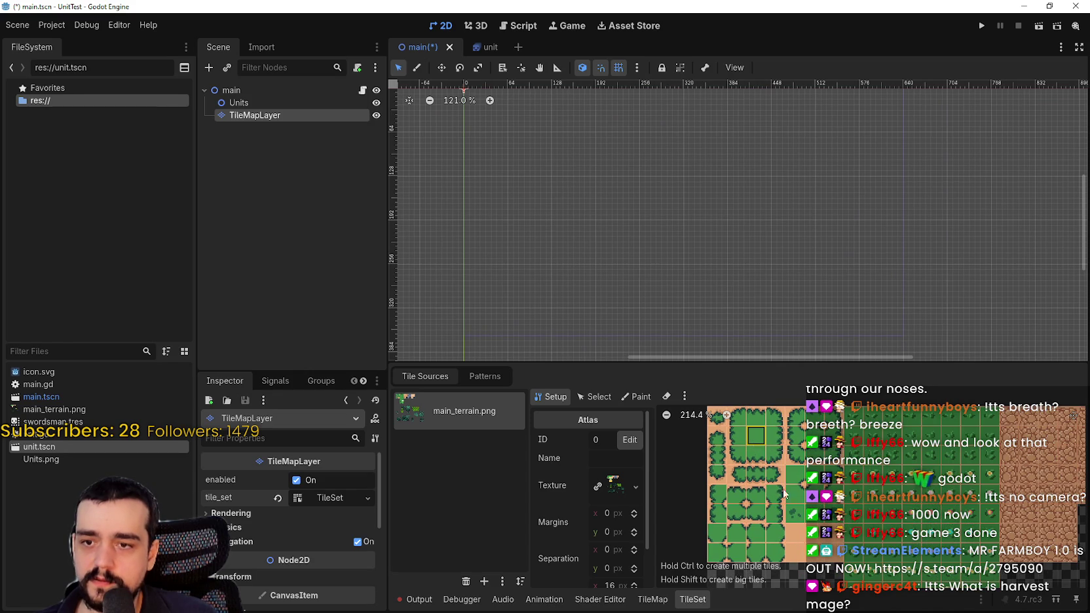
scroll(722, 217, "down", 1)
left_click(653, 600)
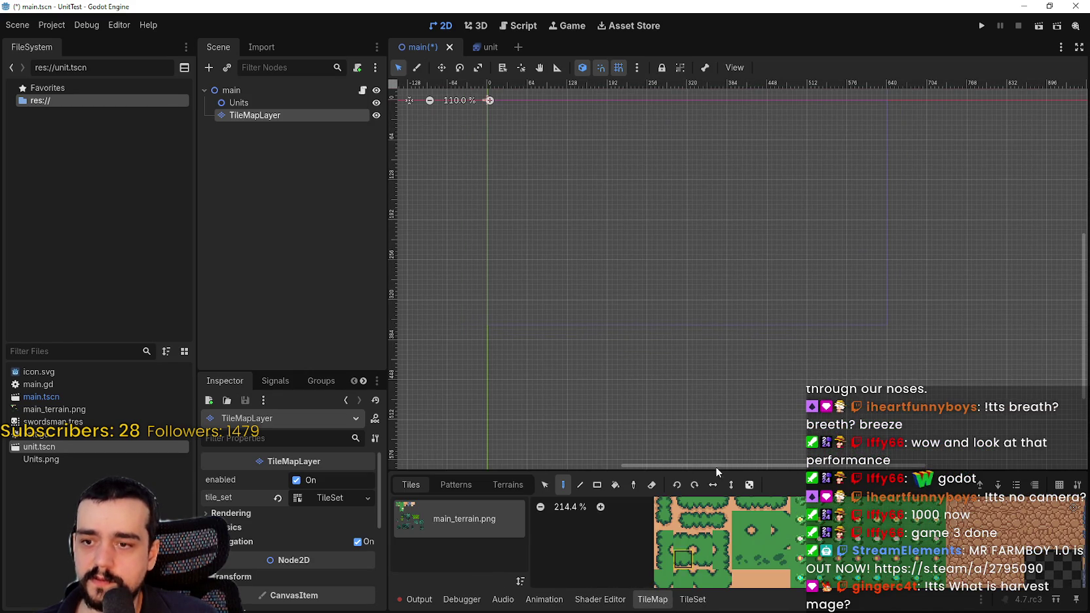
left_click_drag(702, 502, 734, 511)
left_click(734, 534)
scroll(541, 178, "down", 1)
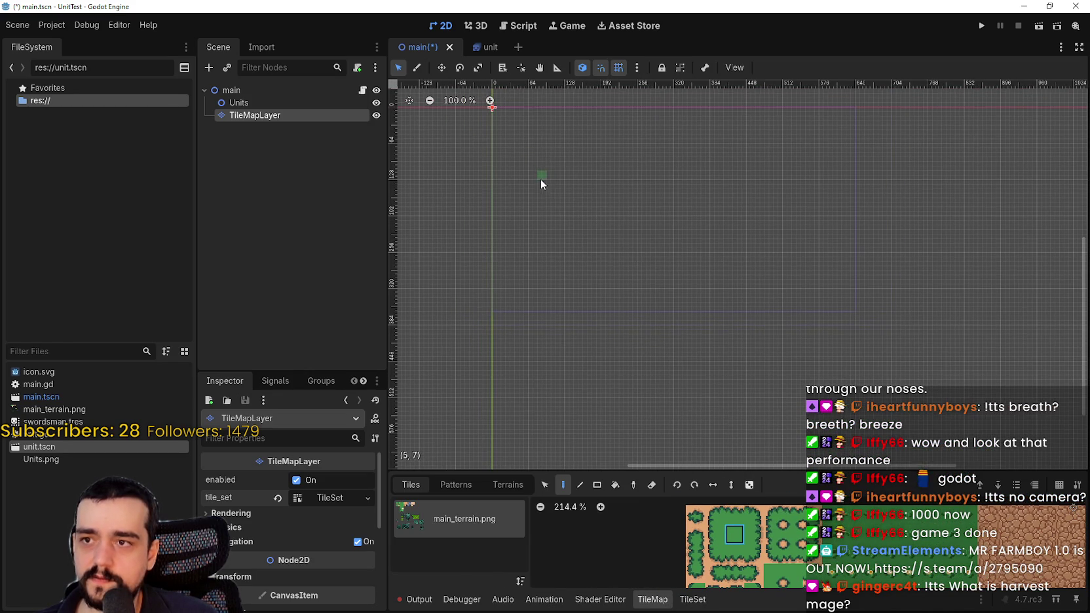
left_click(597, 485)
left_click_drag(560, 229, 609, 283)
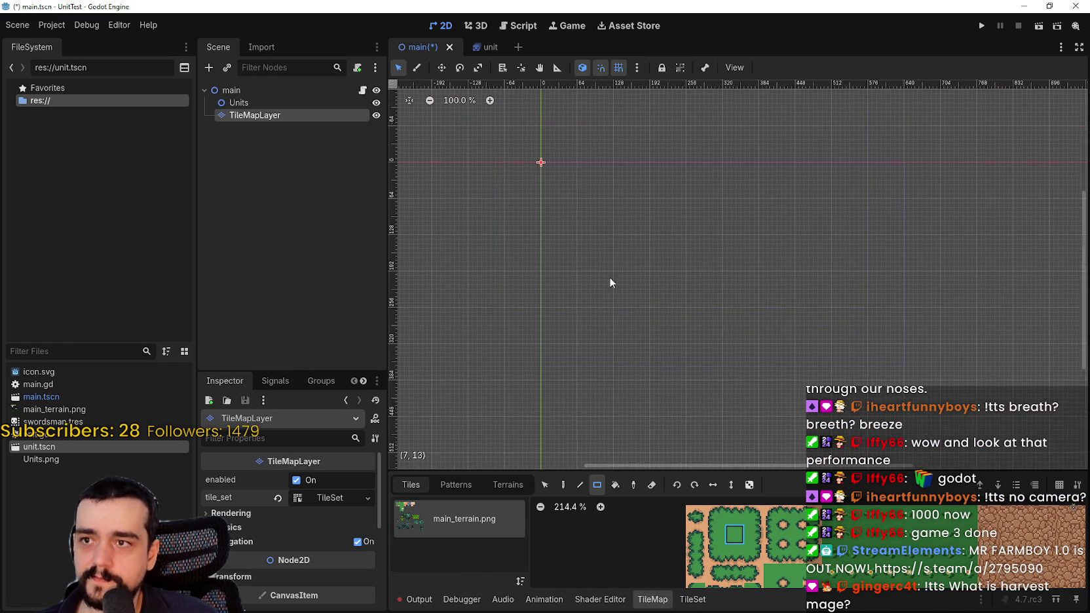
mouse_move(543, 161)
left_mouse_down()
mouse_move(886, 292)
mouse_move(901, 363)
left_mouse_up()
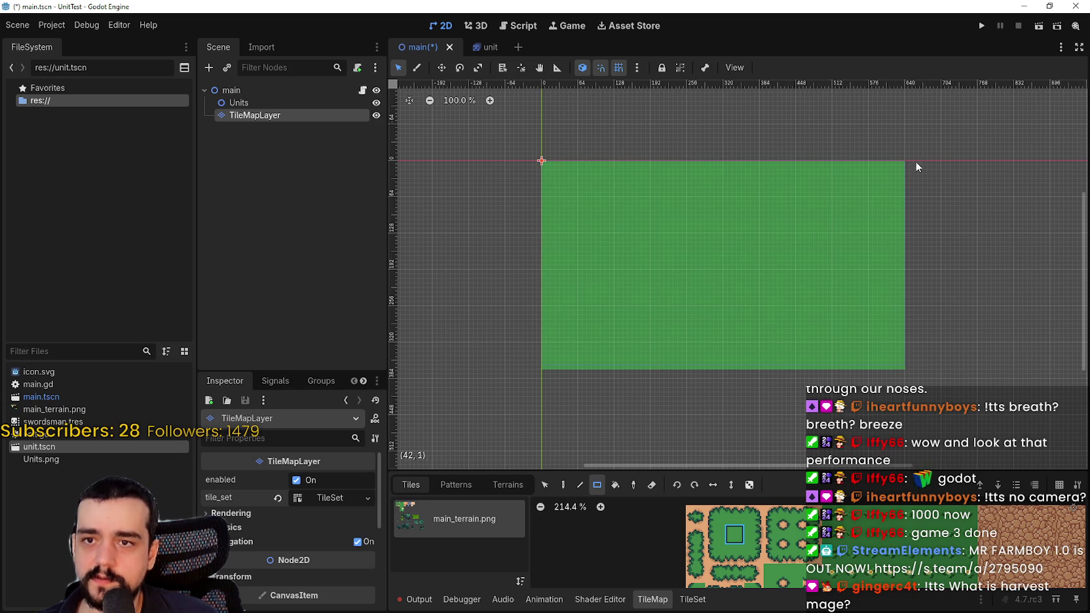
scroll(901, 247, "up", 3)
scroll(796, 581, "down", 2)
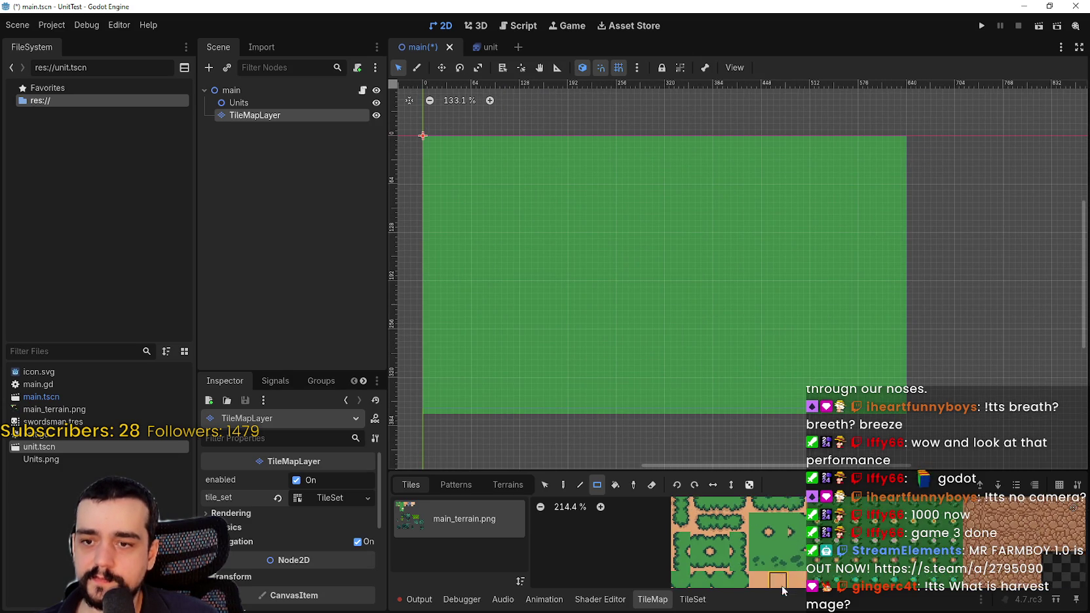
scroll(792, 554, "down", 2)
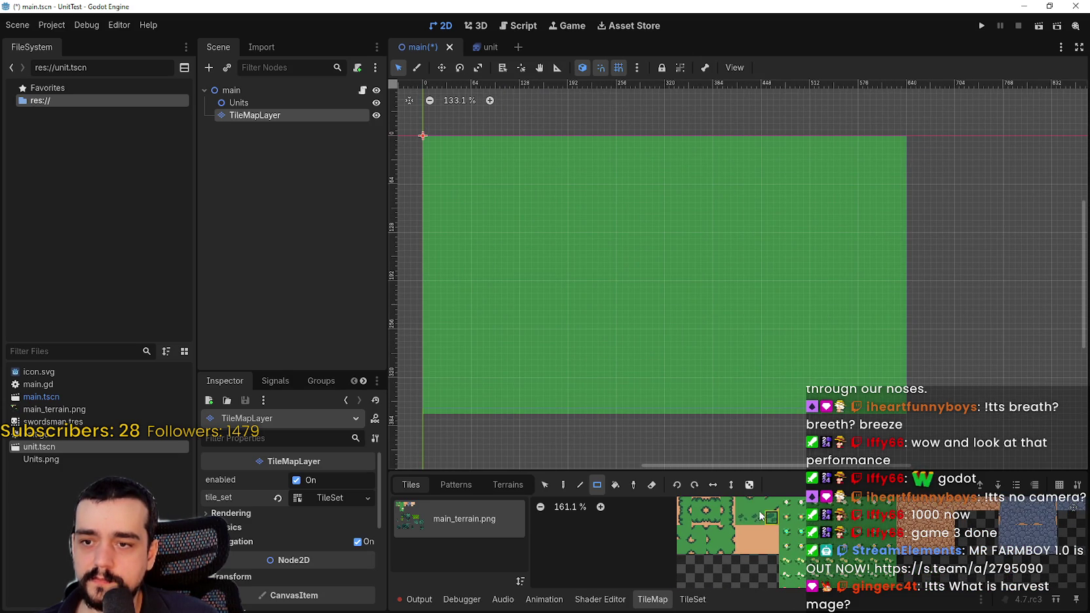
Step: Scatter grass-tuft tiles all over the grass rectangle
scroll(586, 248, "up", 1)
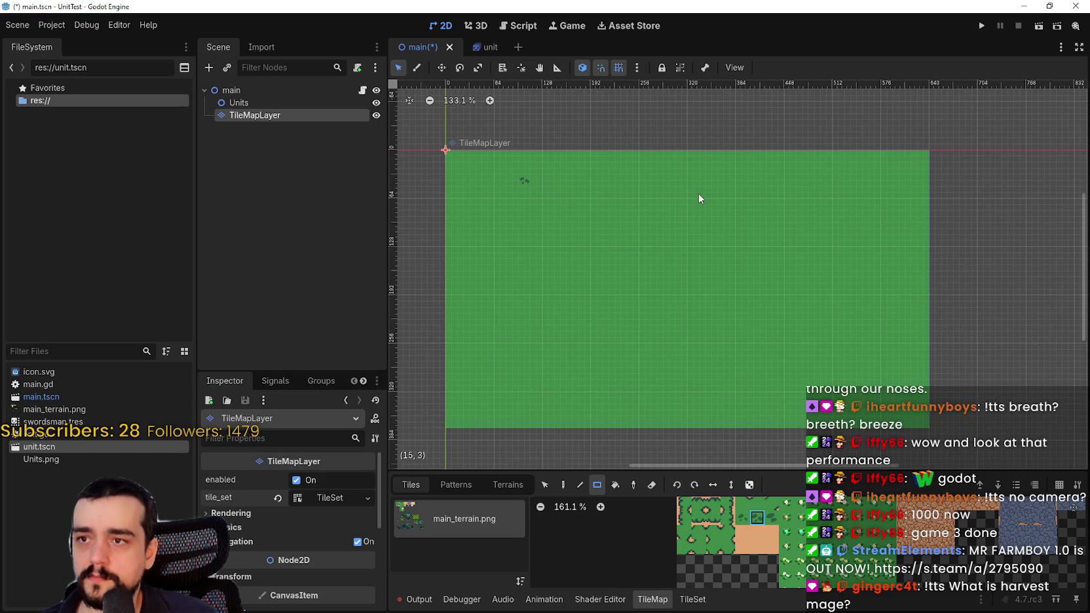
left_click(845, 211)
left_click(838, 314)
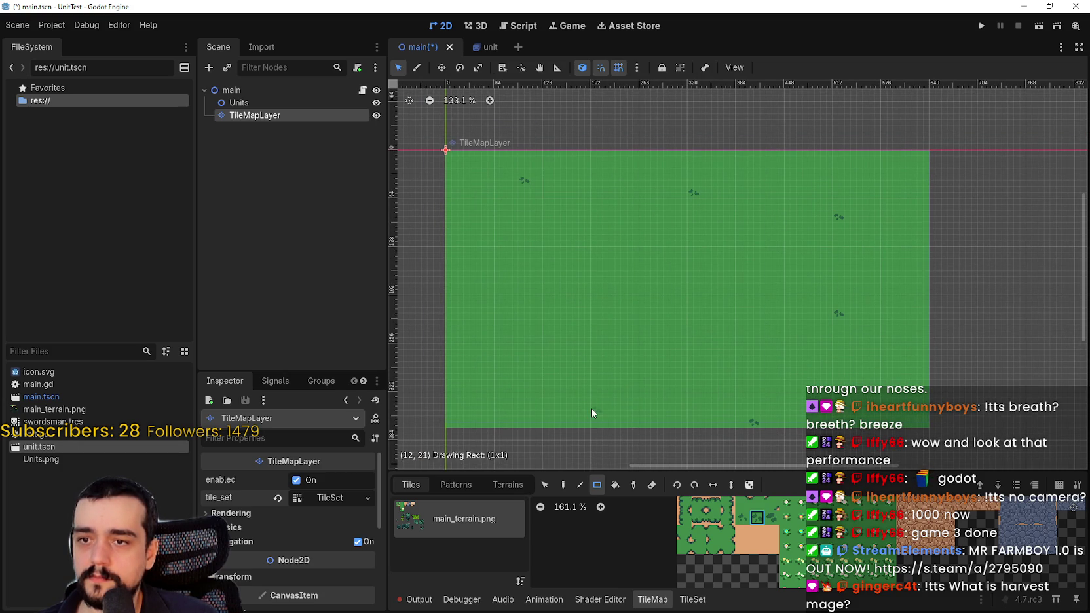
left_click(500, 241)
left_click(488, 350)
left_click(670, 229)
left_click(741, 289)
left_click(899, 253)
left_click(778, 181)
left_click(730, 241)
left_click(622, 193)
left_click(549, 229)
left_click(463, 169)
left_click(464, 277)
left_click(464, 362)
left_click(488, 422)
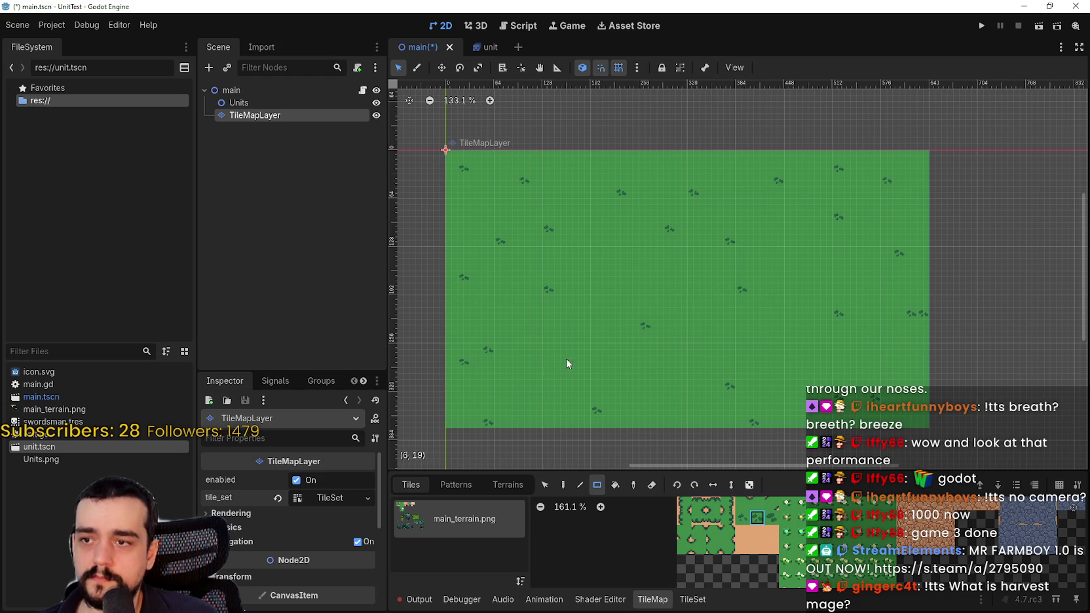
left_click(609, 277)
left_click(597, 229)
left_click(596, 217)
left_click(573, 180)
left_click(693, 338)
left_click(681, 410)
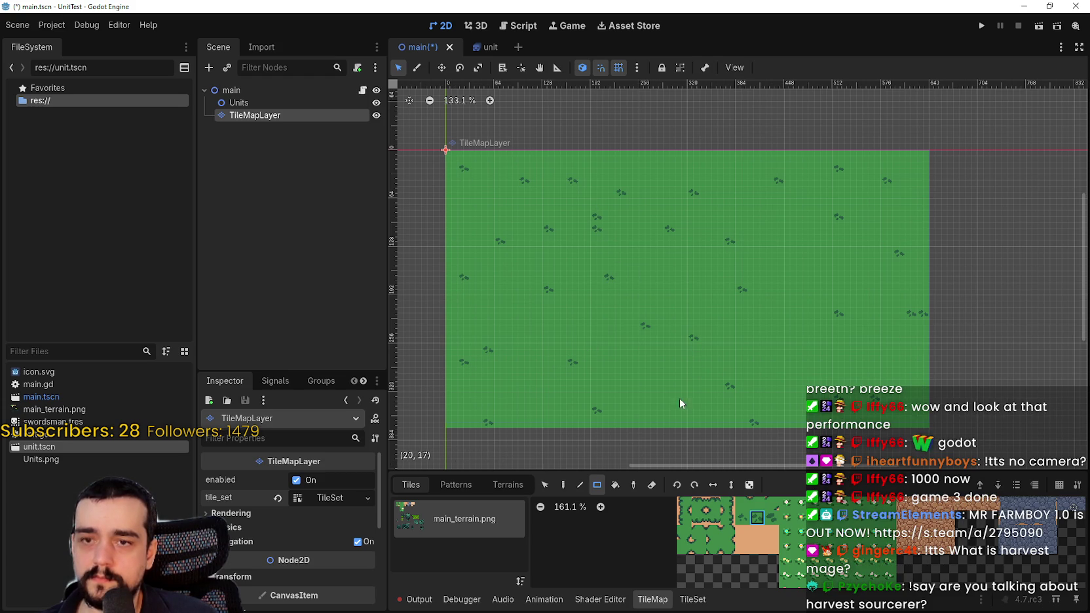
left_click(791, 327)
left_click(824, 374)
left_click(838, 374)
left_click(912, 374)
left_click(863, 289)
left_click(803, 225)
left_click(731, 181)
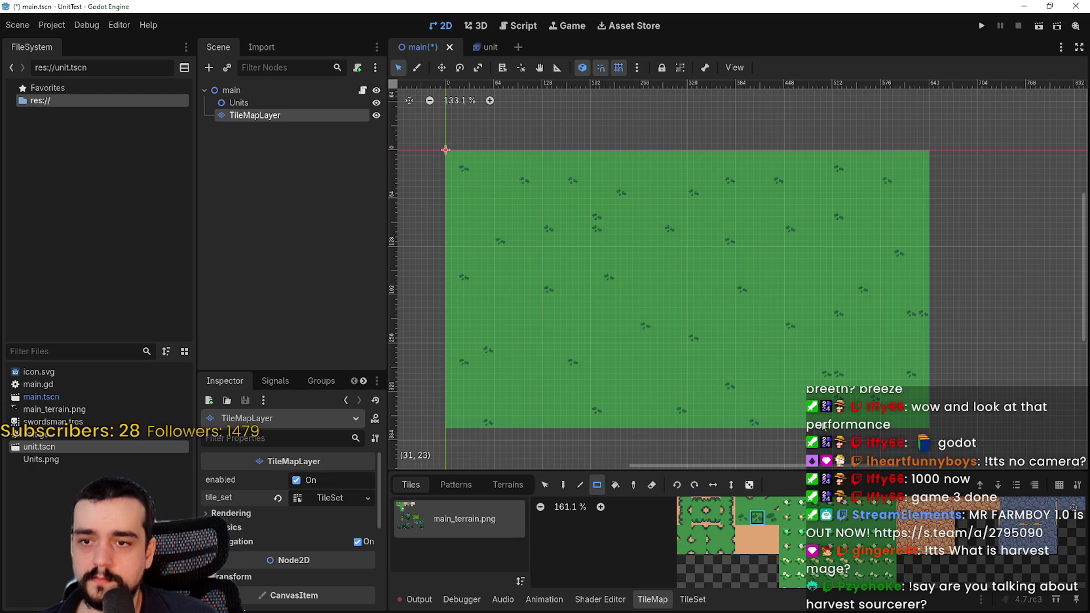
Step: Switch to a second tuft variant and dot it across the remaining gaps
left_click(657, 266)
left_click(771, 518)
left_click(609, 362)
left_click(525, 313)
left_click(487, 242)
left_click(476, 192)
left_click(657, 169)
left_click(742, 217)
left_click(790, 276)
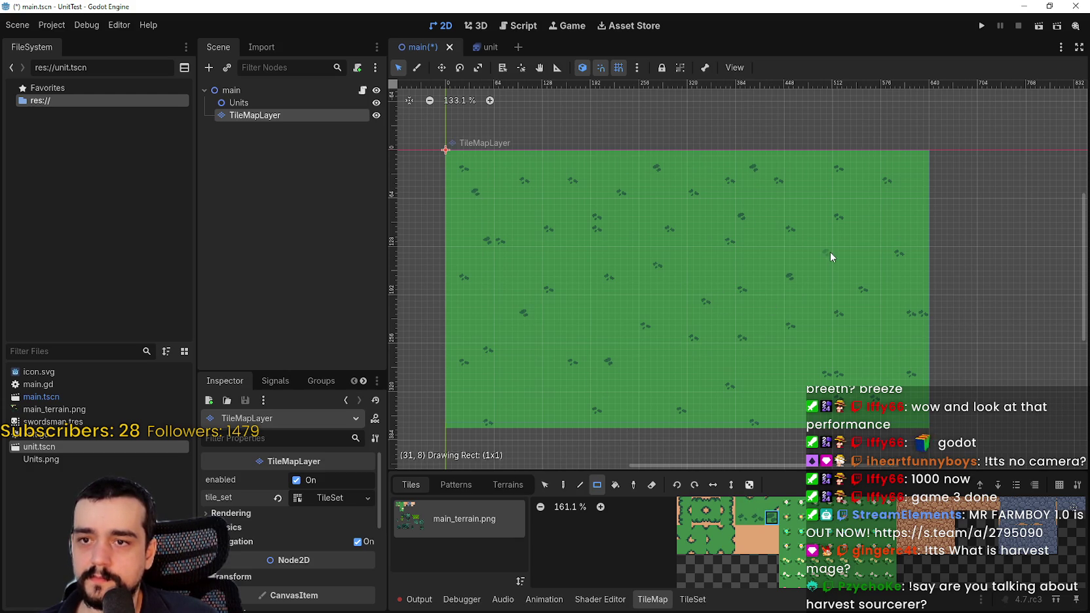
left_click(911, 167)
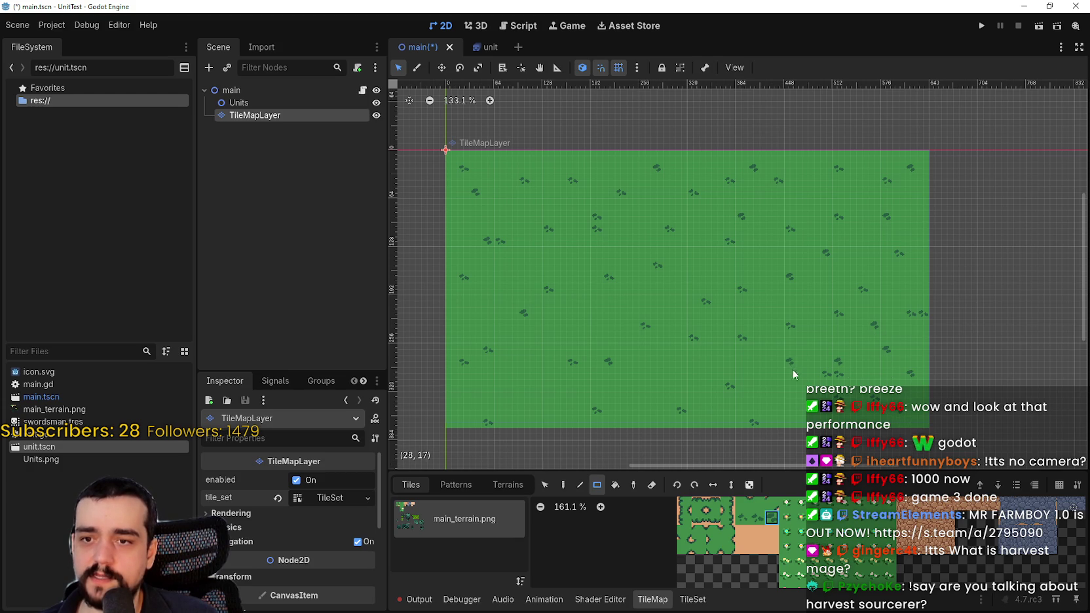
left_click(693, 410)
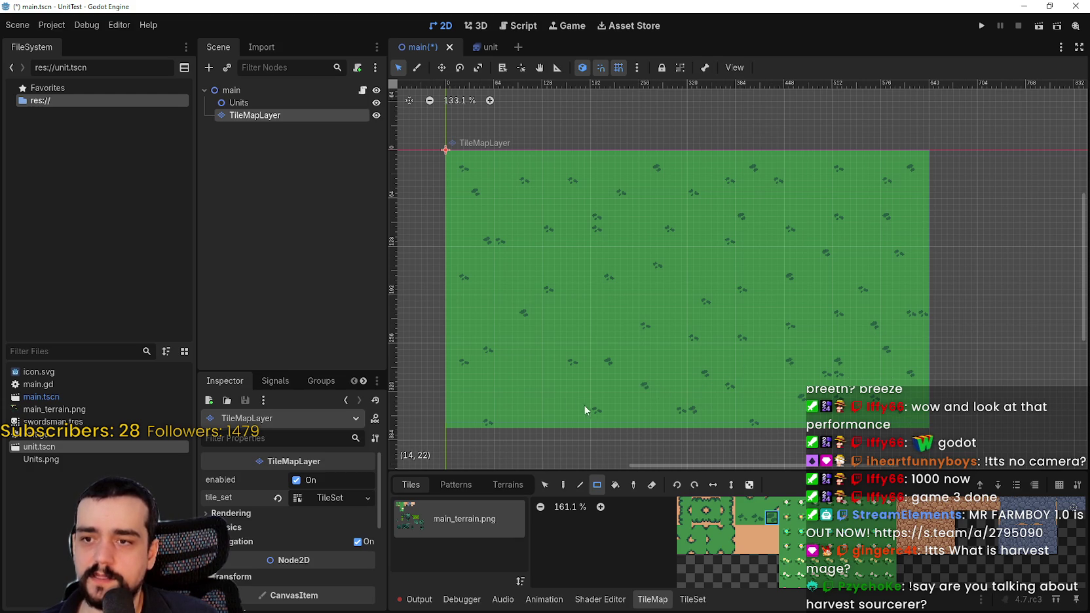
left_click(561, 321)
left_click(630, 248)
Step: Try other tuft variants, then save and run the game to preview
left_click(757, 518)
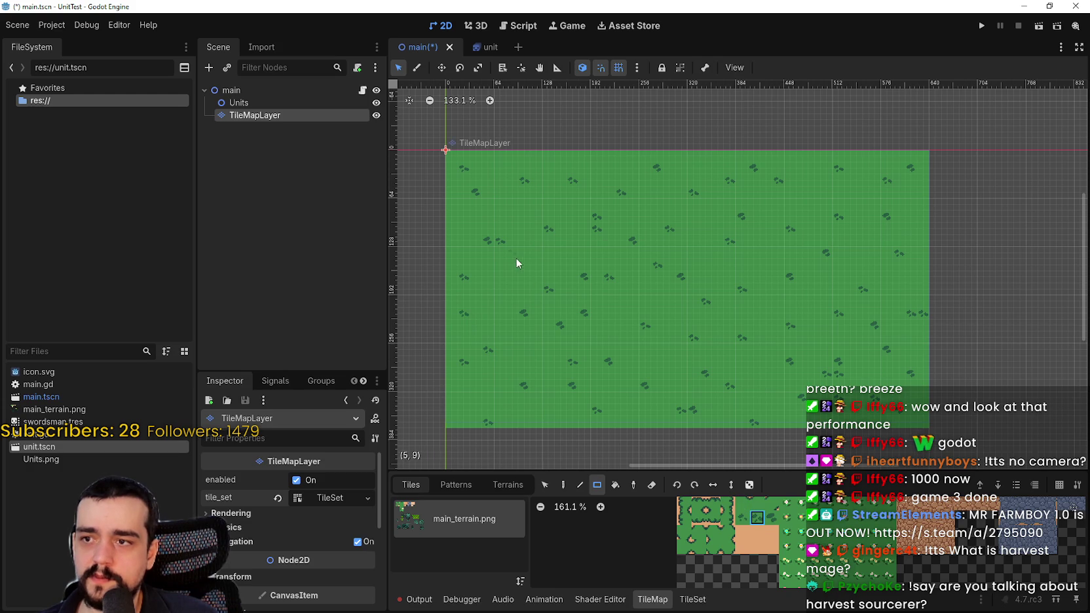
left_click(743, 517)
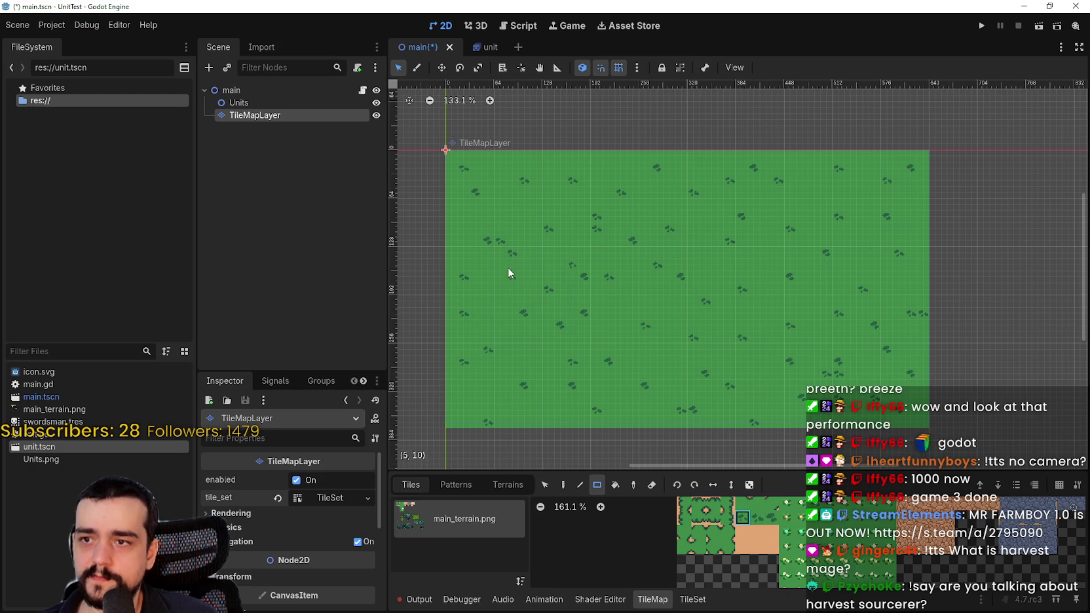
key("F5")
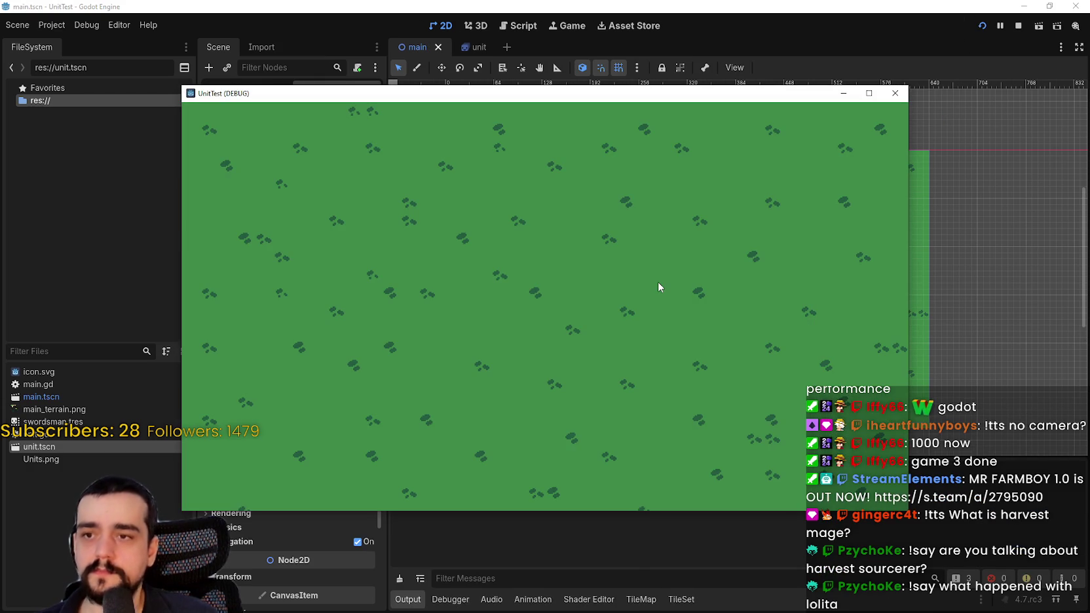
Step: Stop the game, move TileMapLayer above Units, enable y-sorting on main, and save
left_click(1018, 25)
left_click(282, 115)
left_click_drag(274, 100, 270, 99)
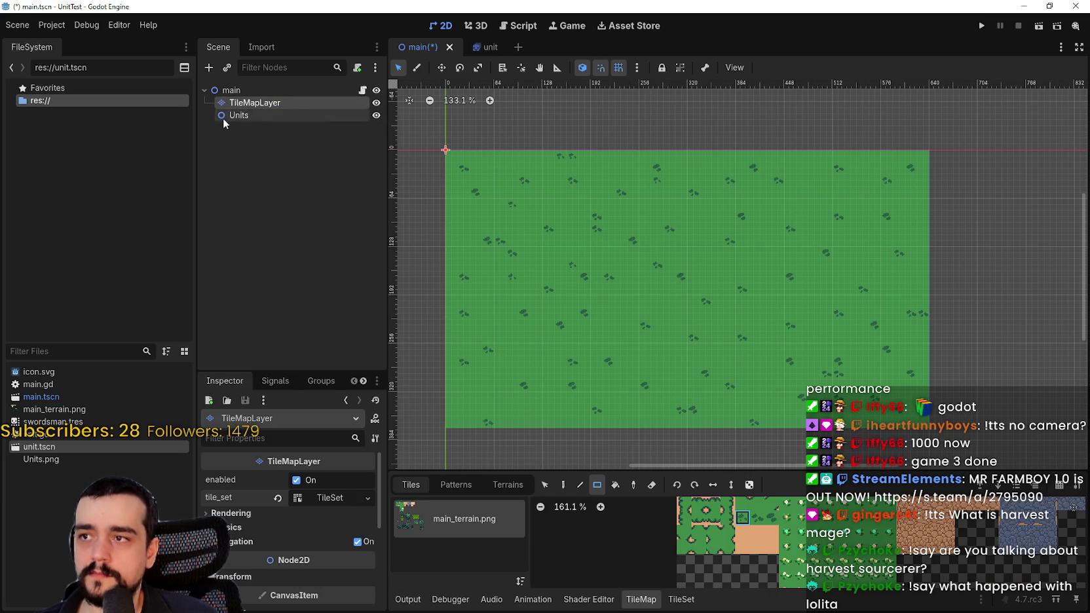
left_click(252, 115)
scroll(289, 549, "down", 3)
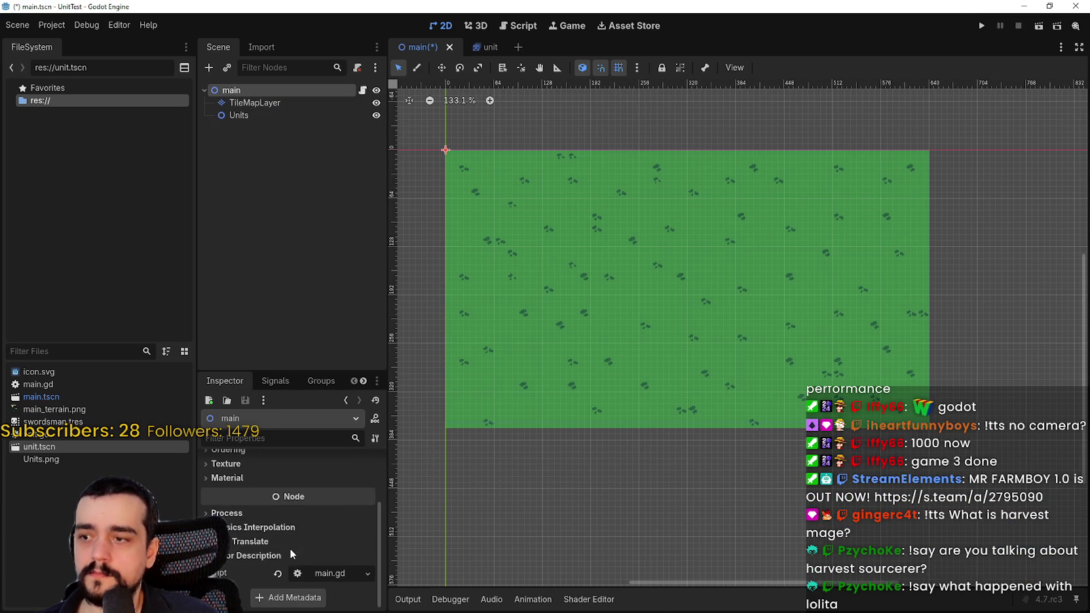
scroll(242, 511, "up", 2)
left_click(240, 503)
left_click(240, 490)
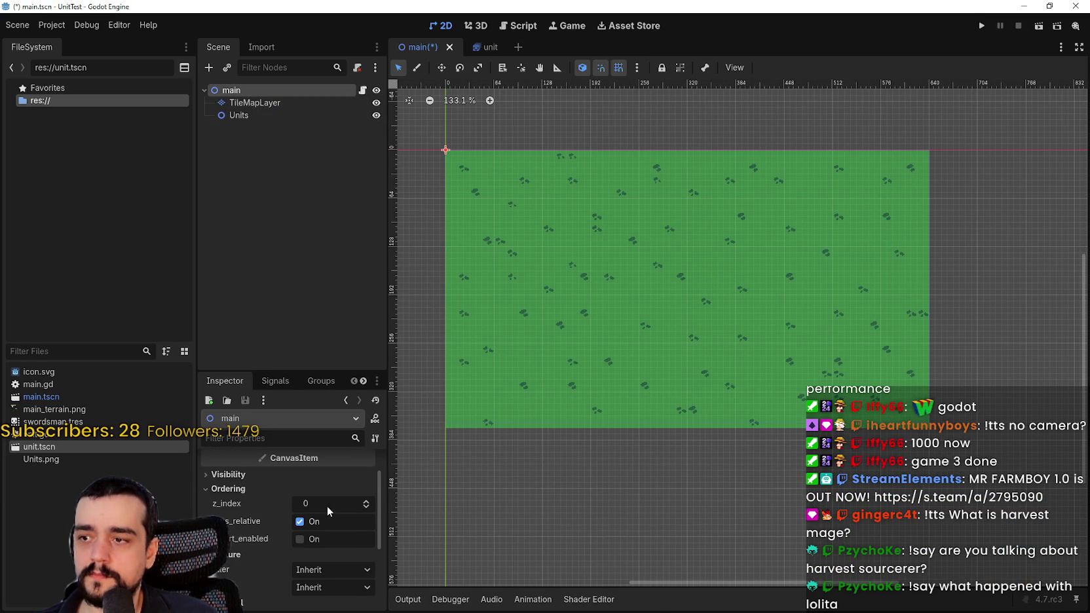
key("ctrl+s")
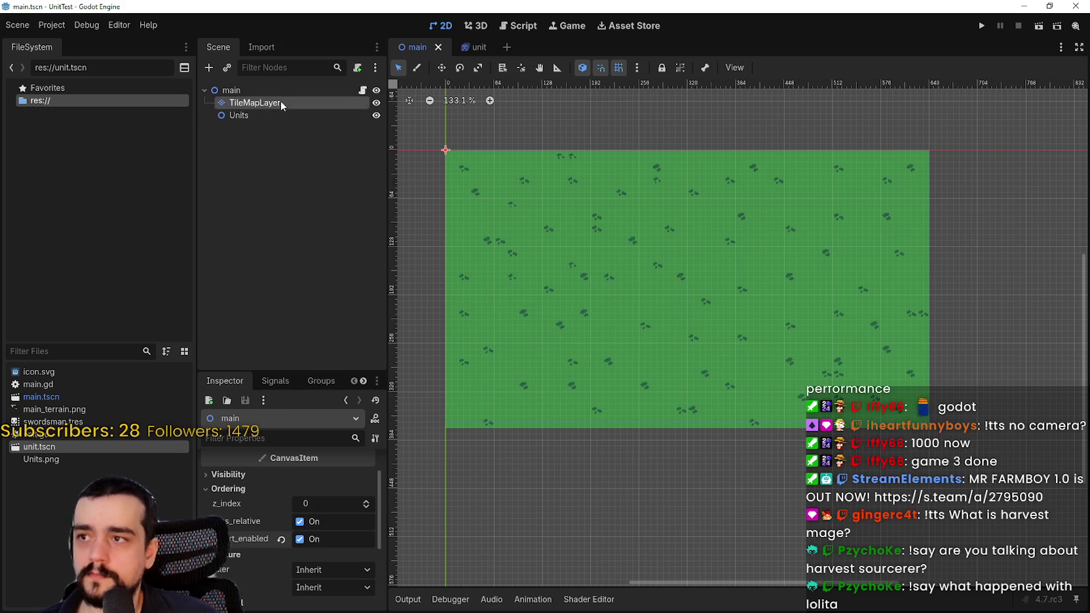
Step: Set the Units node's z_index to 1 and run the game again
left_click(281, 103)
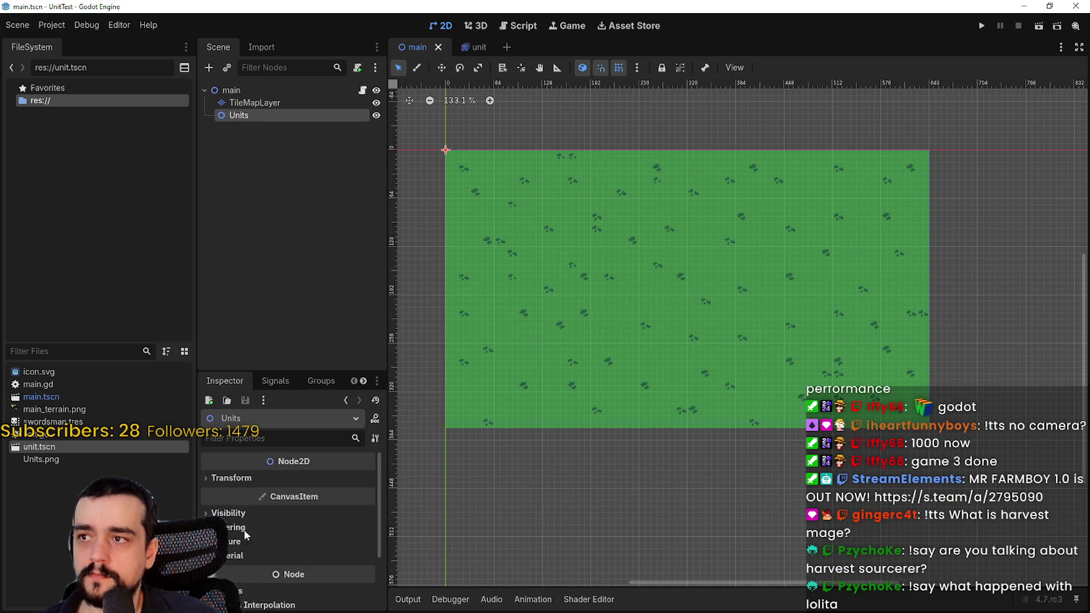
left_click(229, 470)
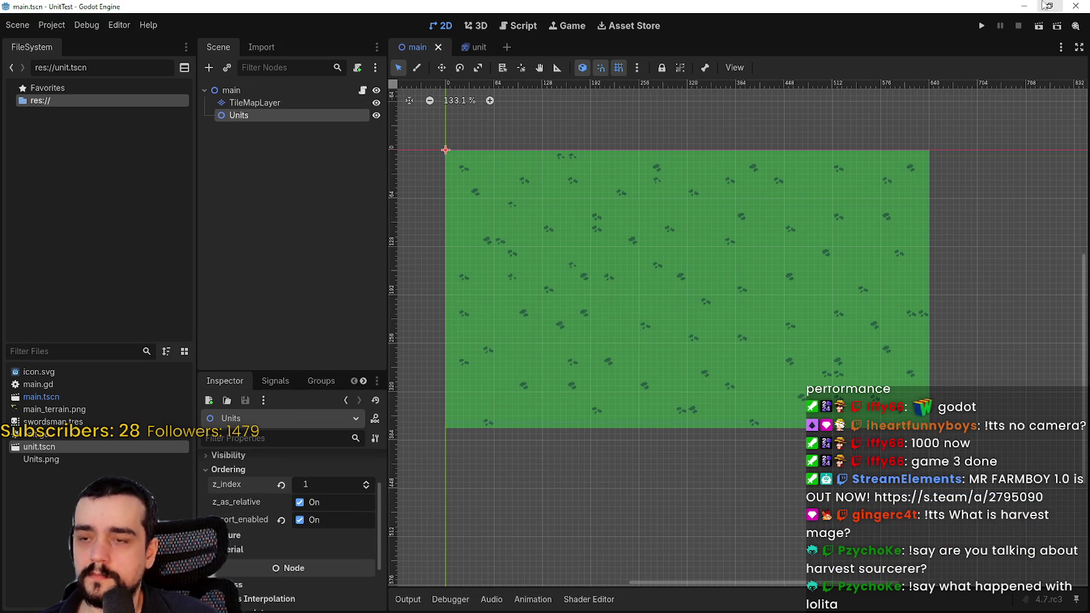
left_click(982, 26)
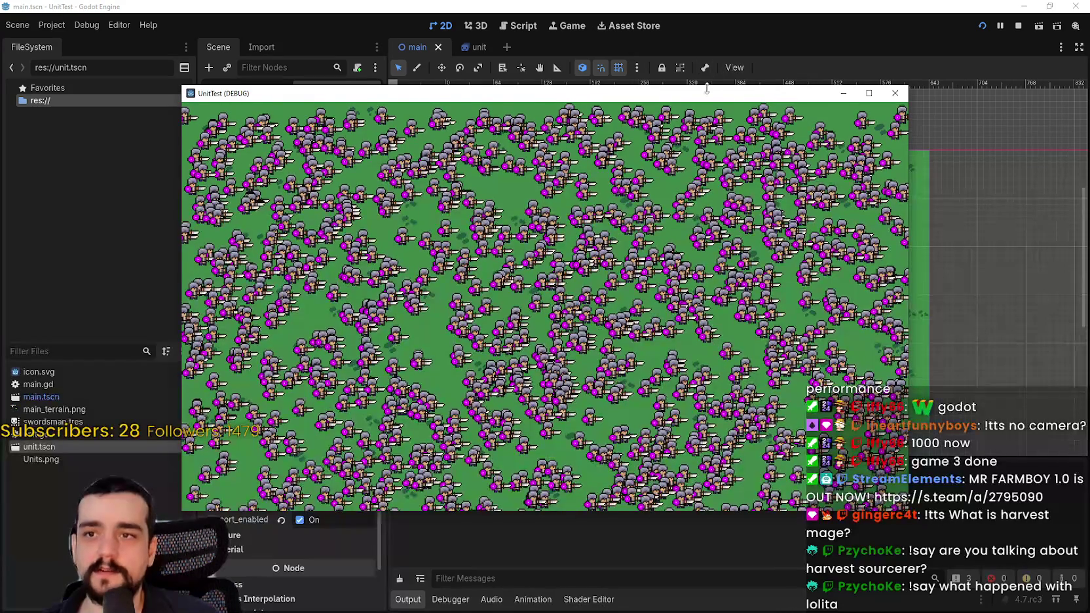
Step: Check the FPS and object-count monitors in the Debugger, then select TileMapLayer
left_click_drag(749, 97, 877, 31)
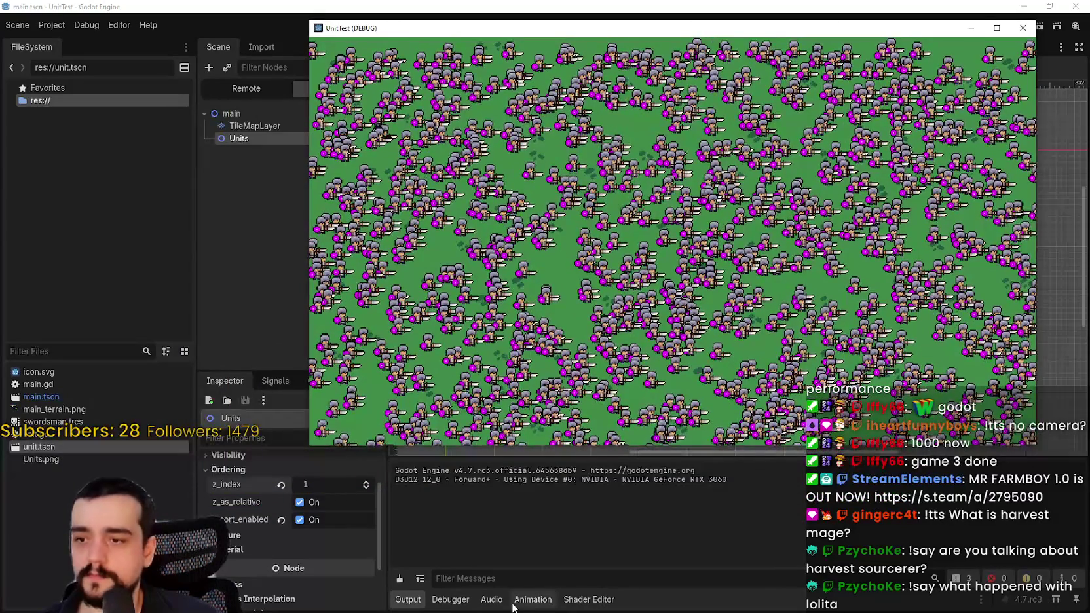
left_click(450, 599)
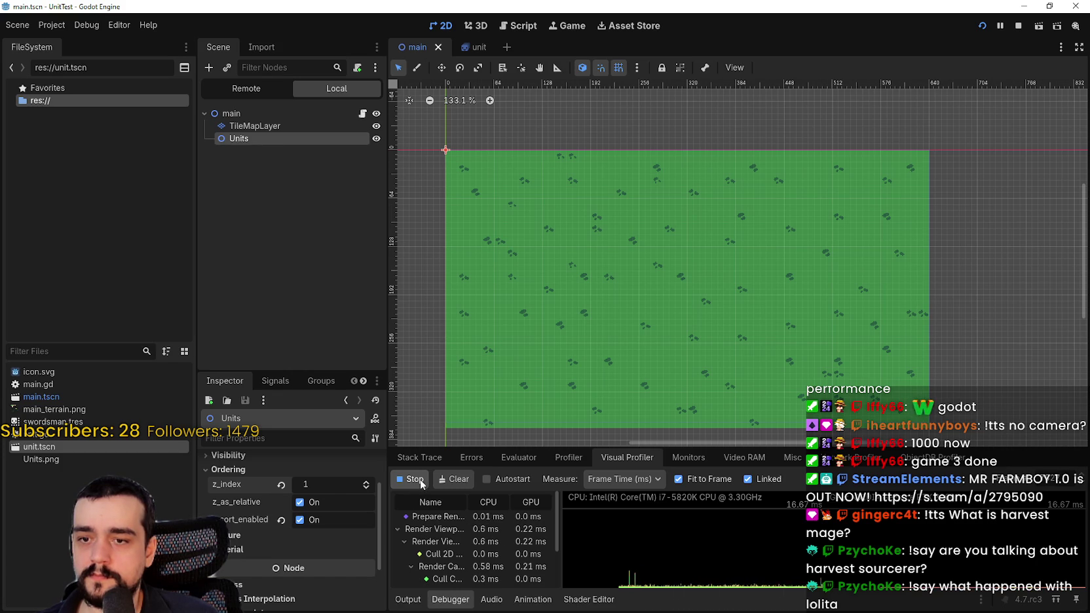
left_click(687, 458)
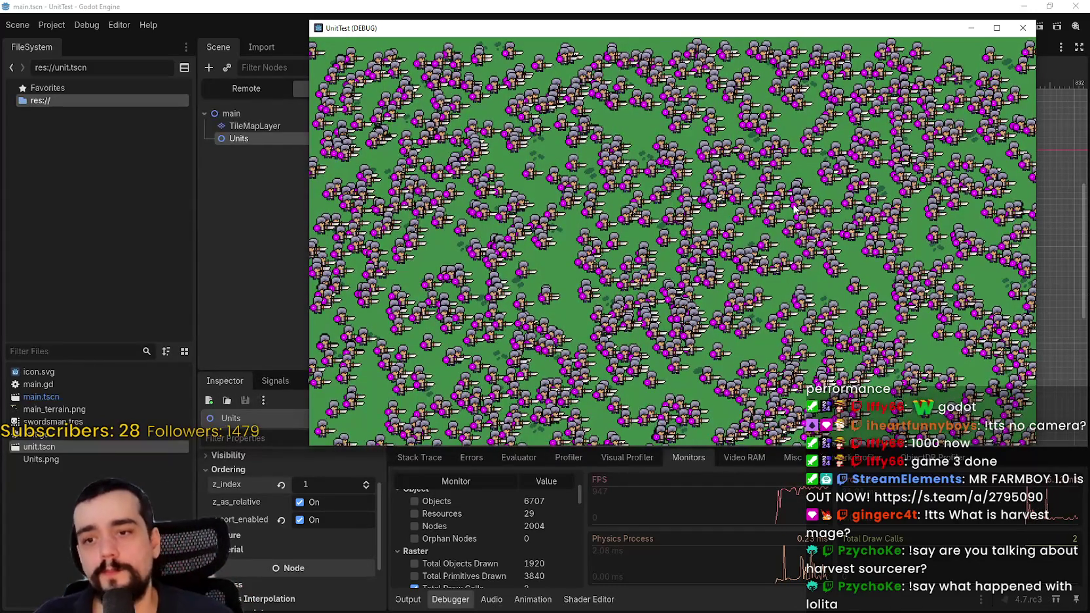
left_click(253, 126)
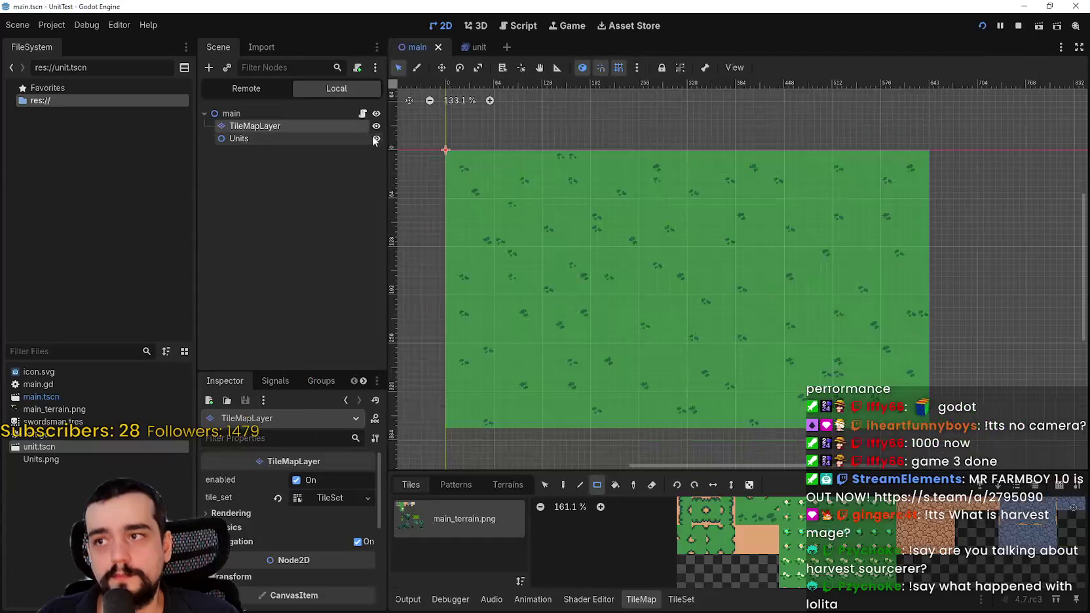
Step: Hide the TileMapLayer, check the main_terrain.png TileSet, and enlarge the Debugger Monitors panel
left_click(376, 126)
left_click(681, 600)
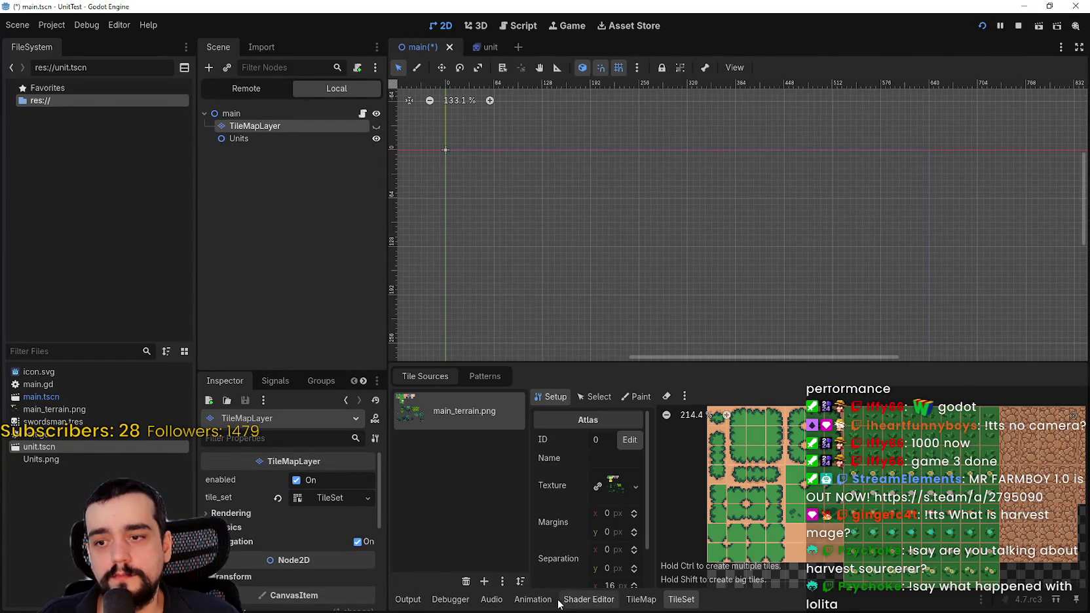
left_click(450, 600)
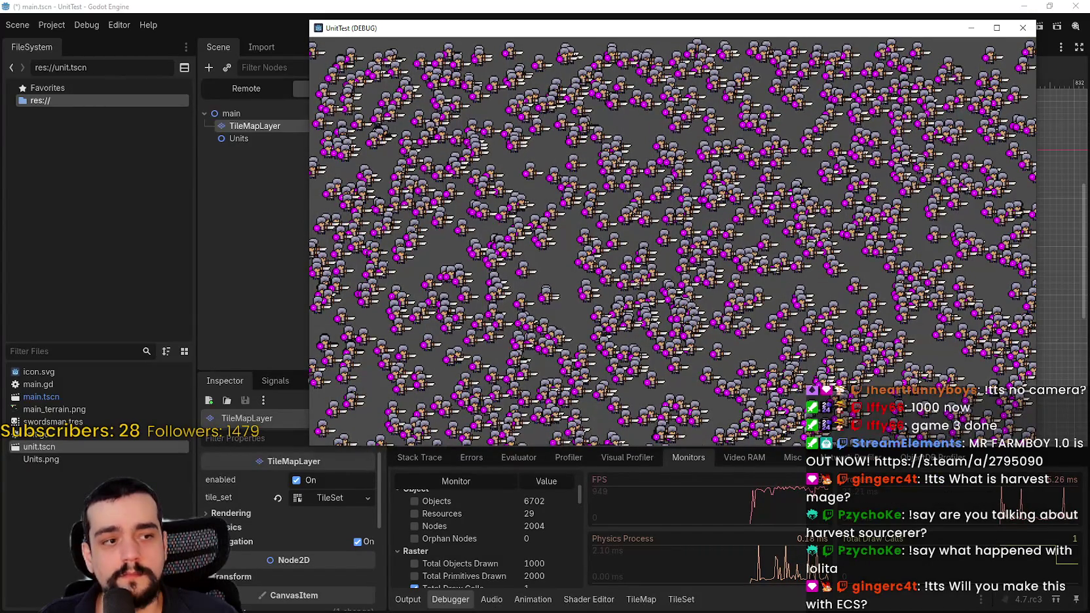
left_click(167, 255)
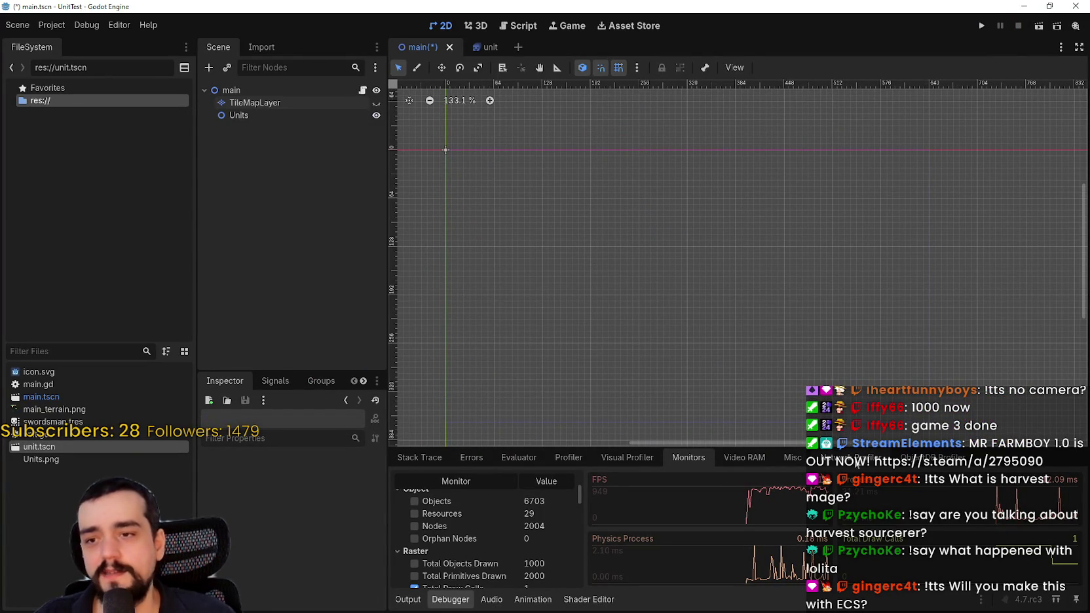
left_click_drag(839, 451, 837, 437)
Step: Browse the Monitors, Visual Profiler and Profiler tabs, then select the TileMapLayer node
scroll(840, 341, "down", 1)
scroll(806, 354, "down", 1)
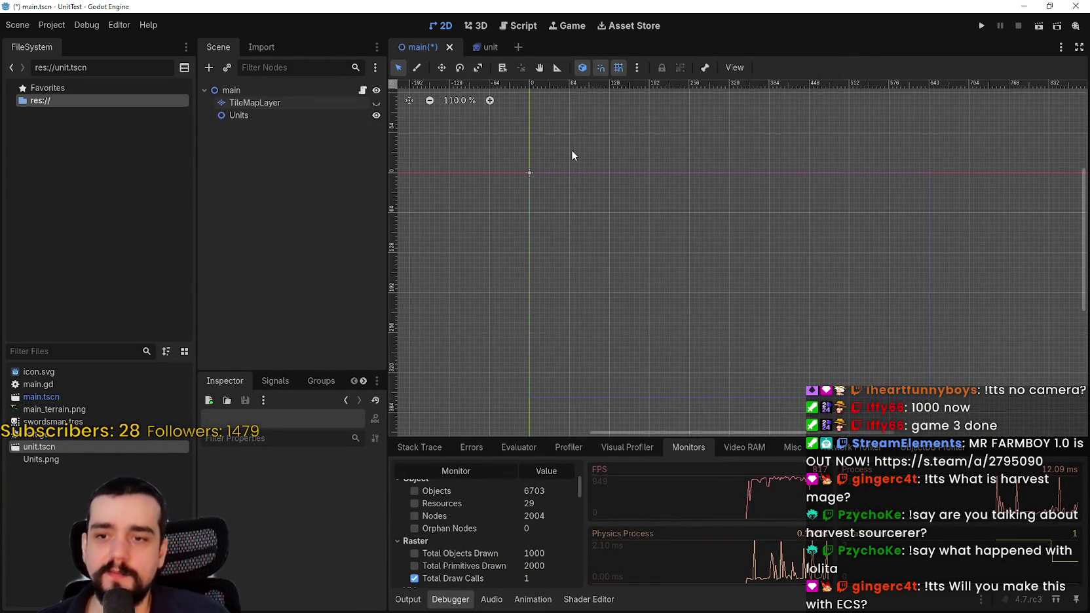
left_click(616, 448)
left_click(568, 448)
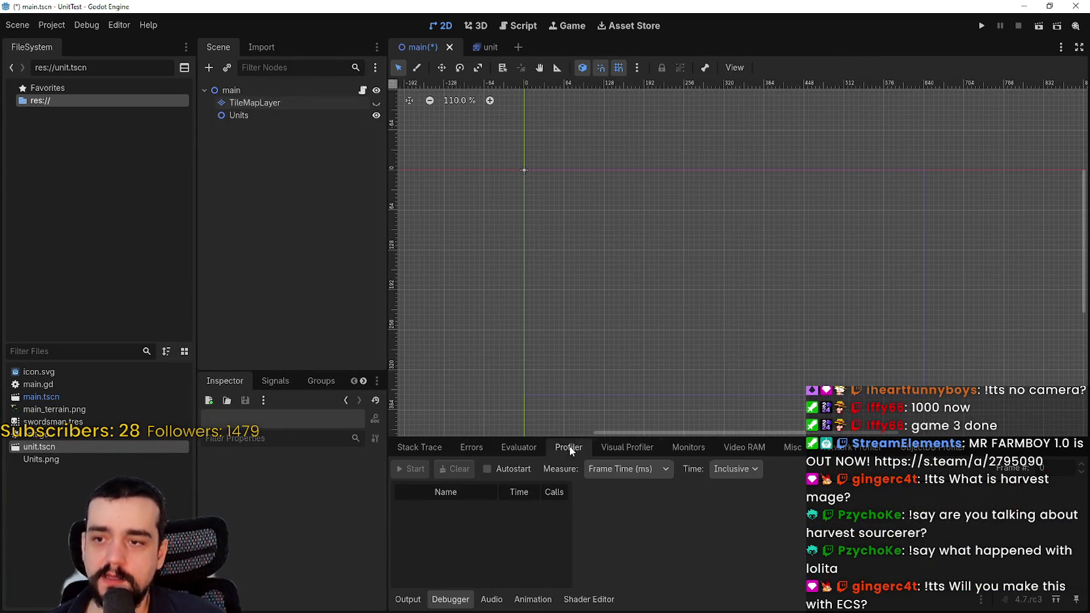
left_click(688, 448)
scroll(675, 241, "down", 1)
left_click_drag(767, 269, 760, 237)
left_click(300, 106)
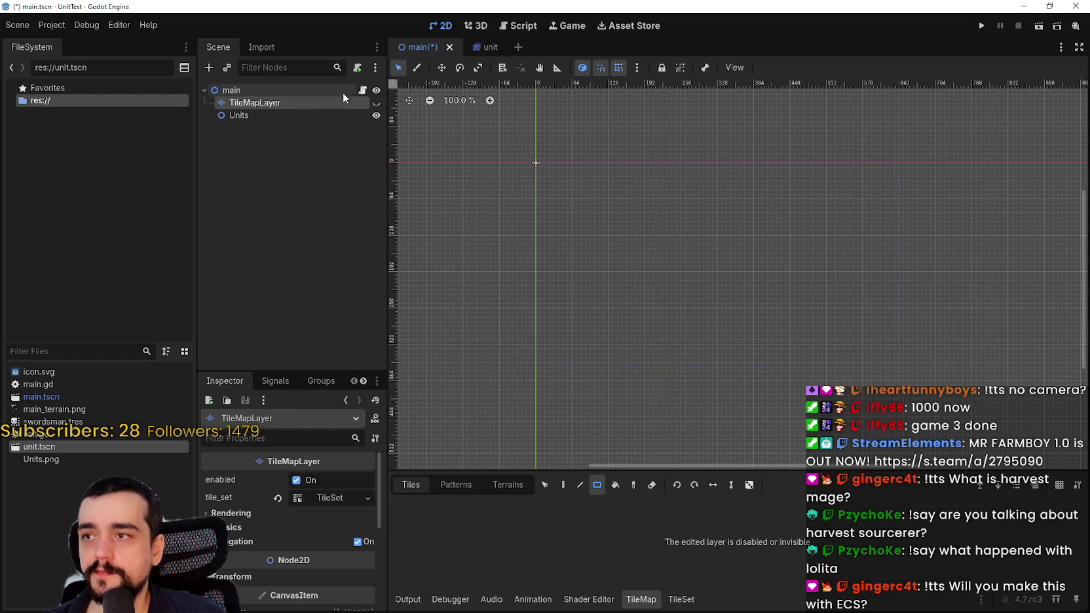
Step: Save main.gd with spawn_units(2000) and show the Debugger Monitors
left_click(363, 91)
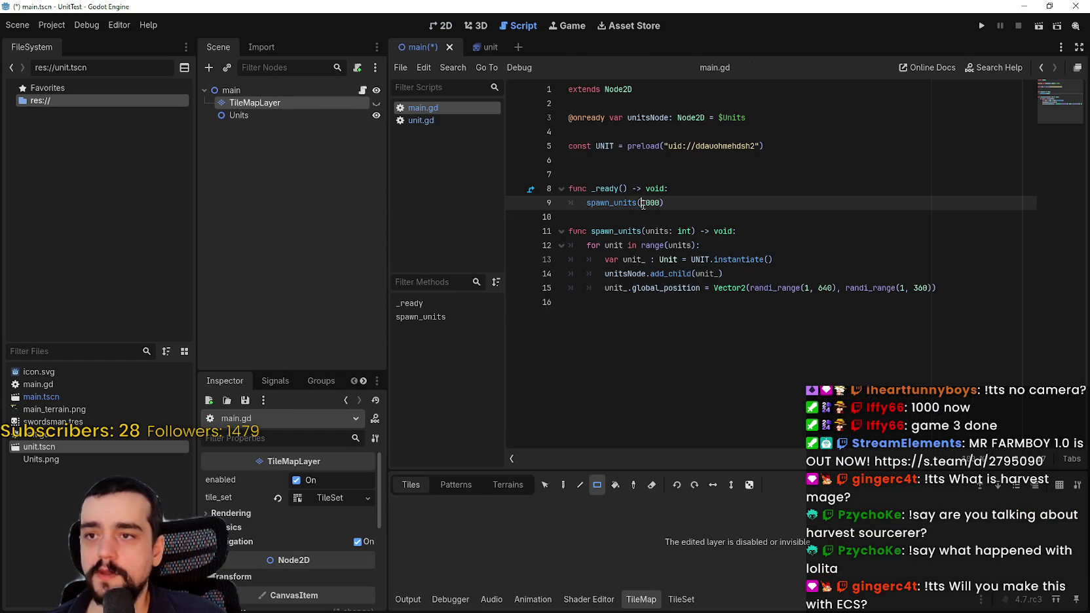
type("2")
key("ctrl+s")
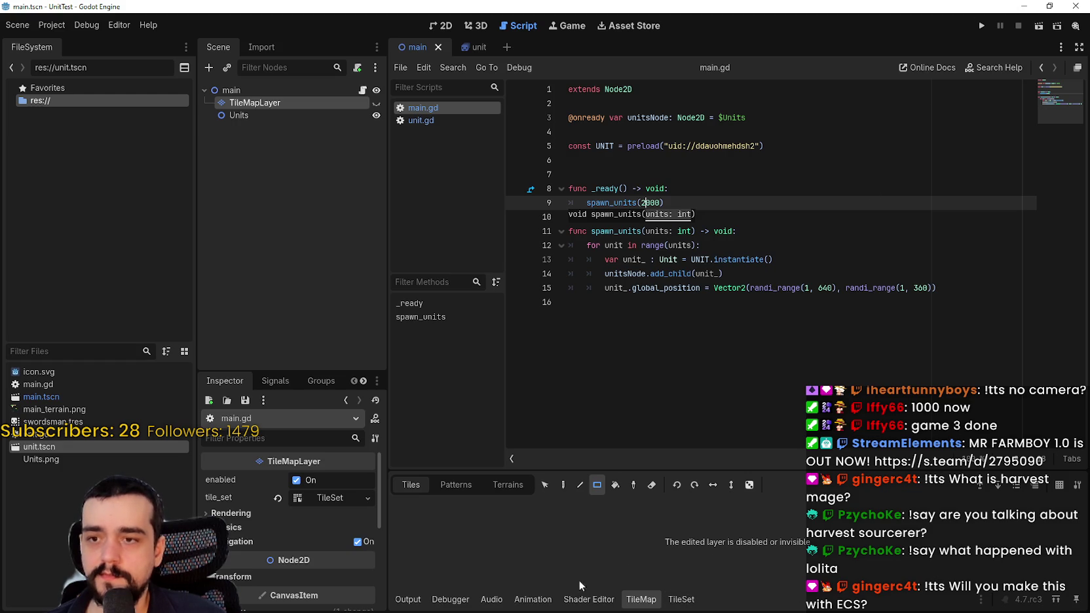
left_click(452, 599)
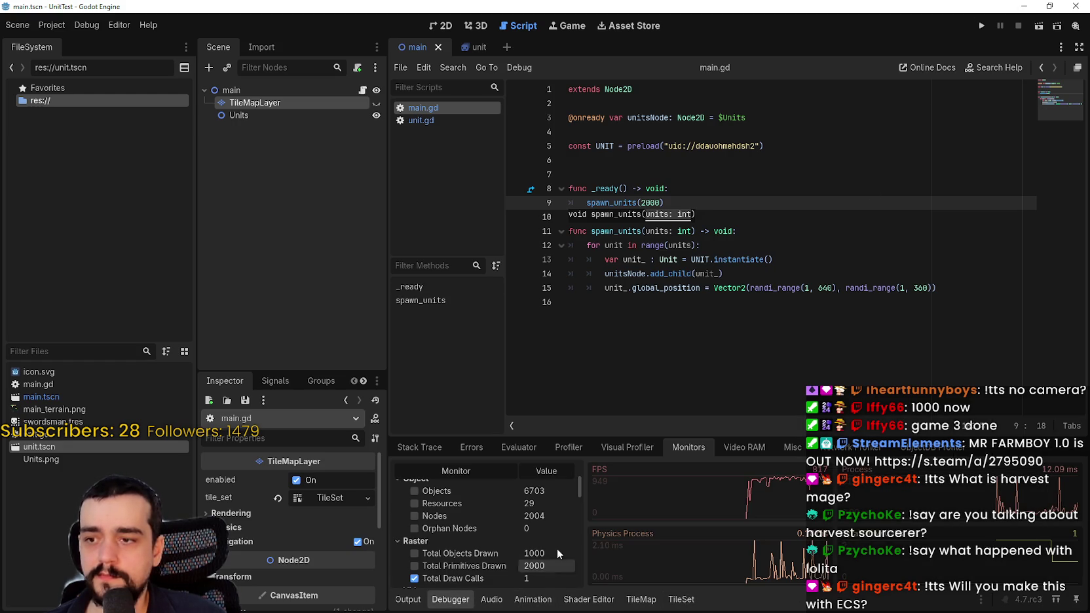
Step: Run the project with 2000 units and confirm the monitors report 4004 nodes
left_click(982, 28)
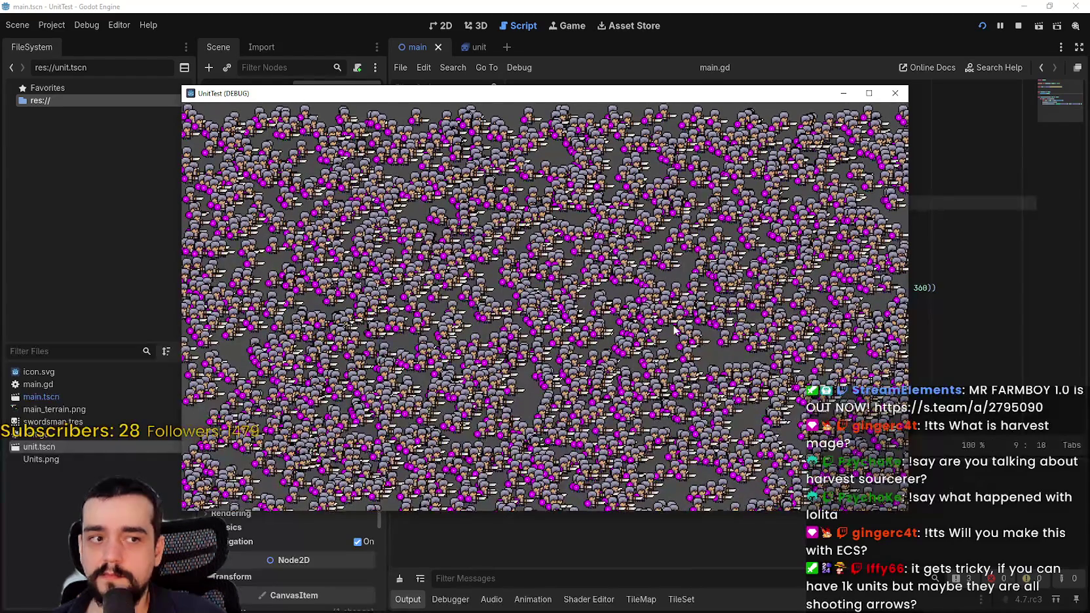
left_click_drag(601, 100, 712, 38)
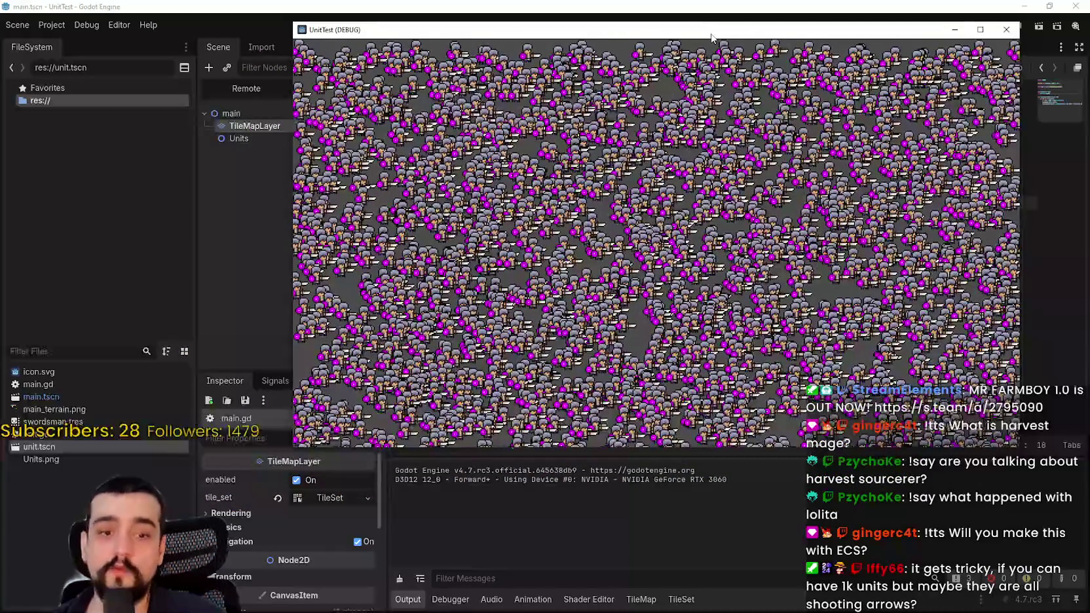
left_click(459, 601)
key("alt+Tab")
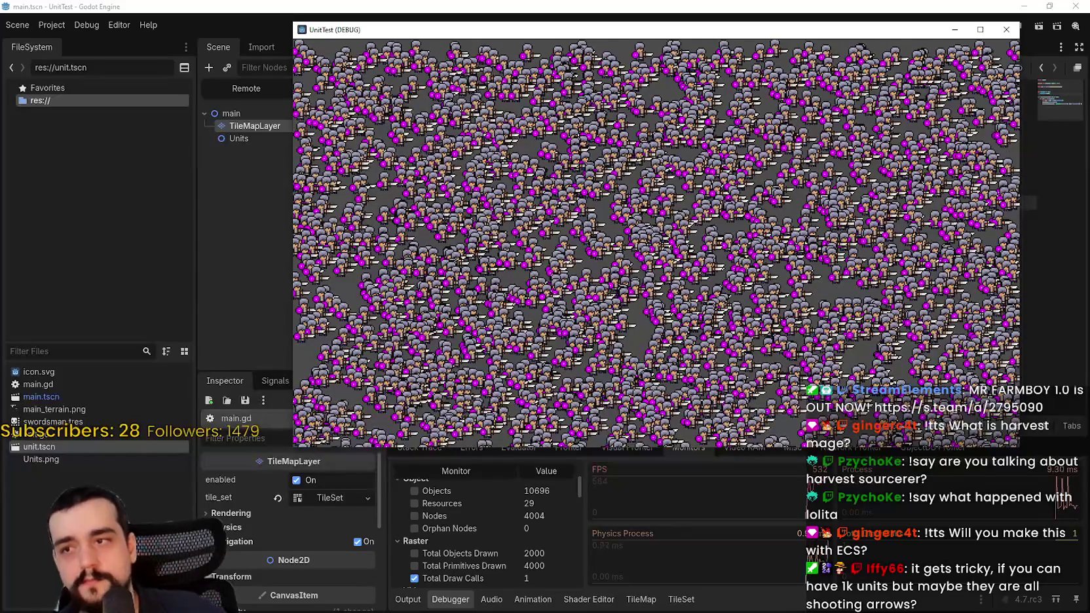
left_click(288, 124)
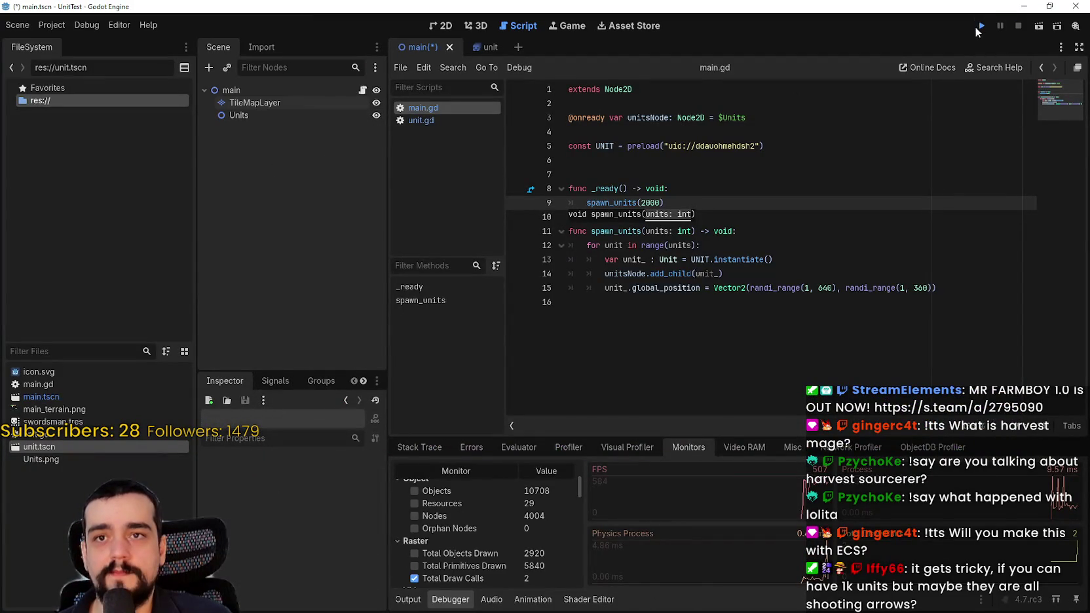
Step: Rerun the 2000-unit game, check the Monitors, then bring up GitHub issue #120246
left_click(979, 27)
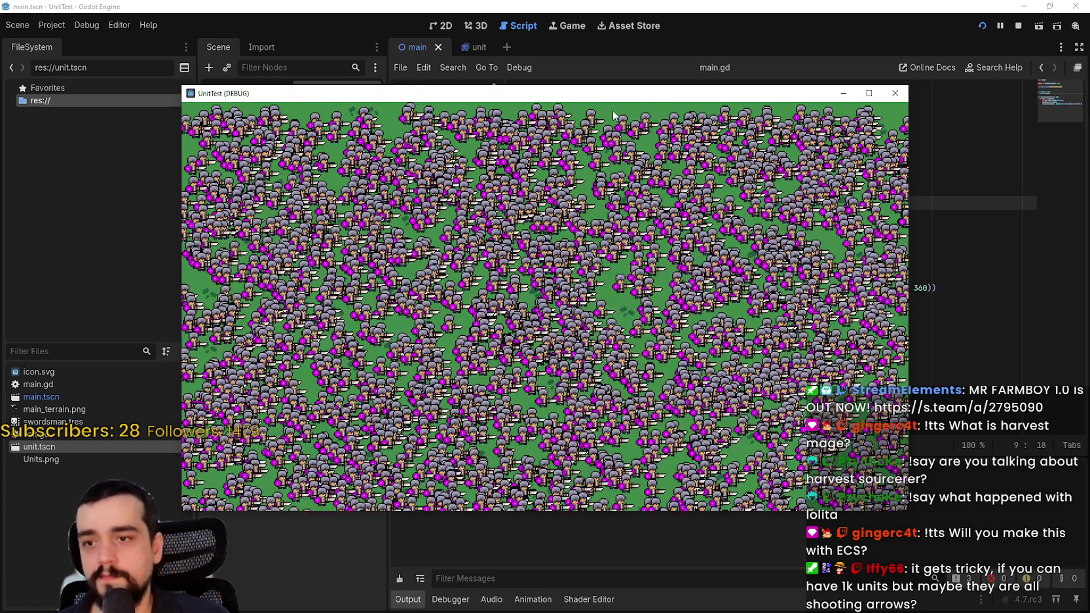
left_click_drag(601, 98, 719, 38)
left_click(450, 600)
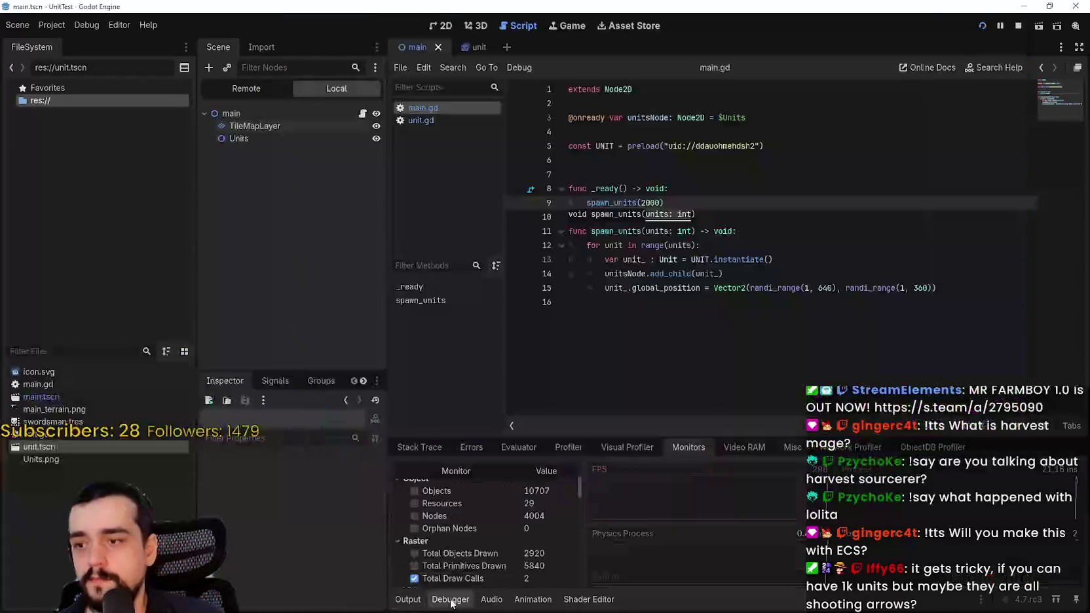
key("alt+Tab")
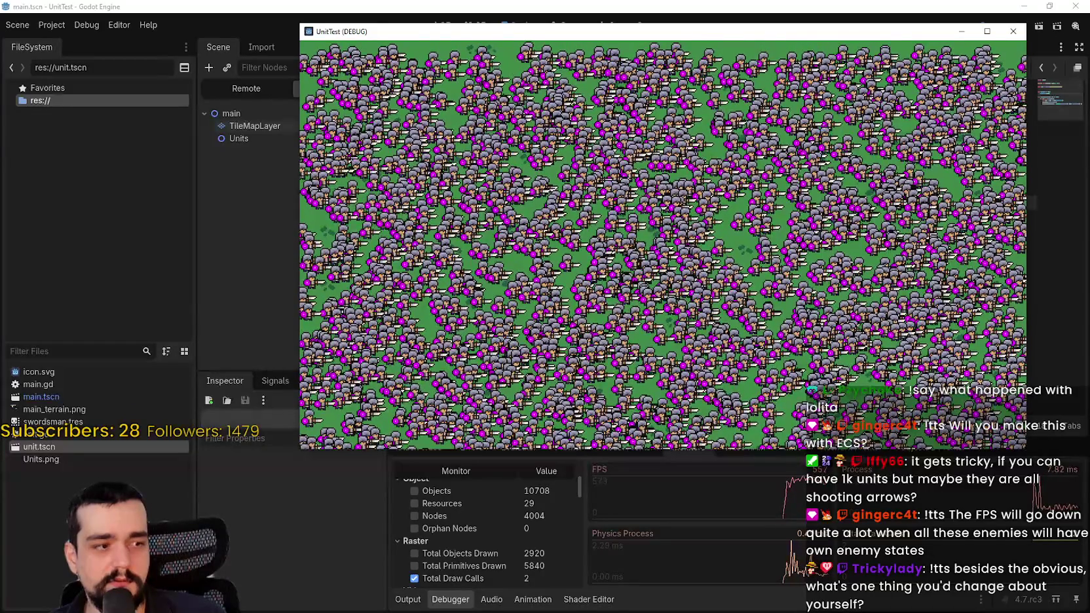
key("alt+Tab")
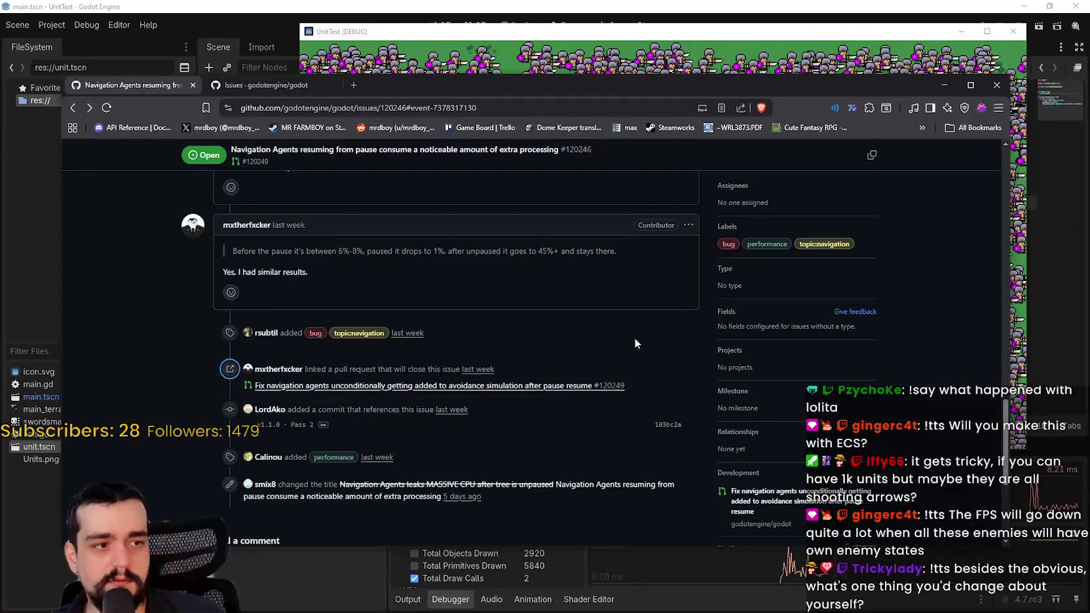
Step: Copy the NavigationAgent2D script from the issue's Steps to reproduce code block
scroll(560, 381, "down", 2)
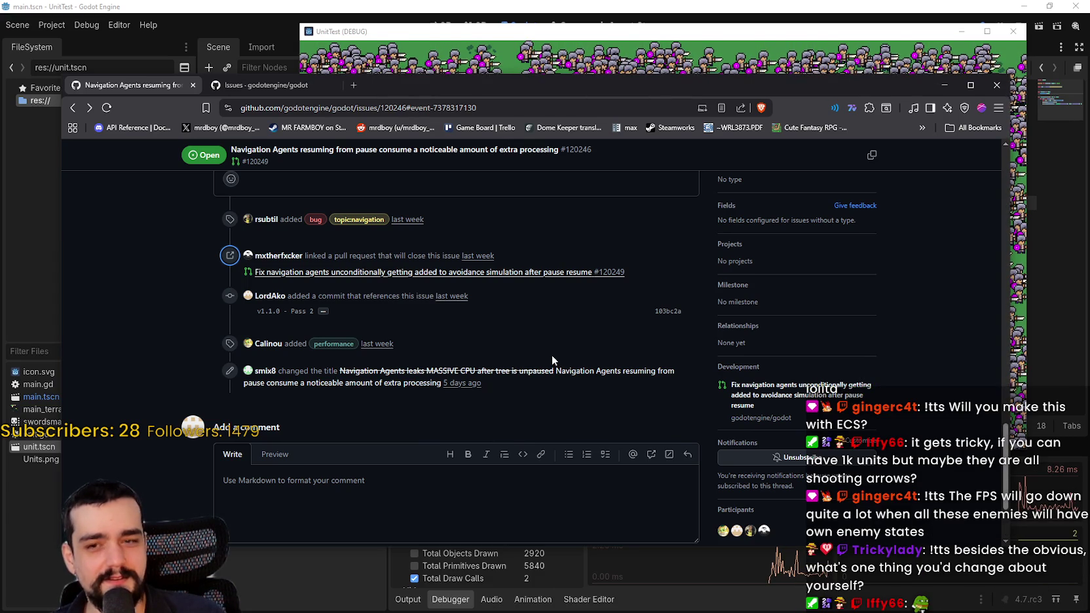
scroll(551, 357, "up", 6)
scroll(563, 361, "down", 3)
scroll(486, 409, "up", 10)
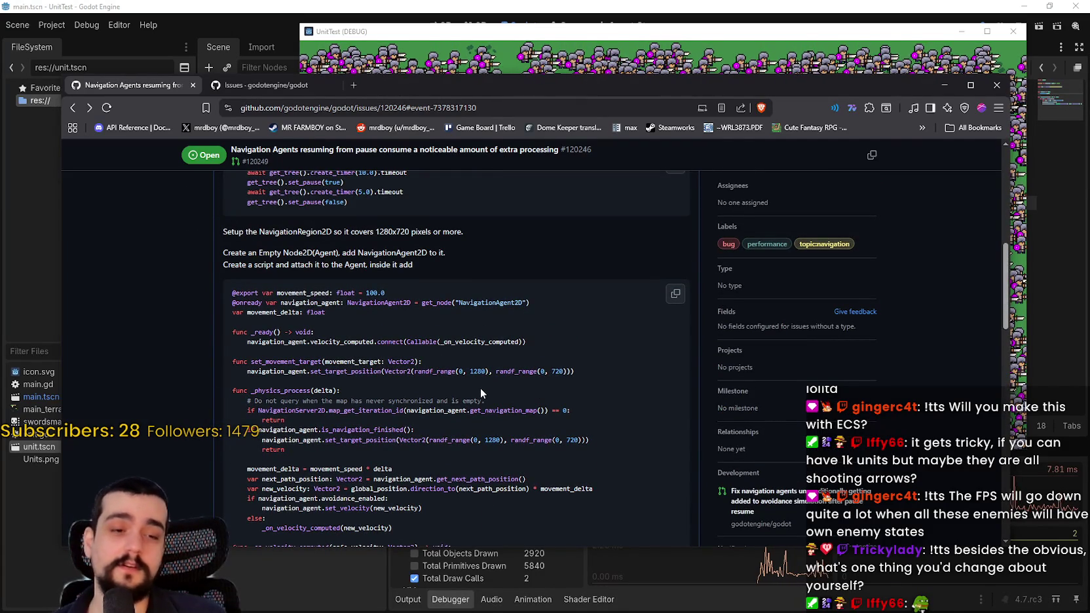
scroll(481, 388, "down", 1)
scroll(478, 404, "up", 4)
scroll(479, 392, "down", 2)
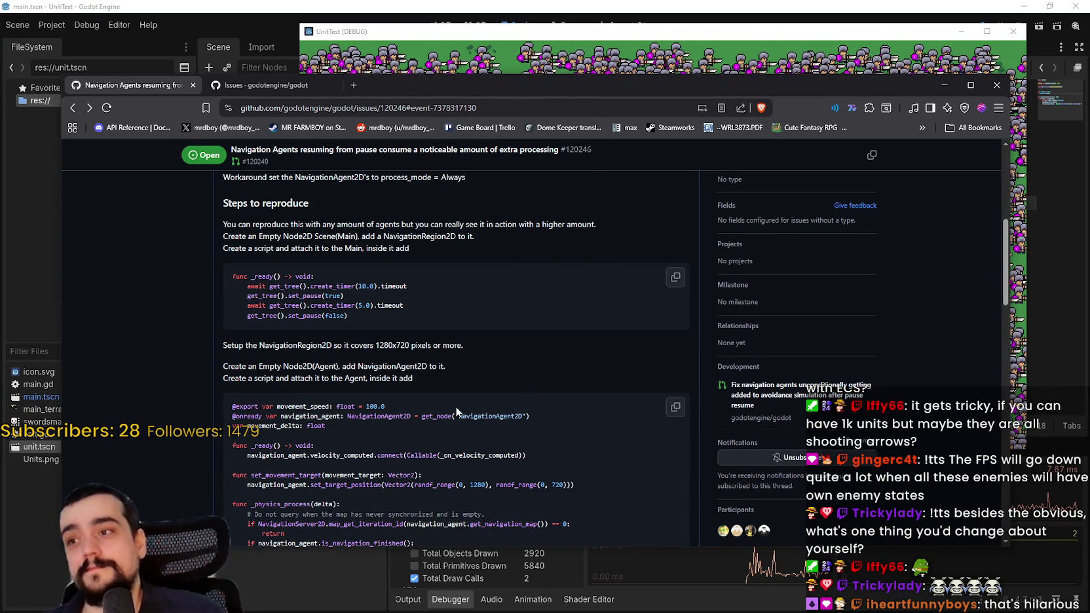
scroll(456, 403, "up", 5)
scroll(458, 390, "down", 3)
scroll(458, 384, "down", 3)
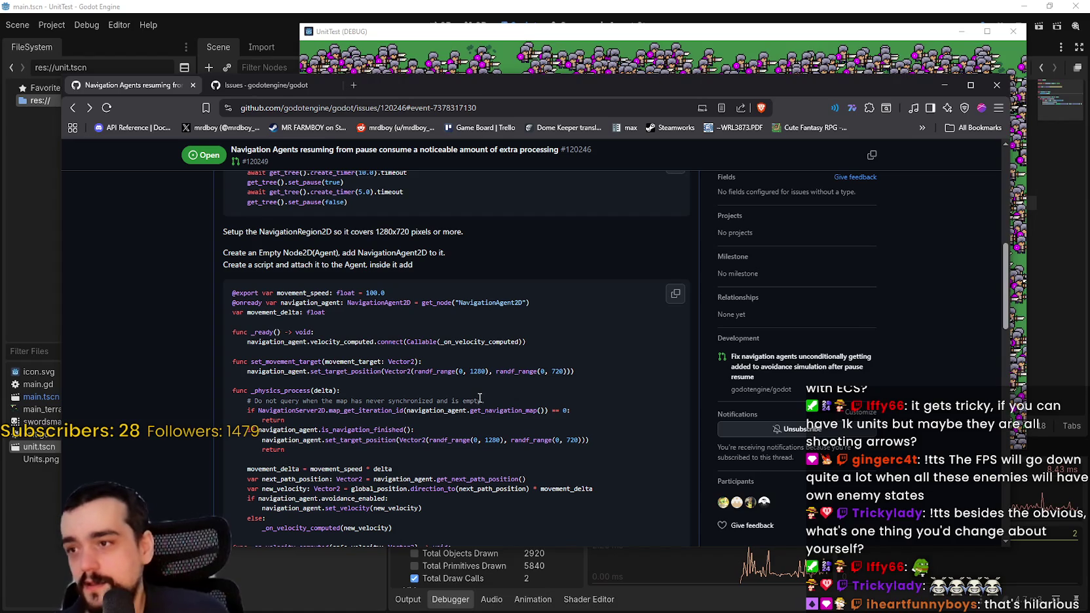
scroll(477, 394, "up", 2)
scroll(478, 394, "down", 6)
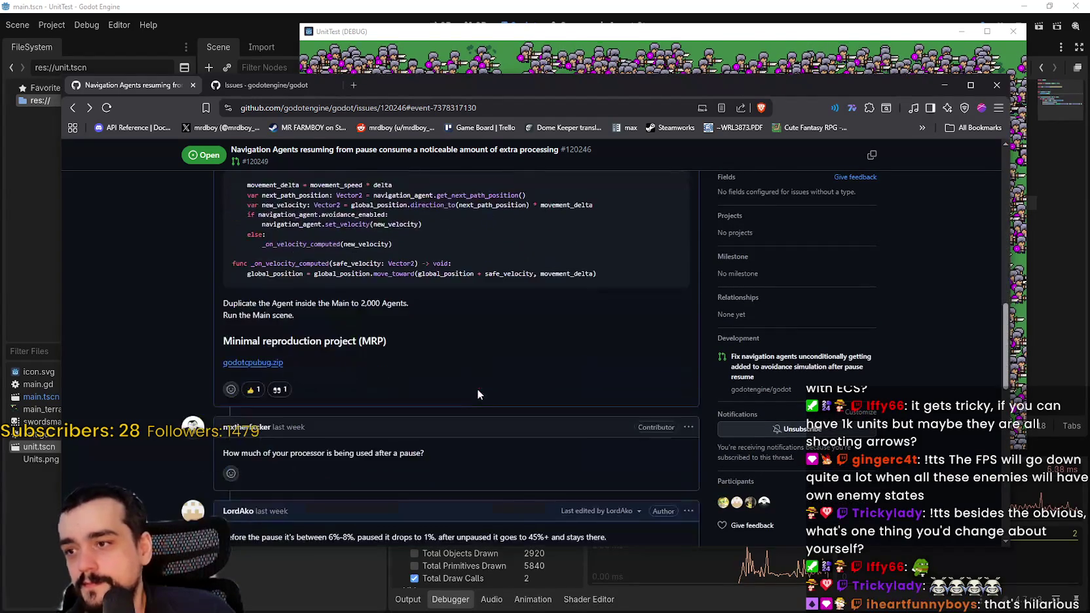
scroll(477, 395, "up", 3)
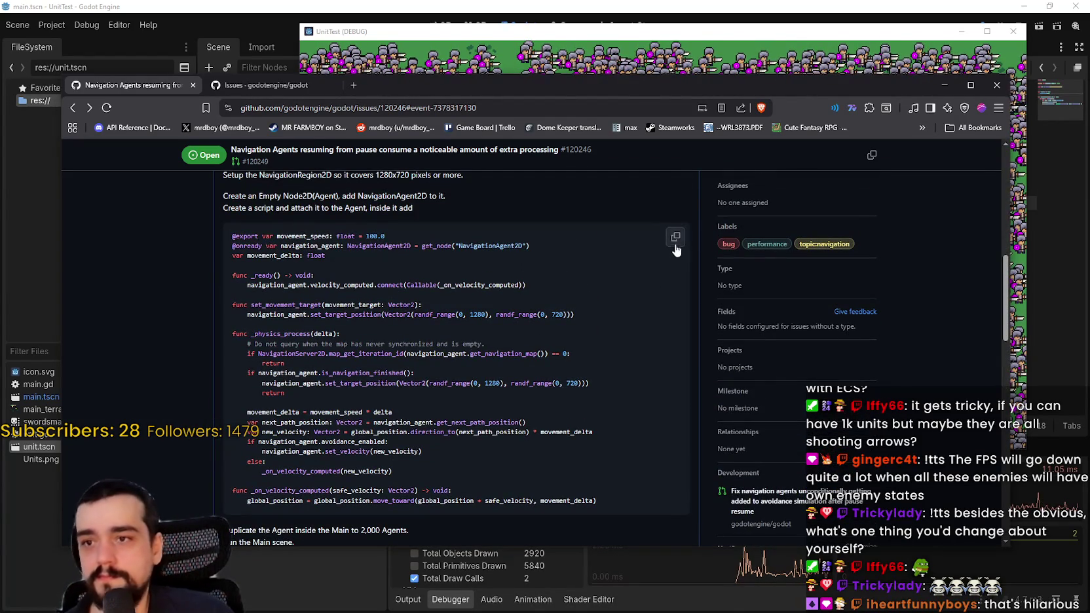
left_click(676, 241)
scroll(612, 324, "down", 1)
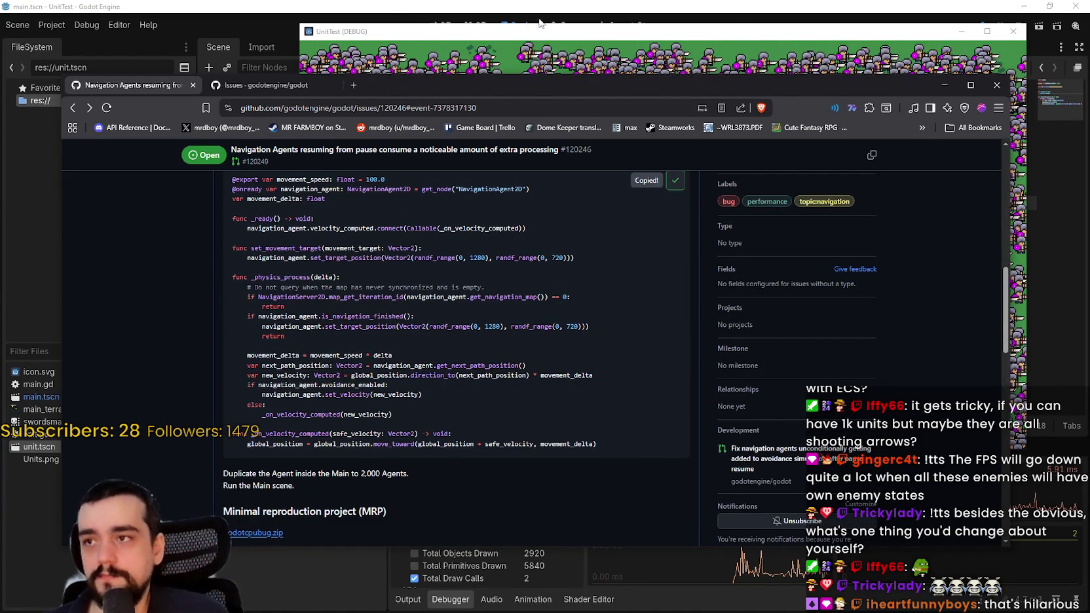
left_click(459, 21)
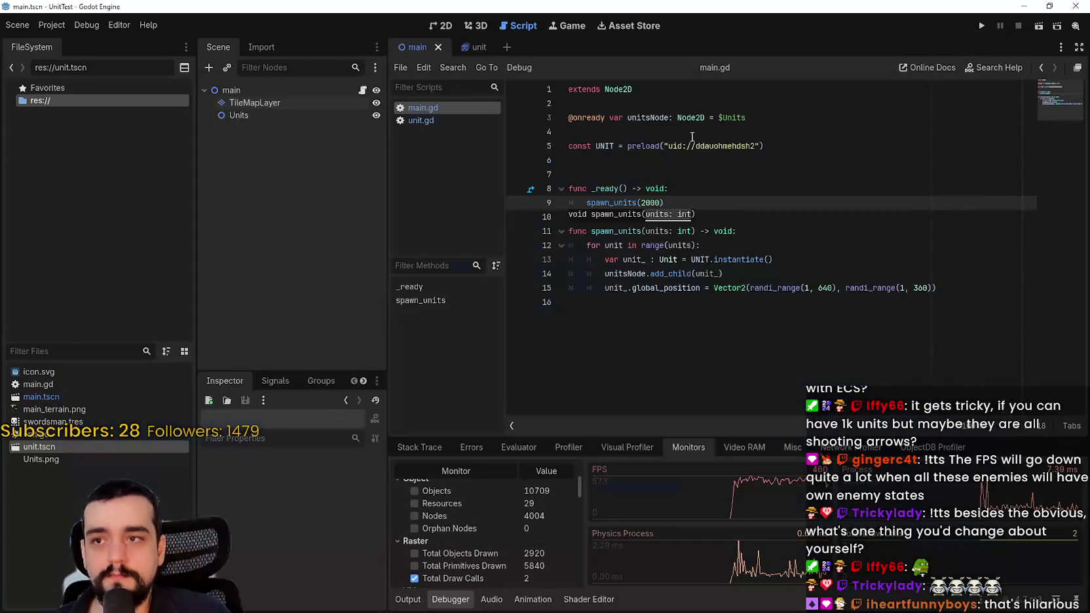
left_click(457, 119)
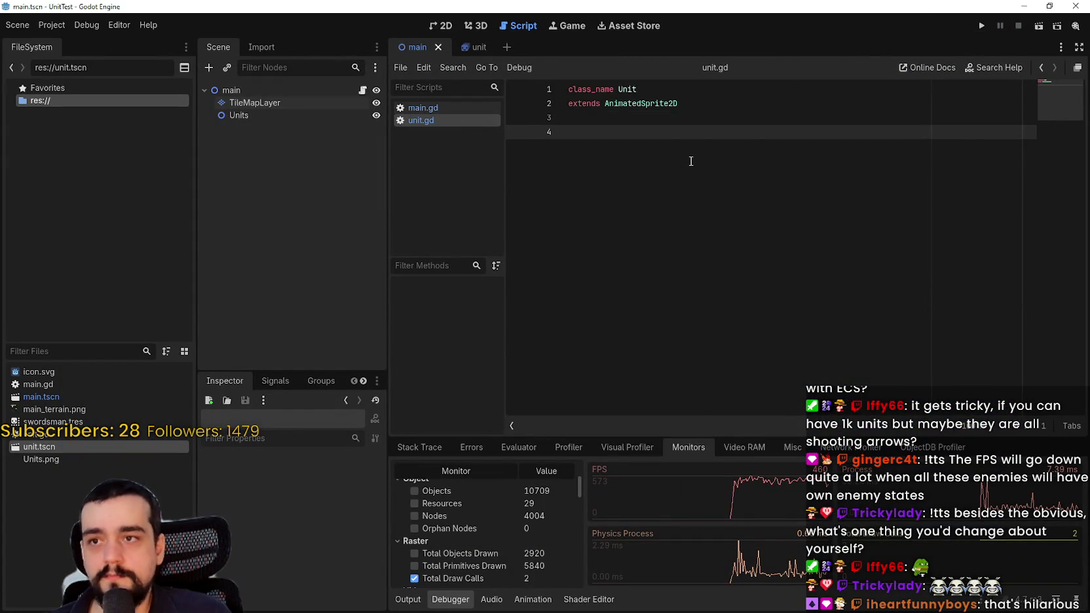
key("ctrl+v")
scroll(711, 208, "up", 5)
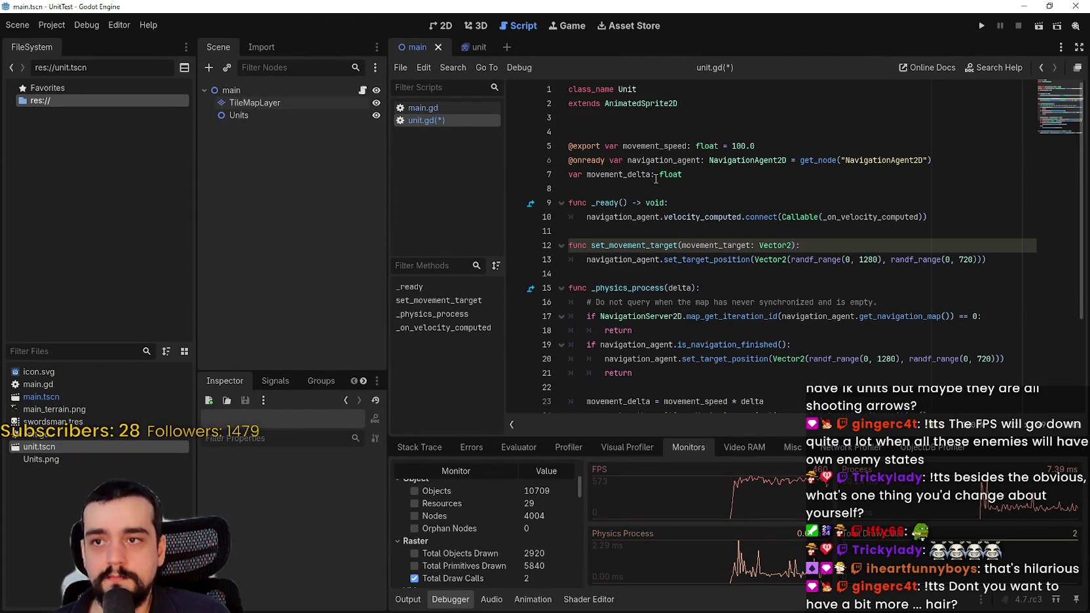
left_click(689, 189)
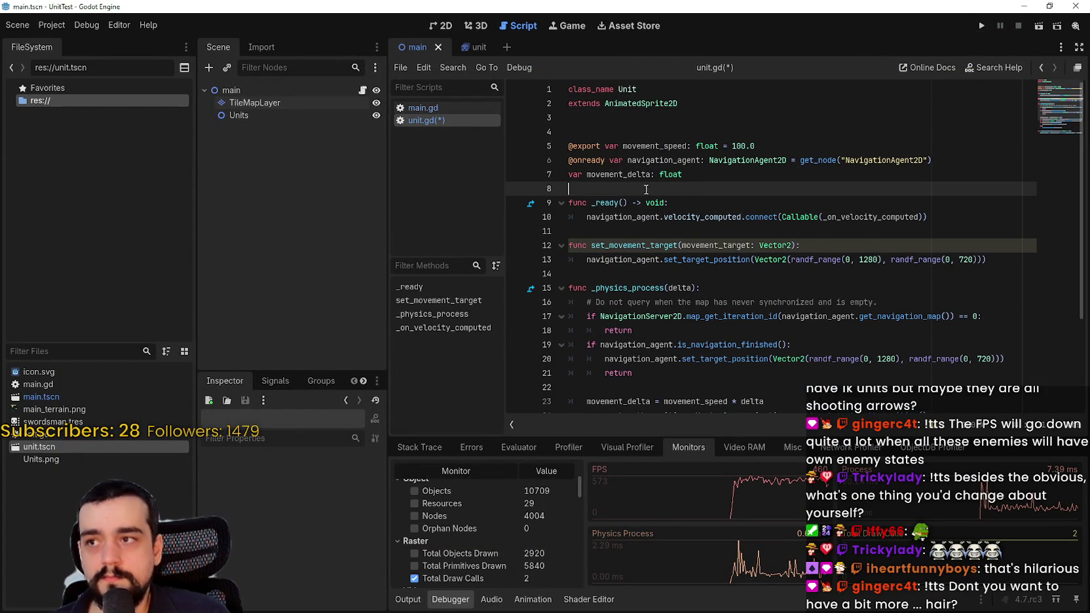
left_click(493, 50)
left_click(671, 202)
key("ctrl+s")
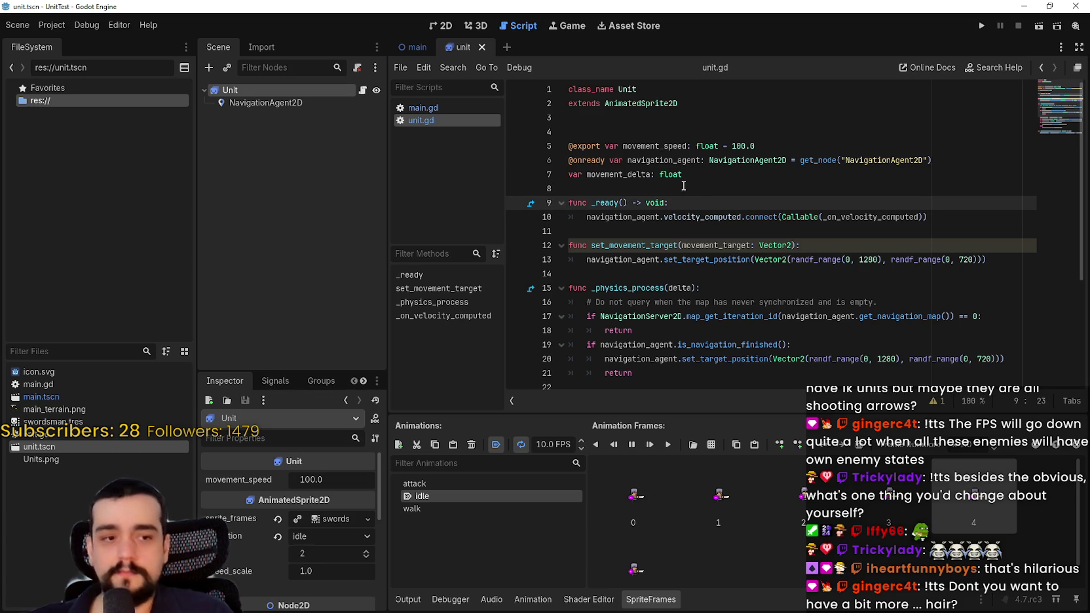
mouse_move(669, 168)
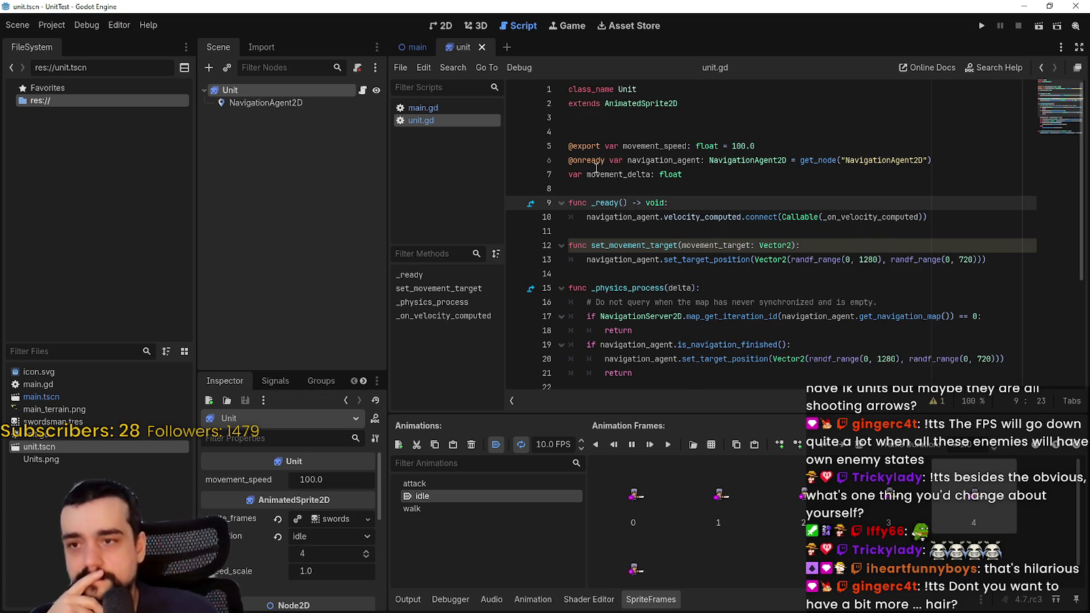
mouse_move(674, 147)
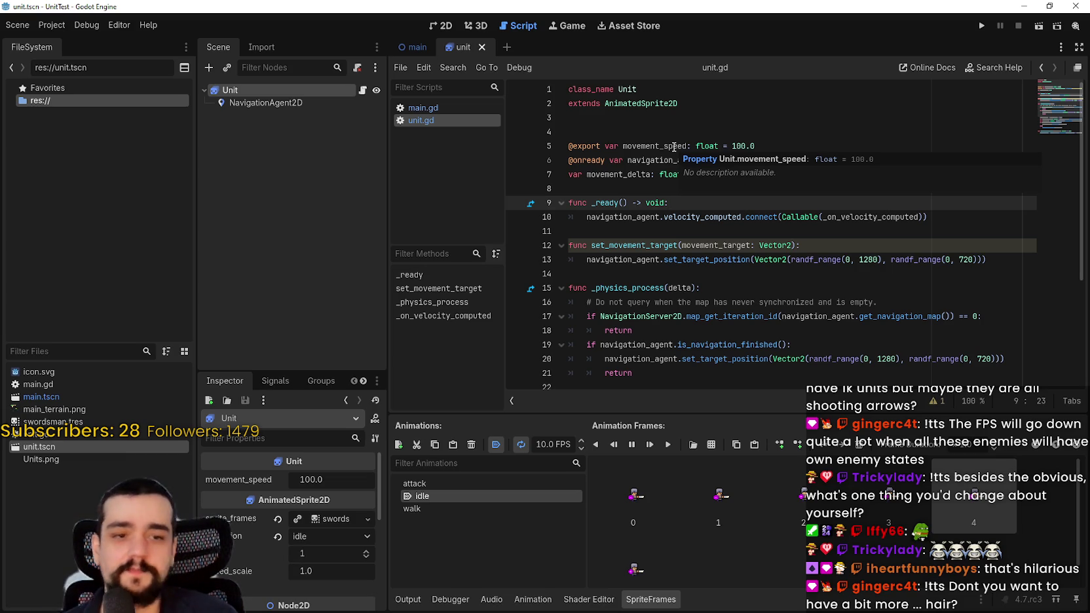
left_click(644, 190)
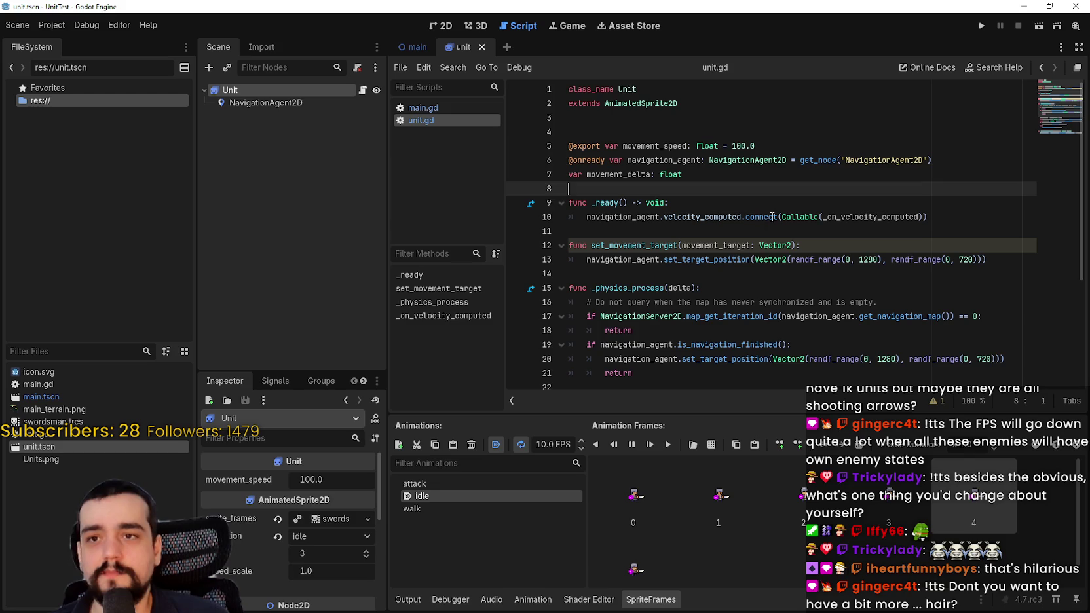
scroll(732, 176, "down", 3)
scroll(732, 176, "up", 1)
left_click(981, 26)
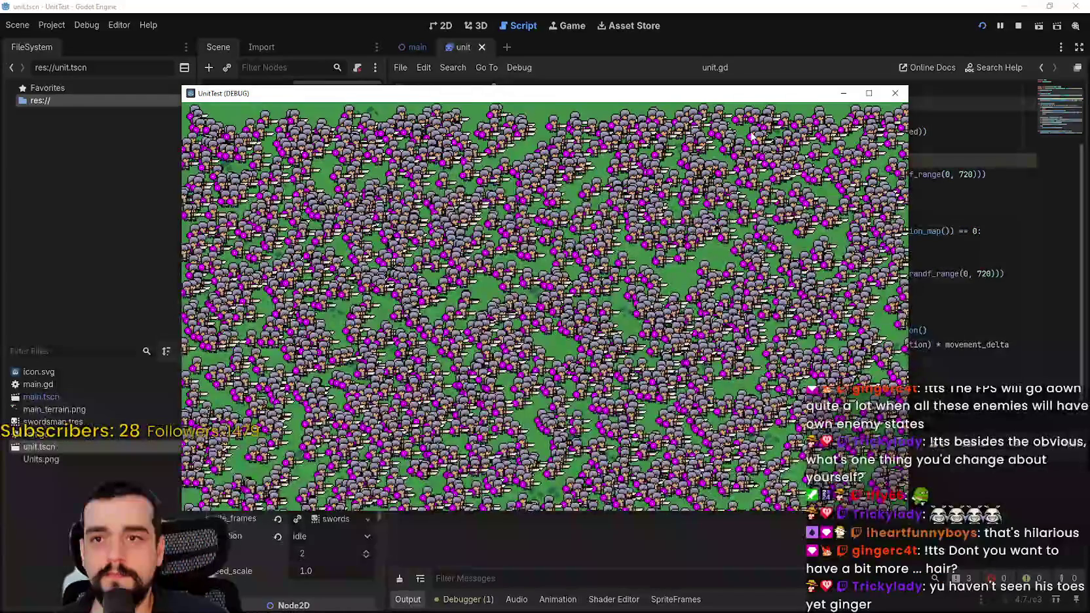
Step: Watch thousands of units in the UnitTest window, then move the window aside
left_click_drag(557, 93, 631, 65)
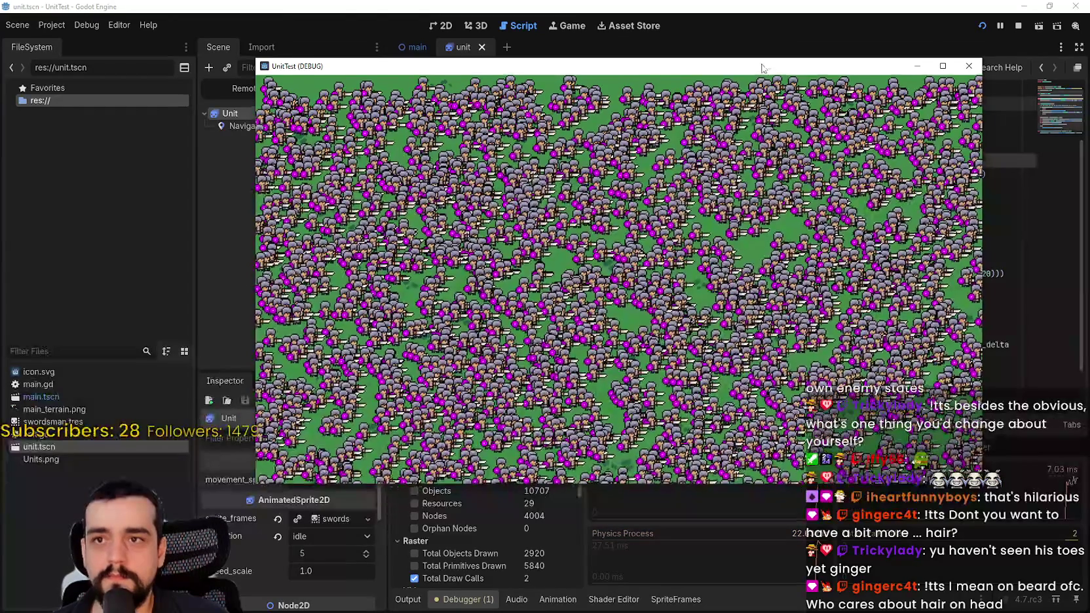
mouse_move(760, 54)
left_mouse_down()
mouse_move(789, 17)
mouse_move(781, 26)
left_mouse_up()
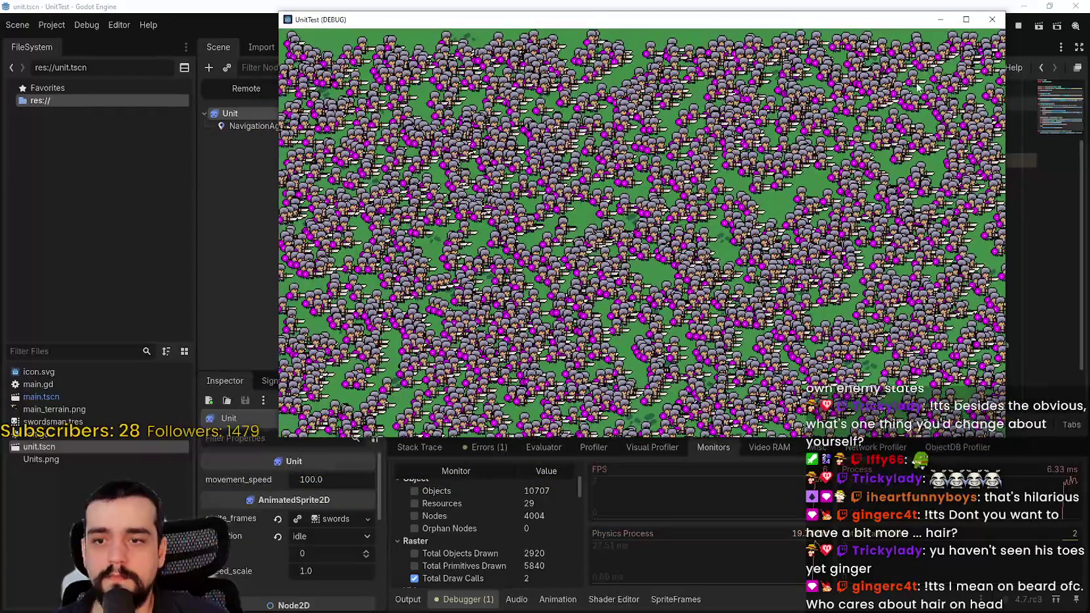
left_click_drag(927, 36, 881, 81)
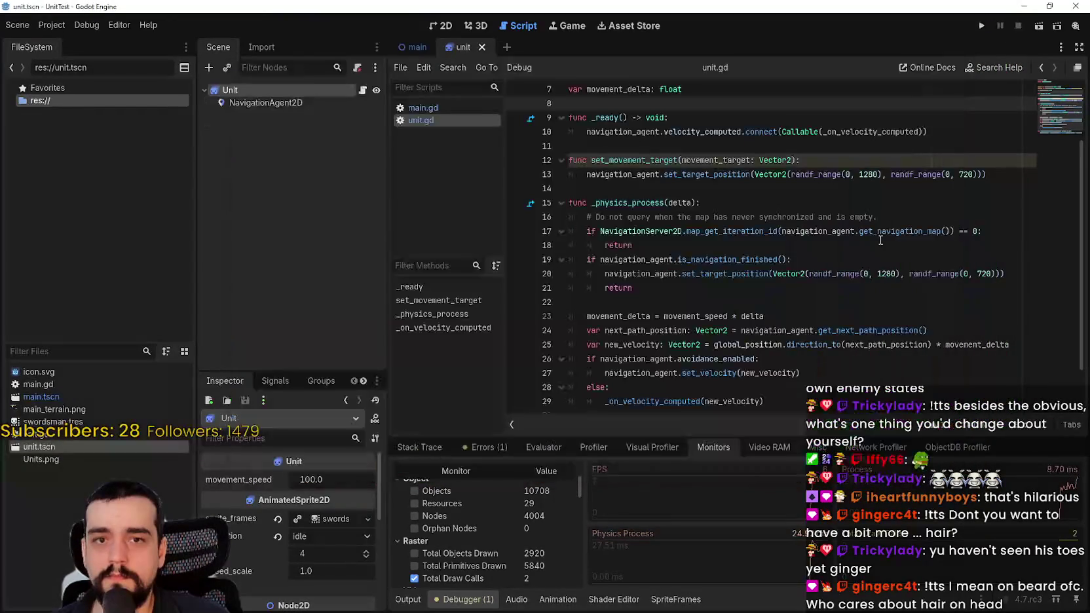
Step: Return to unit.gd and point through its navigation code lines
left_click(848, 302)
scroll(831, 280, "up", 2)
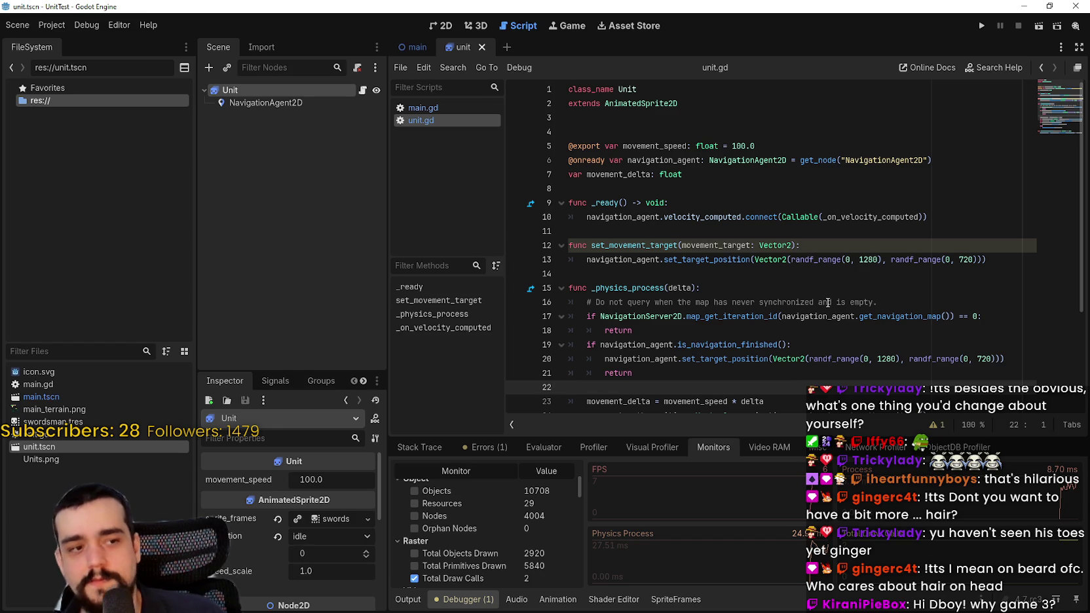
left_click(958, 301)
left_click(883, 264)
left_click(877, 272)
left_click(844, 227)
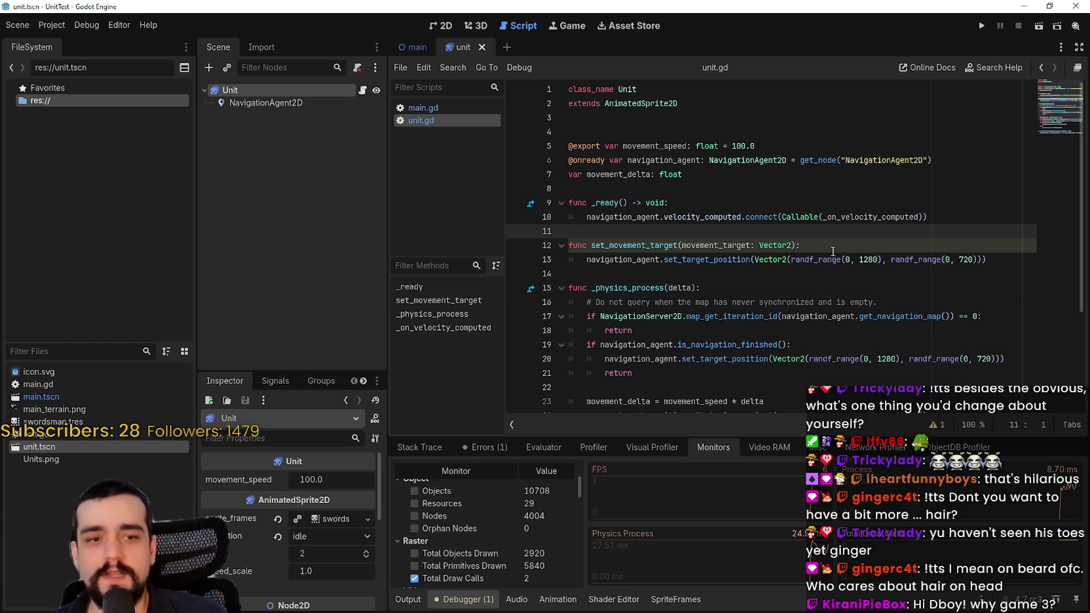
Step: Highlight navigation_agent, map_get_iteration_id and NavigationServer2D in unit.gd, then switch to the main scene
double_click(629, 217)
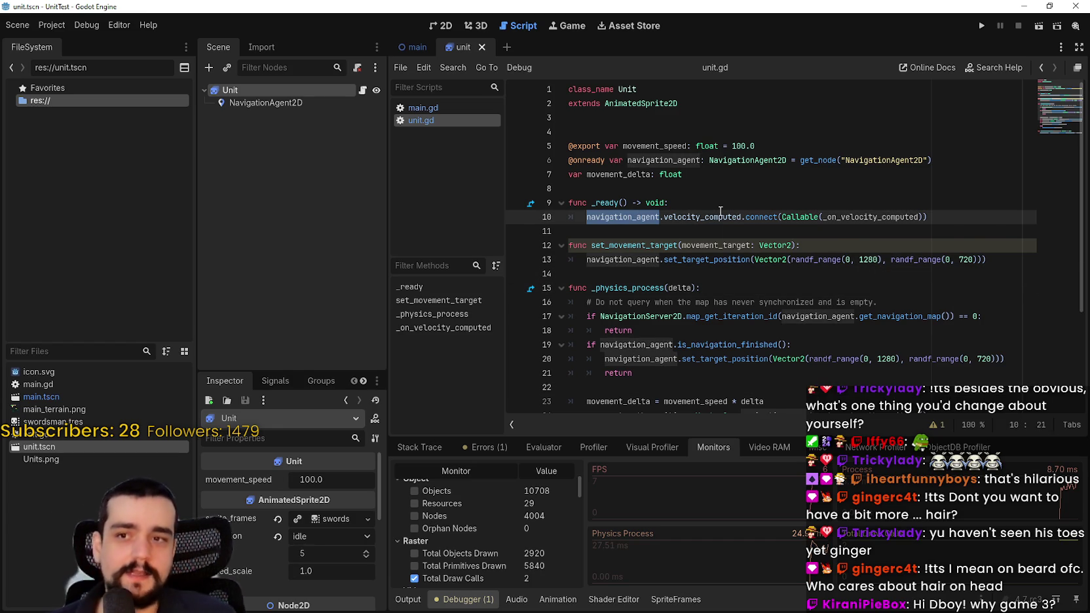
mouse_move(720, 211)
left_click(707, 174)
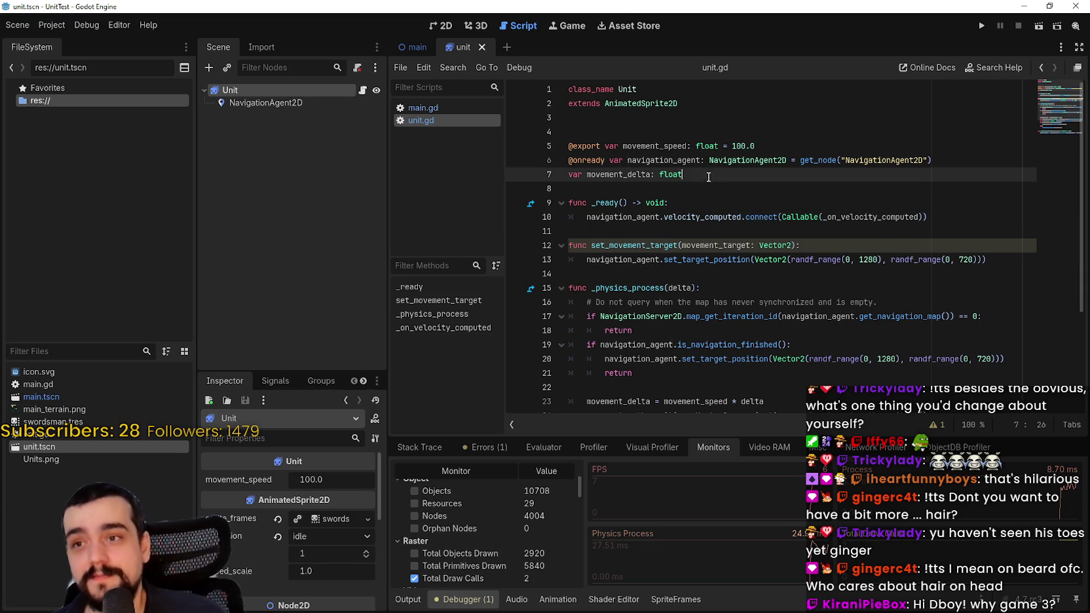
double_click(661, 161)
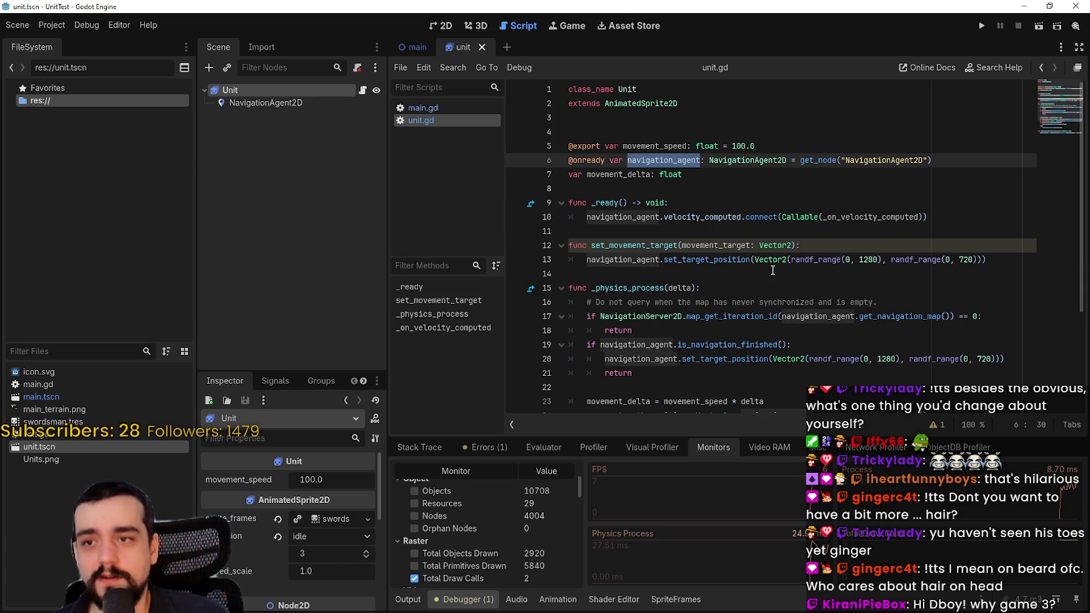
scroll(765, 266, "down", 2)
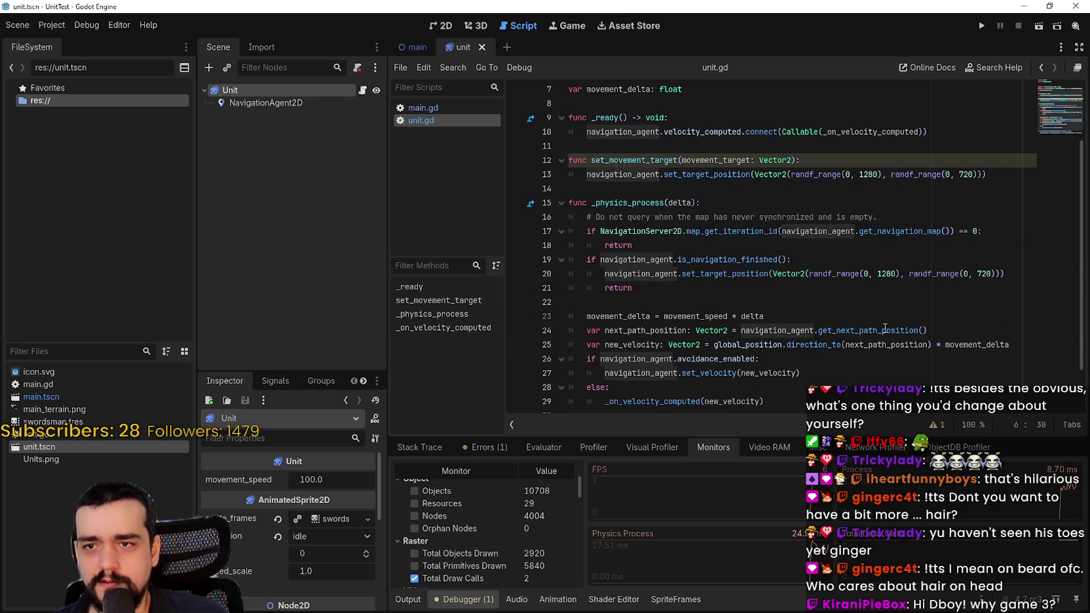
double_click(769, 232)
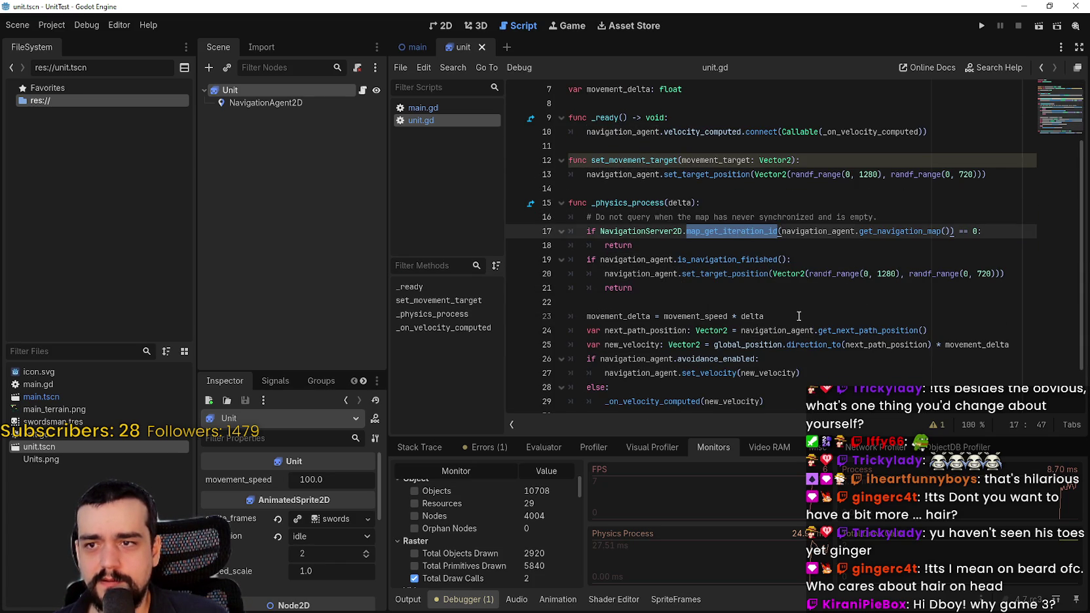
double_click(624, 232)
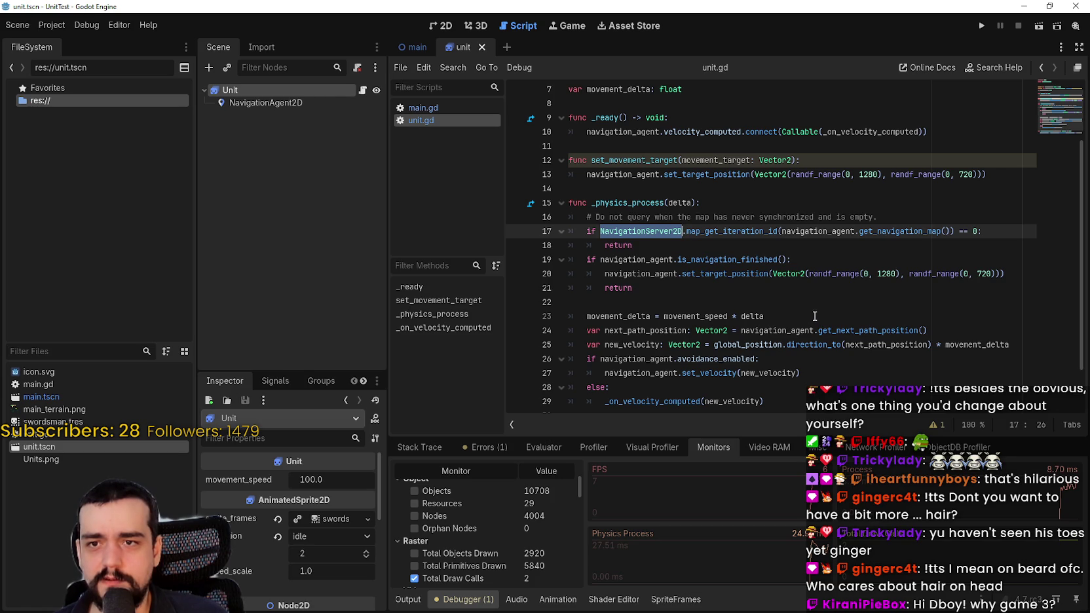
left_click(661, 300)
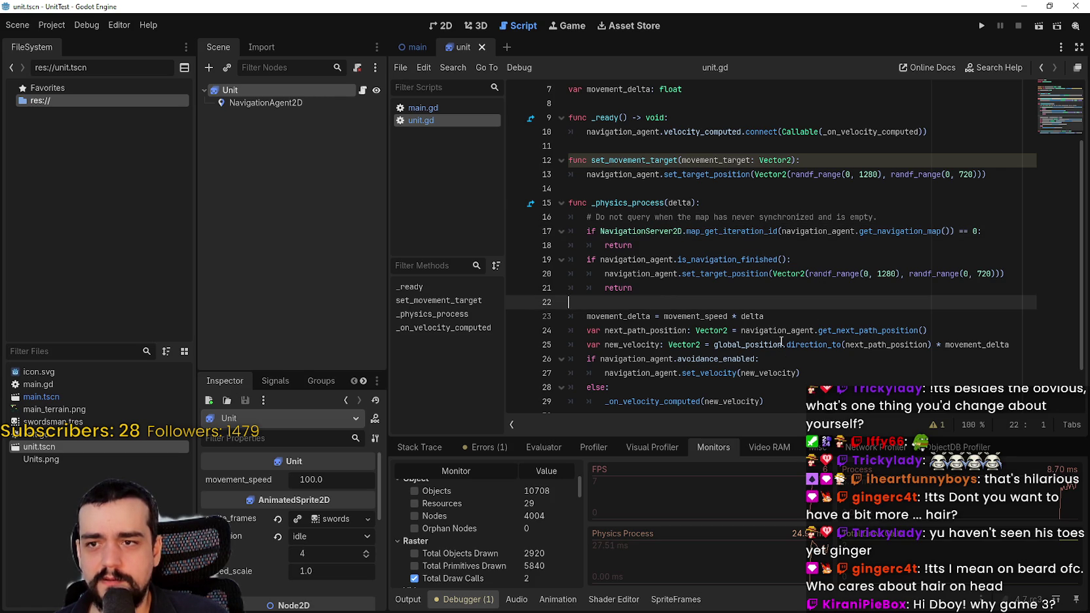
left_click(415, 46)
Step: Add a NavigationRegion2D child to main and move it above TileMapLayer
left_click(448, 26)
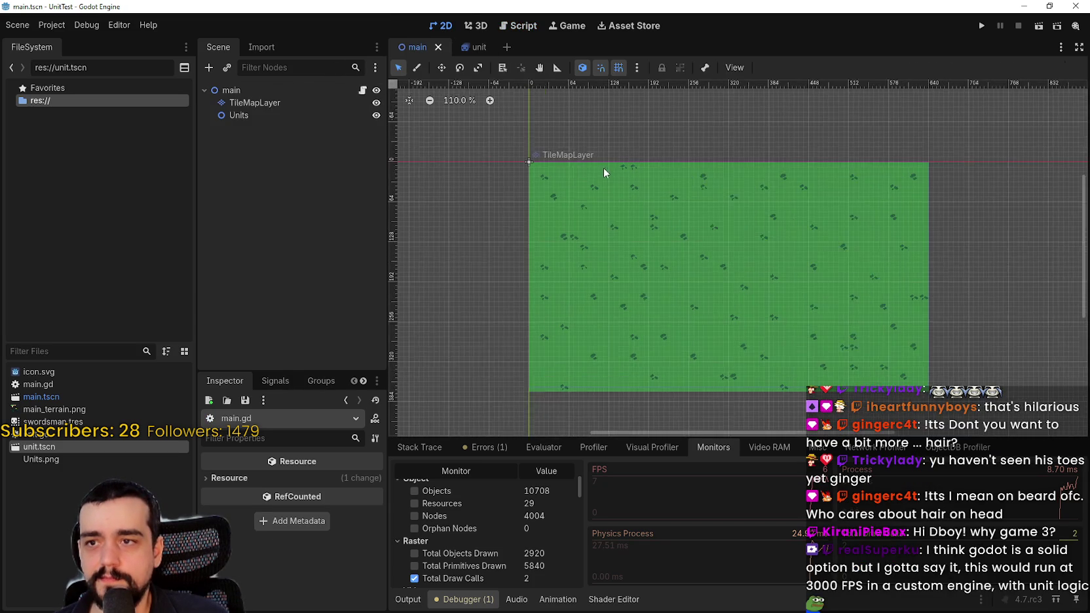
right_click(241, 94)
left_click(330, 126)
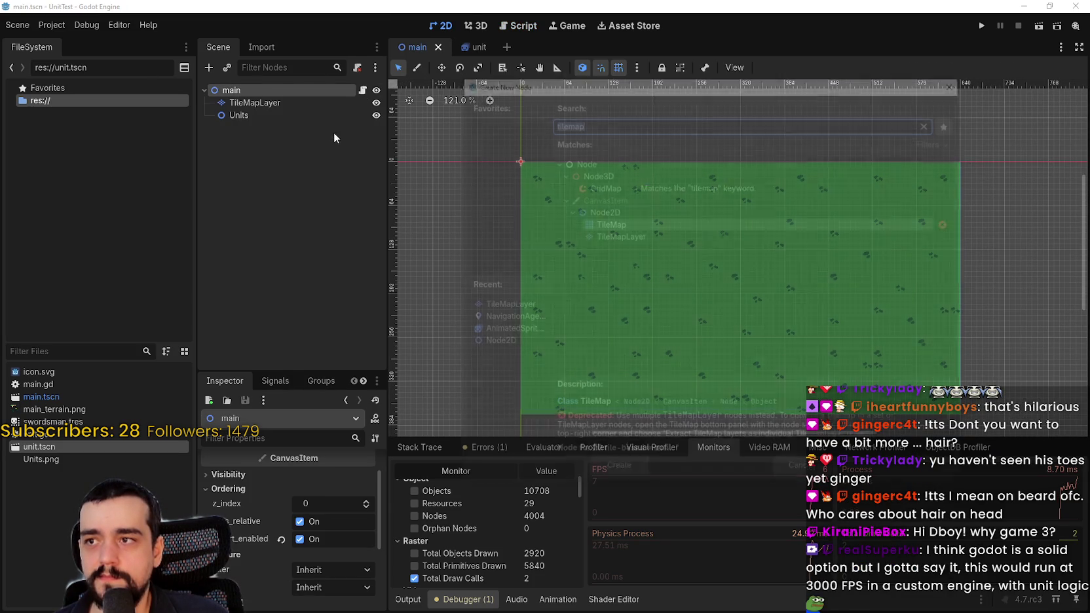
type("navigation")
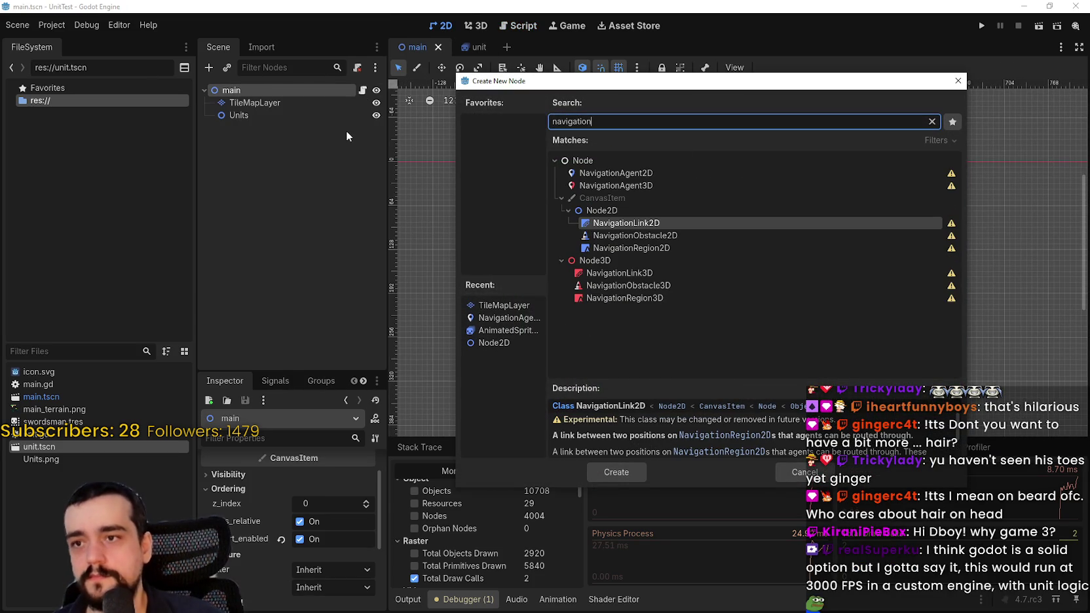
left_click(633, 247)
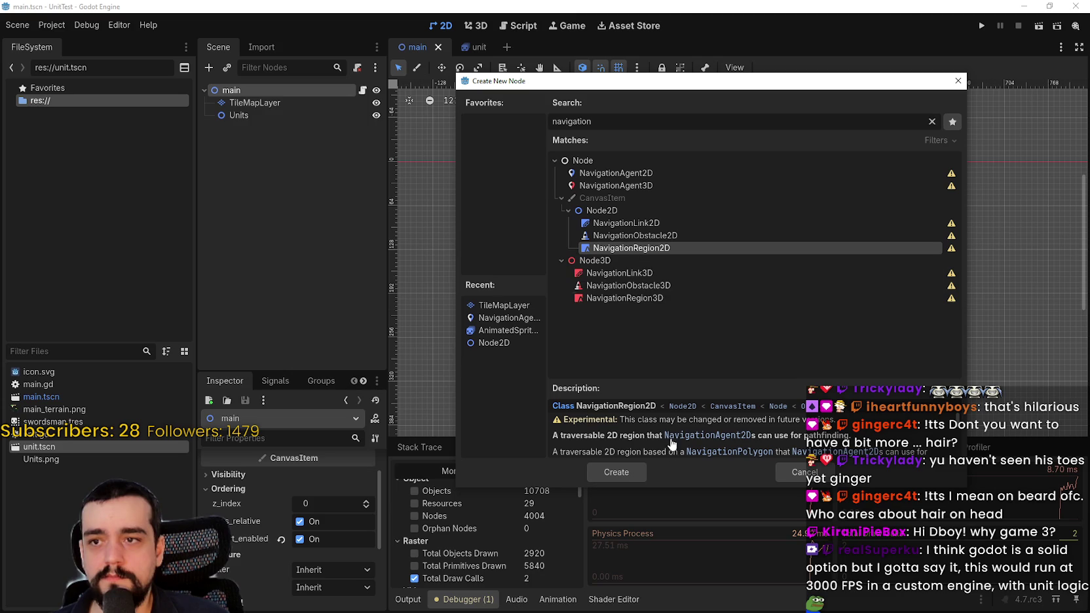
left_click(617, 472)
mouse_move(301, 126)
left_mouse_down()
mouse_move(299, 107)
mouse_move(288, 106)
left_mouse_up()
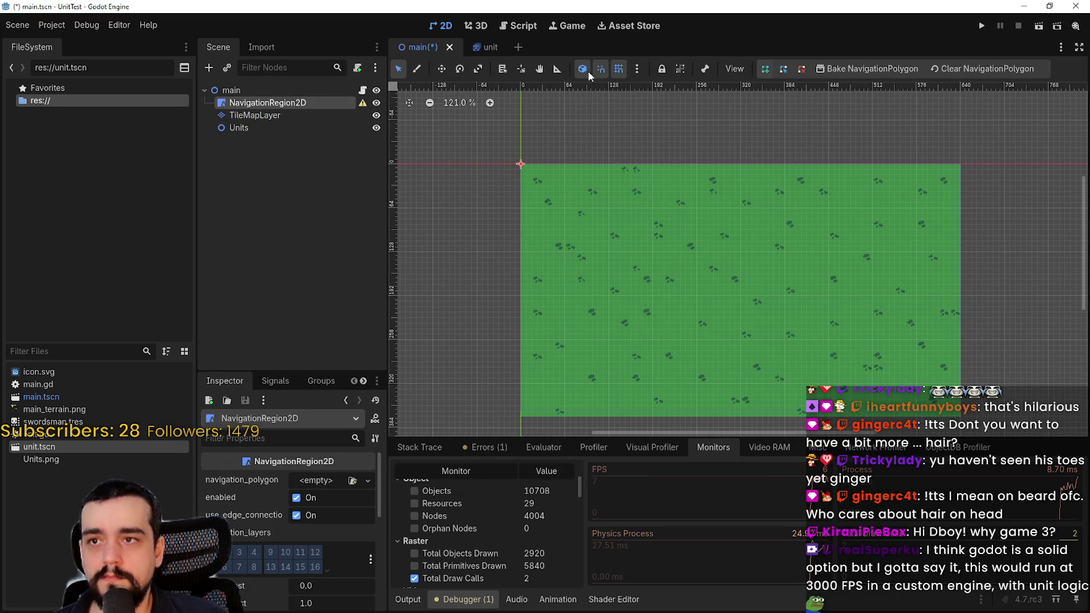
Step: Create a new NavigationPolygon and place its first point at the grass's top-left corner
left_click(760, 72)
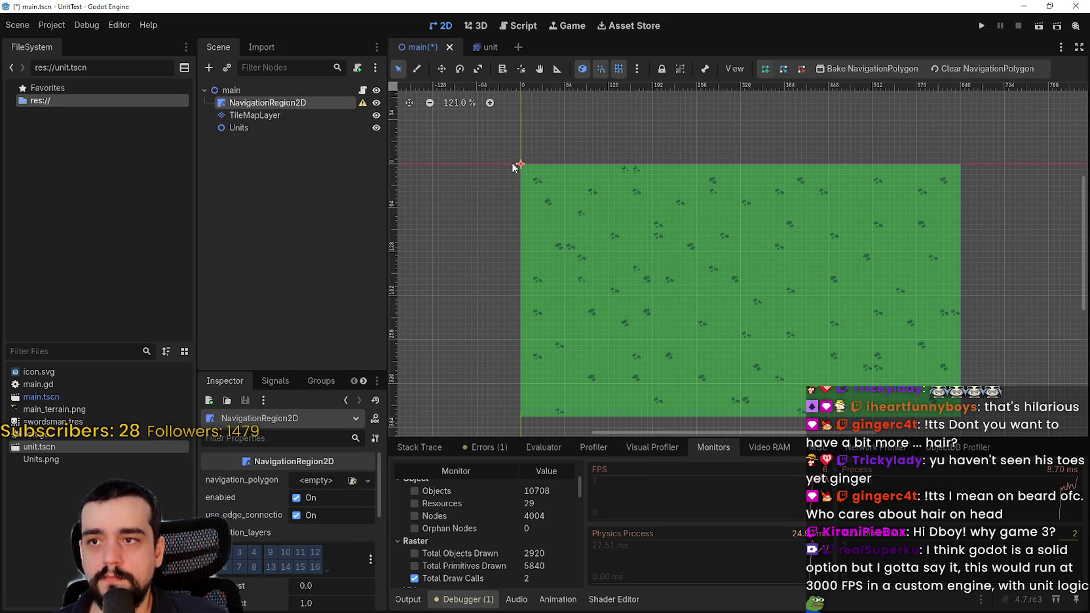
scroll(513, 165, "up", 5)
left_click(515, 160)
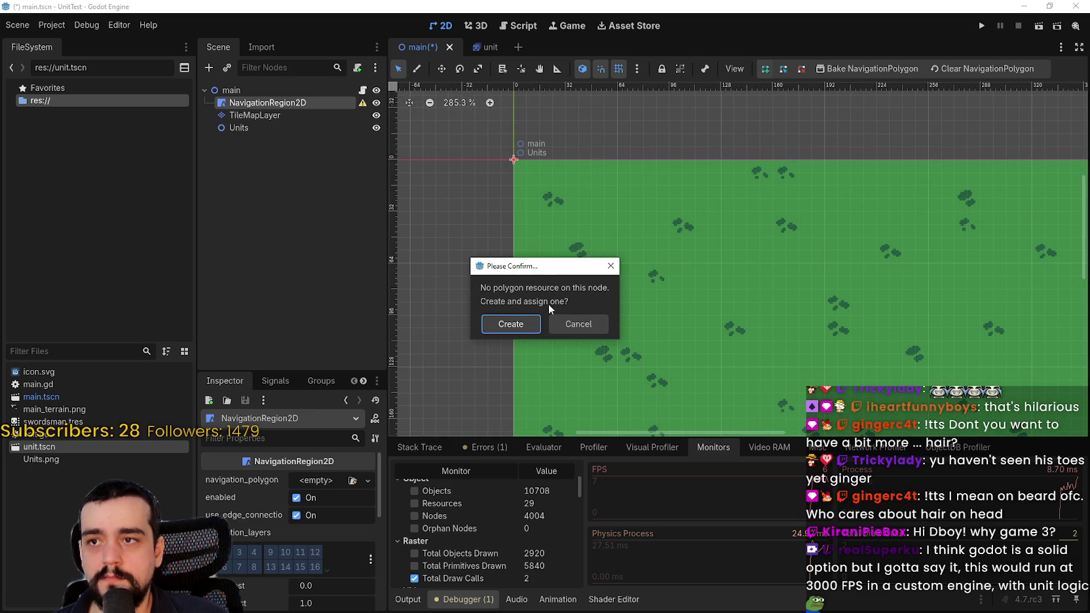
left_click(514, 326)
scroll(552, 162, "down", 3)
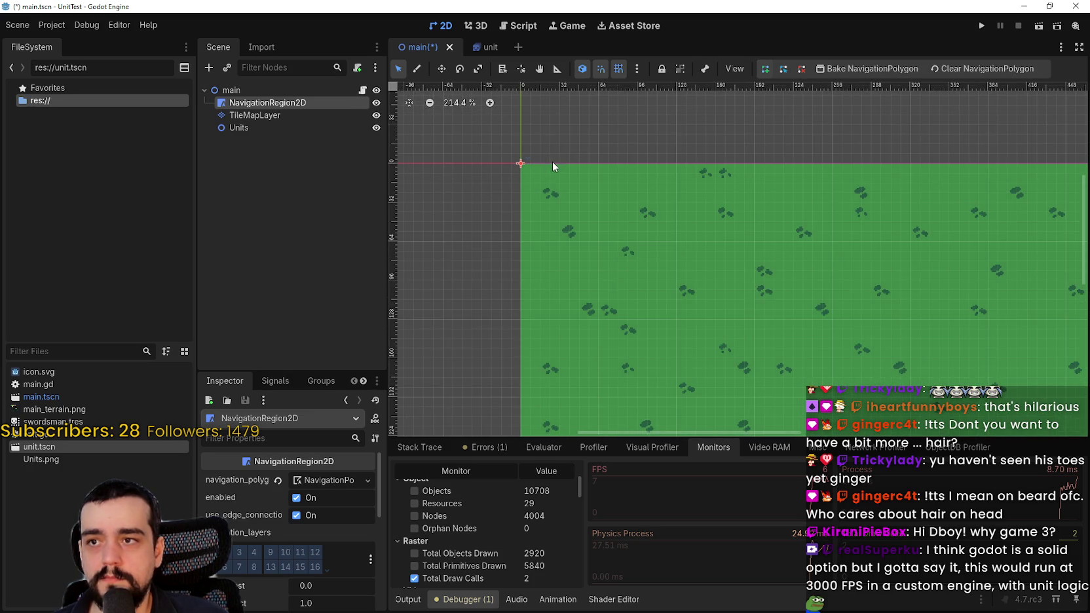
scroll(552, 162, "down", 1)
left_click(768, 70)
left_click(523, 163)
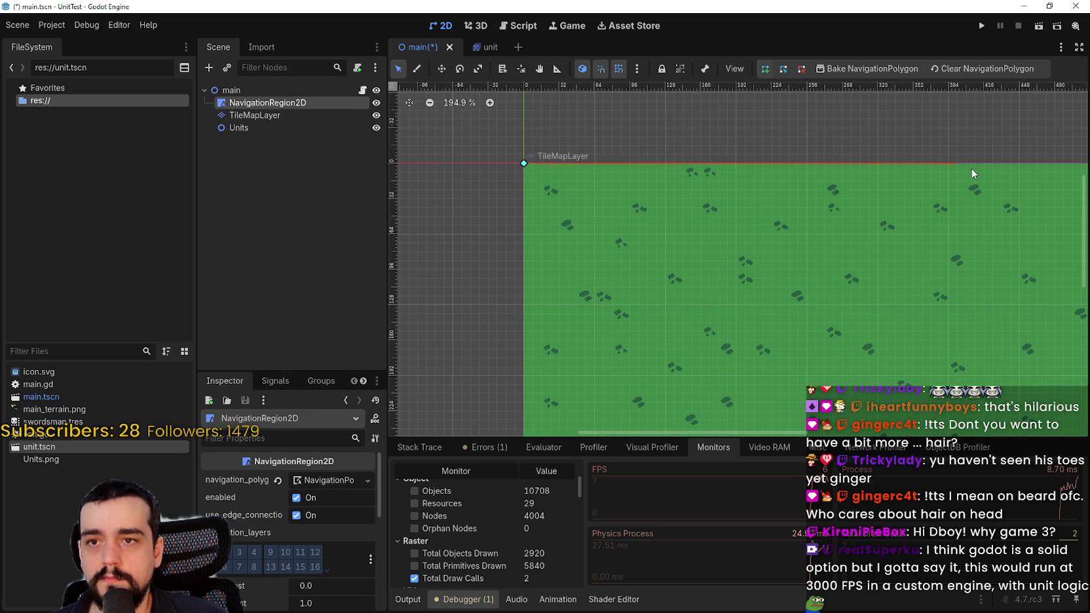